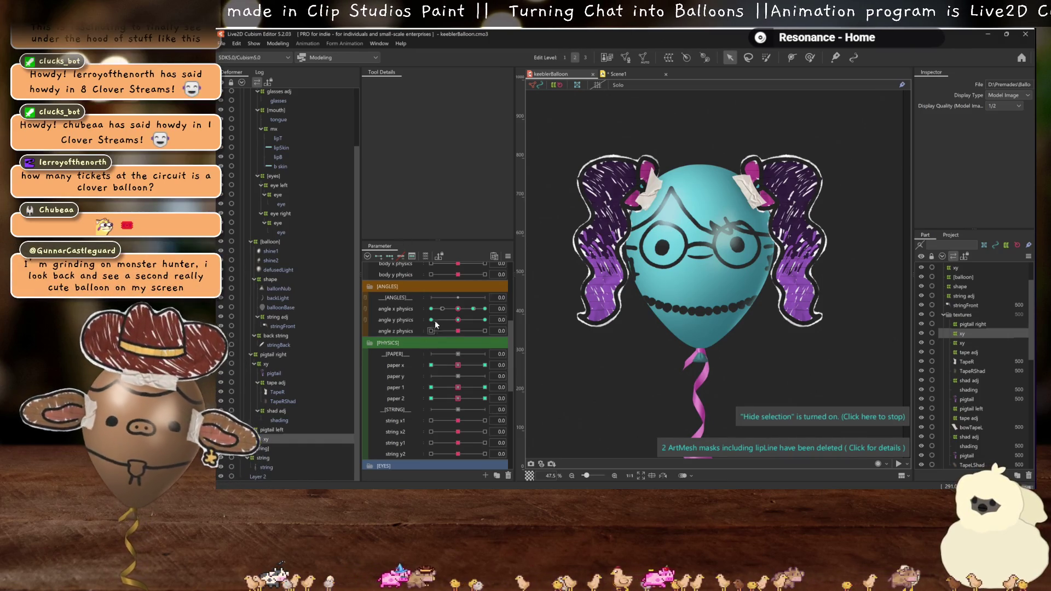
- Test paper x bending on the pigtails, reset it to 0, then start a fresh texture atlas
left_click_drag(461, 365, 687, 352)
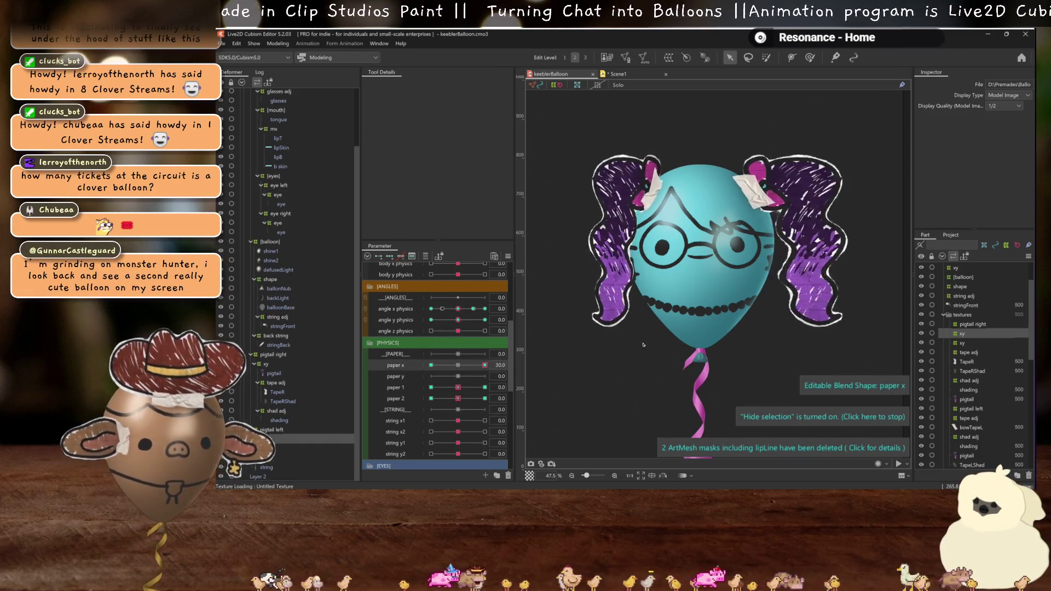
left_click(460, 363)
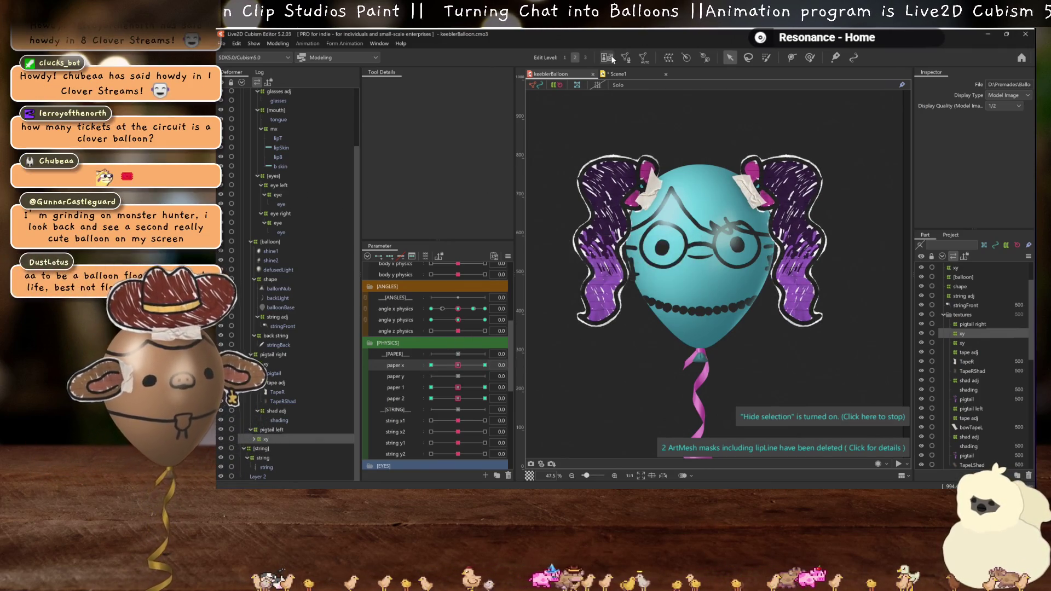
left_click(608, 58)
left_click(634, 288)
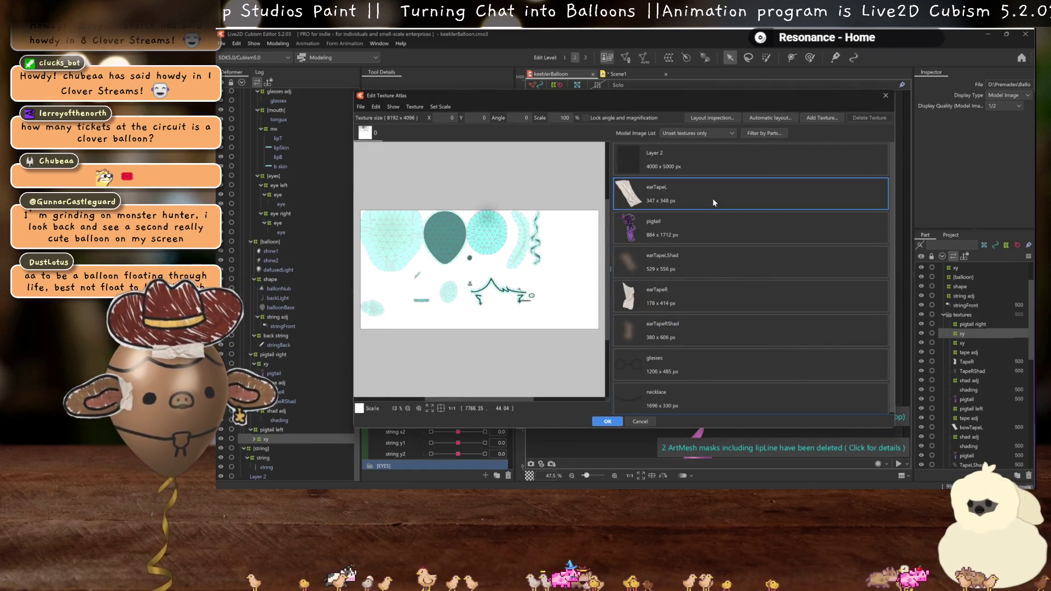
- Place the earTapeL through necklace images on the atlas and apply automatic layout
scroll(705, 255, "down", 1)
left_click(682, 404, "shift")
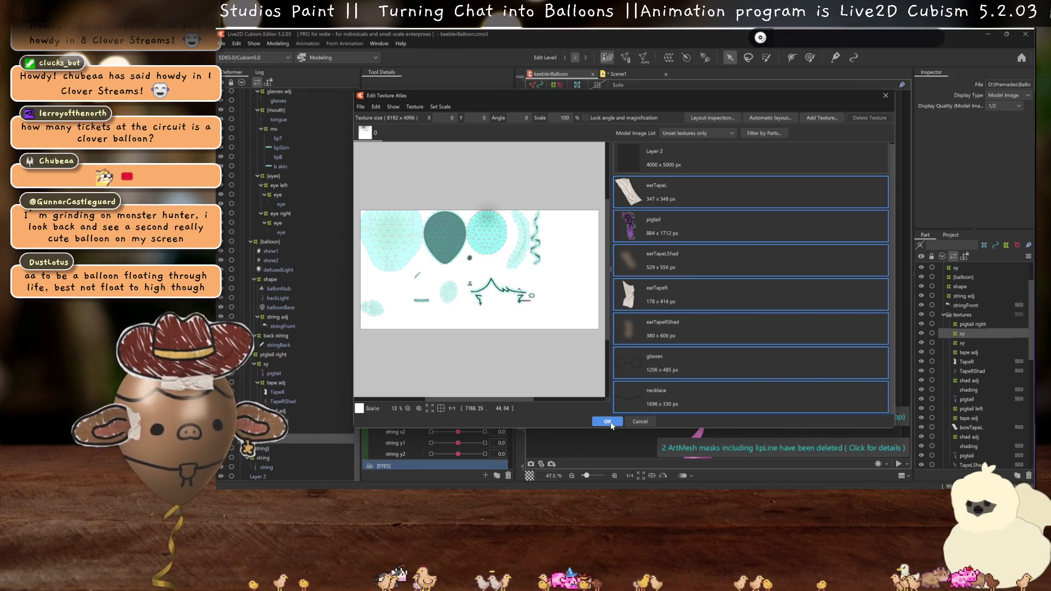
double_click(674, 189)
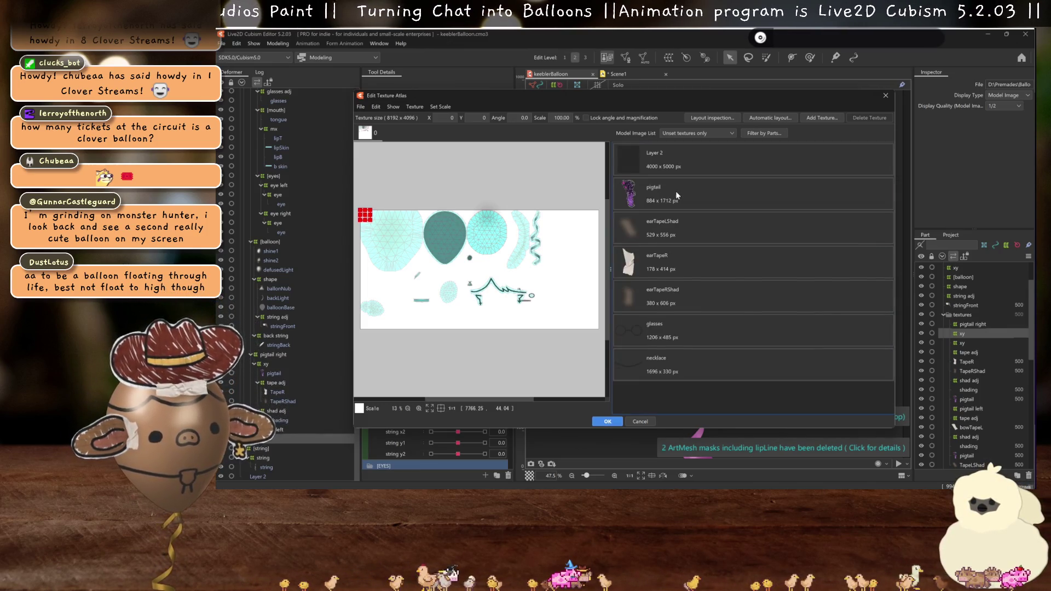
double_click(696, 363)
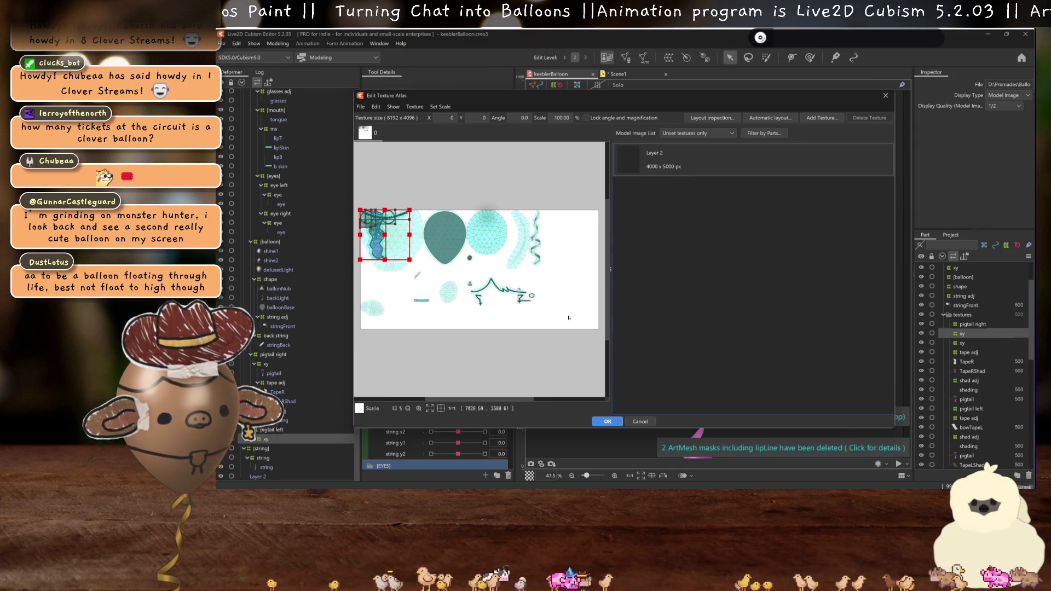
left_click(760, 118)
left_click(607, 306)
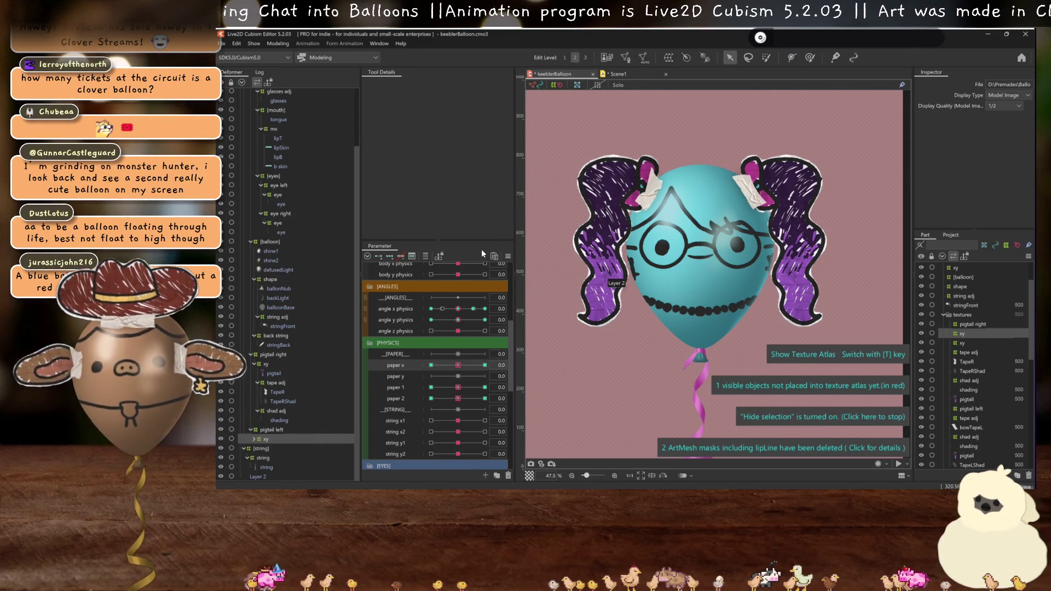
- Switch the canvas back to Show Model Image and zoom the balloon view out
key("t")
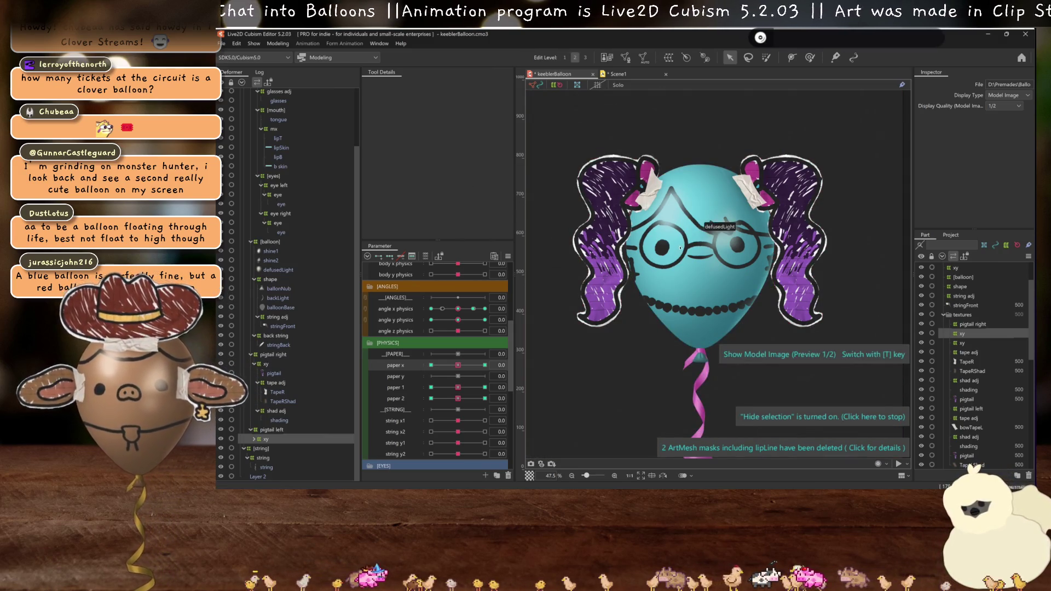
scroll(680, 248, "down", 3)
scroll(678, 227, "up", 3)
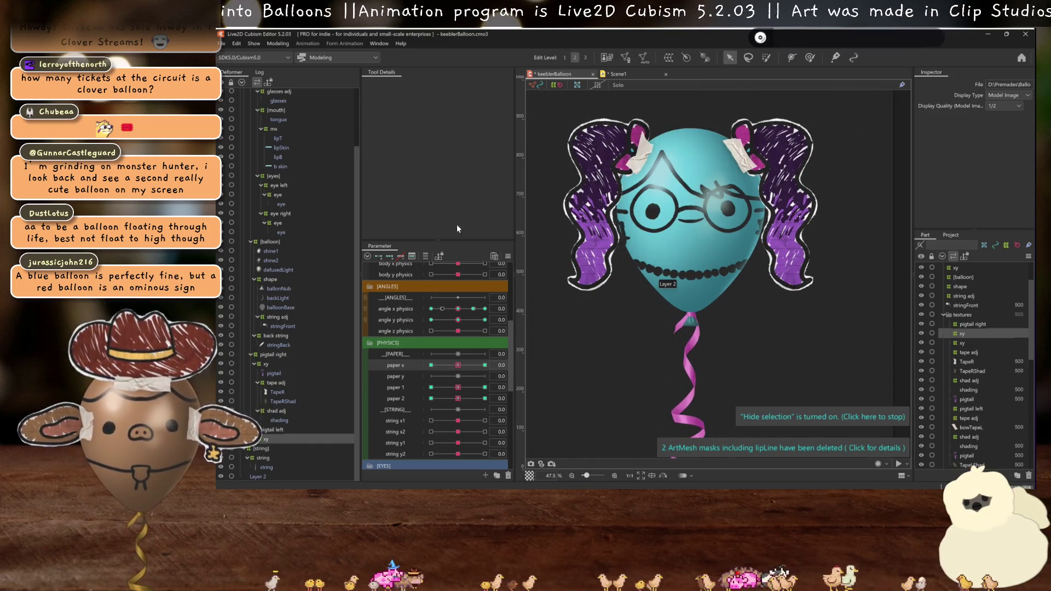
scroll(744, 275, "down", 3)
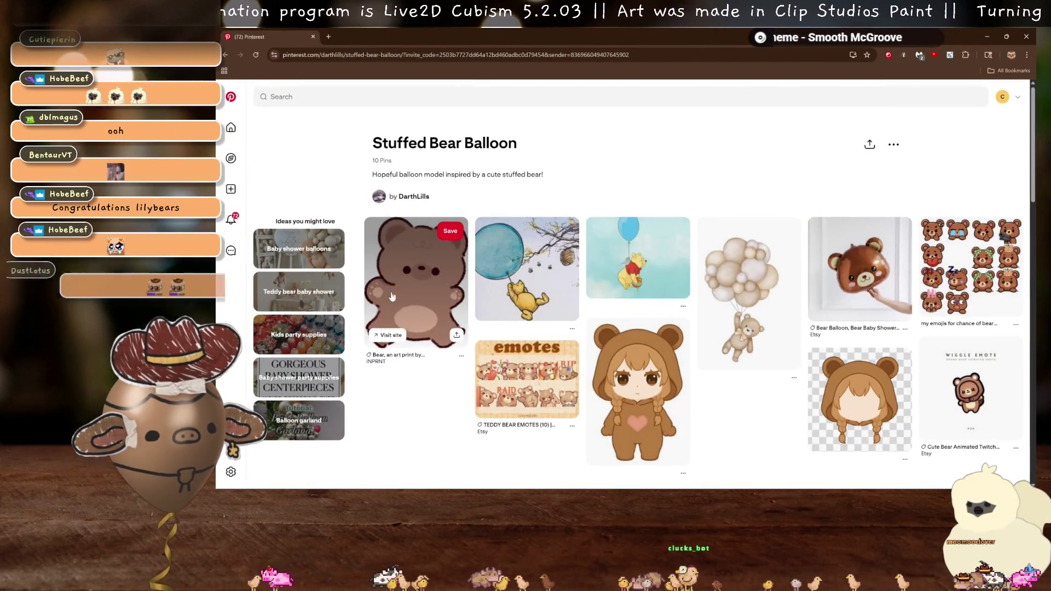
- Close the Pinterest bear balloon board to reveal the Live2D balloon model
scroll(765, 389, "down", 2)
scroll(765, 389, "up", 1)
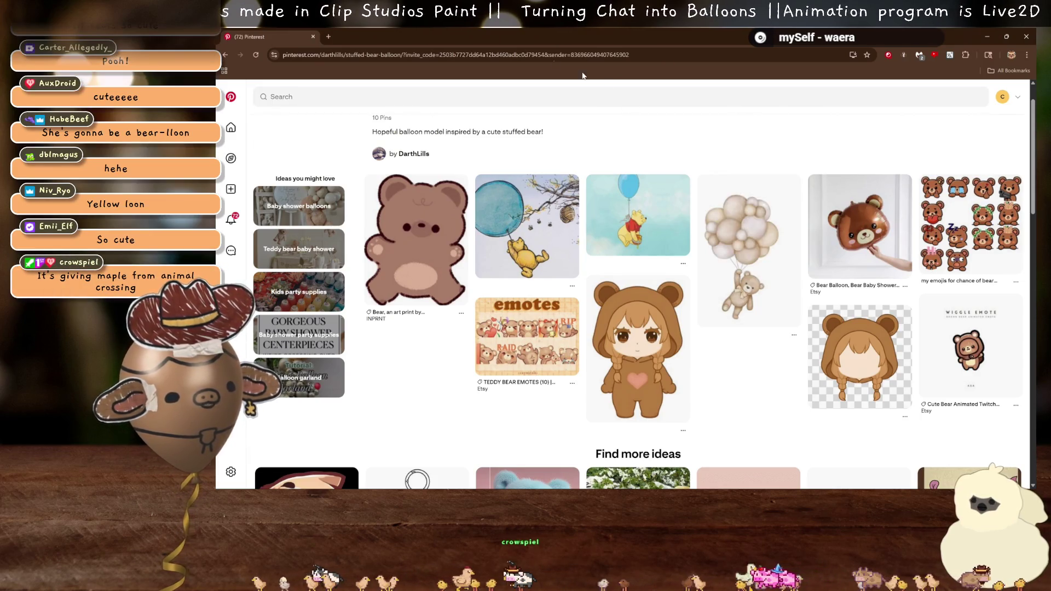
left_click(313, 36)
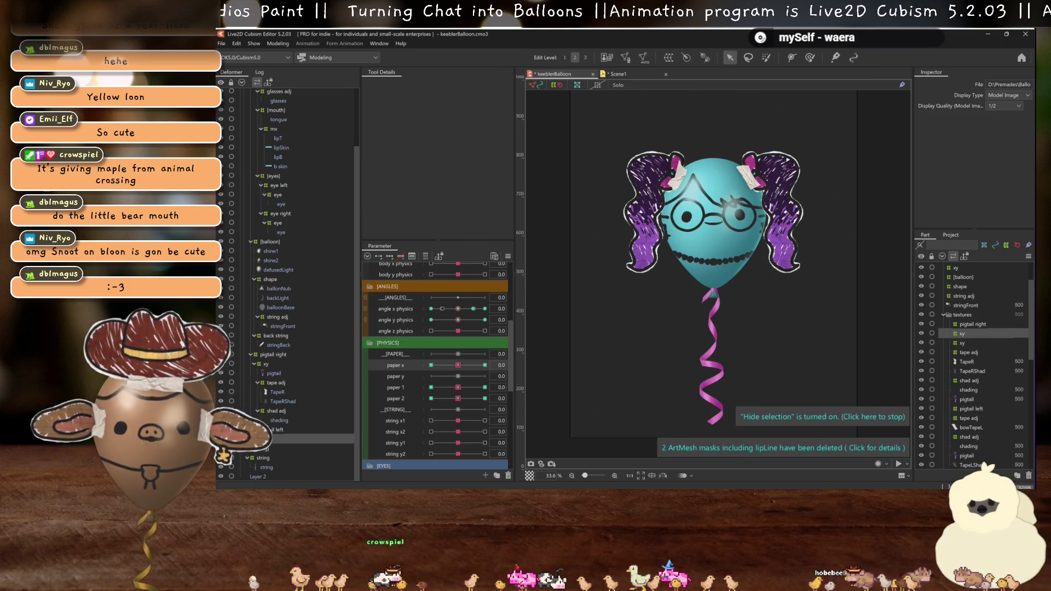
- Bring the keeblerBalloon artwork forward in Clip Studio Paint, reframe it, and open Save As
mouse_move(720, 485)
left_click(664, 479)
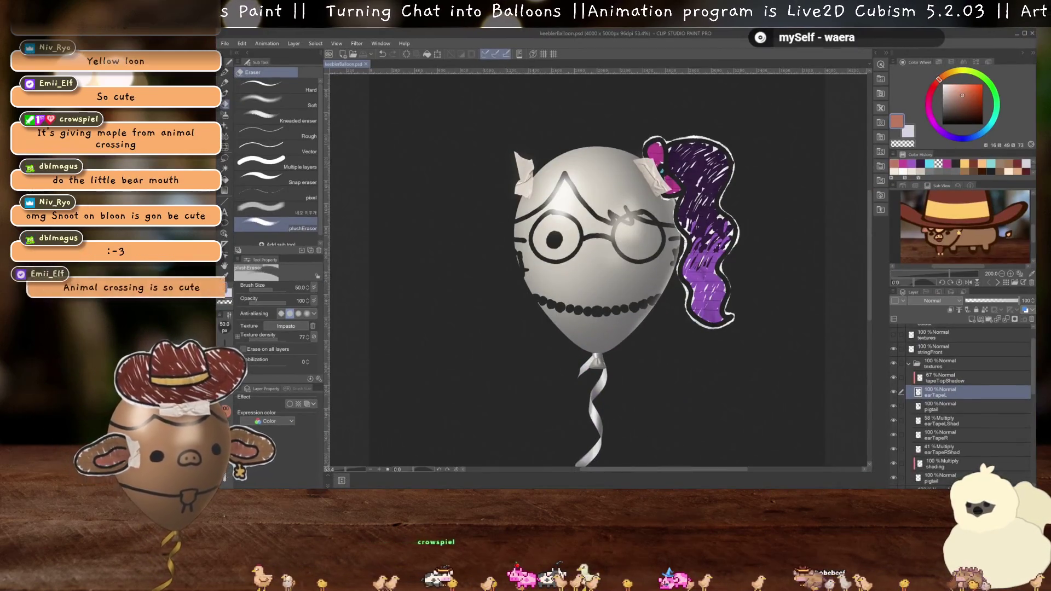
left_click_drag(703, 297, 702, 267)
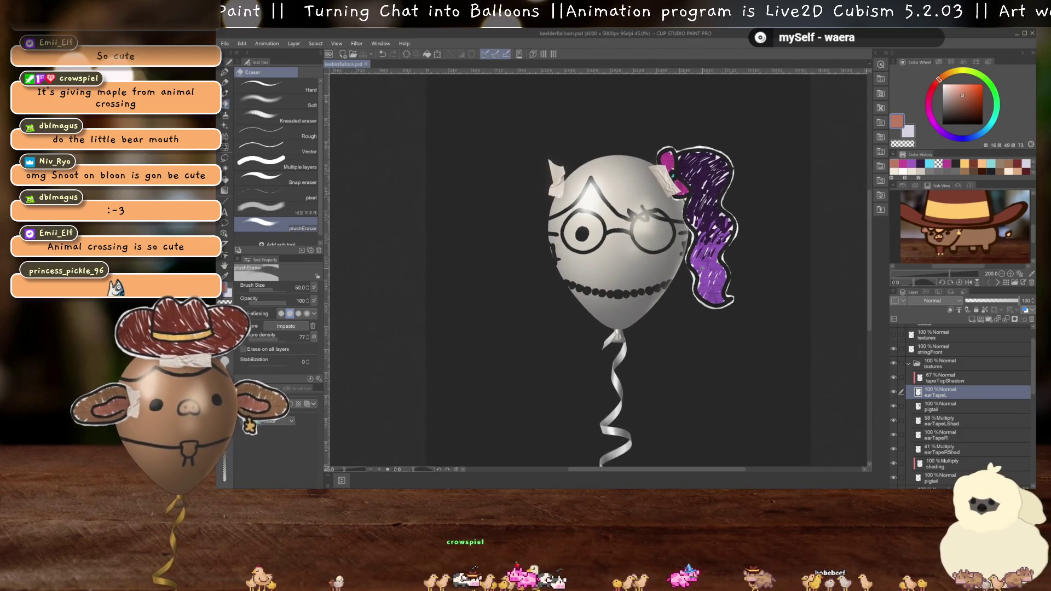
scroll(589, 242, "down", 3)
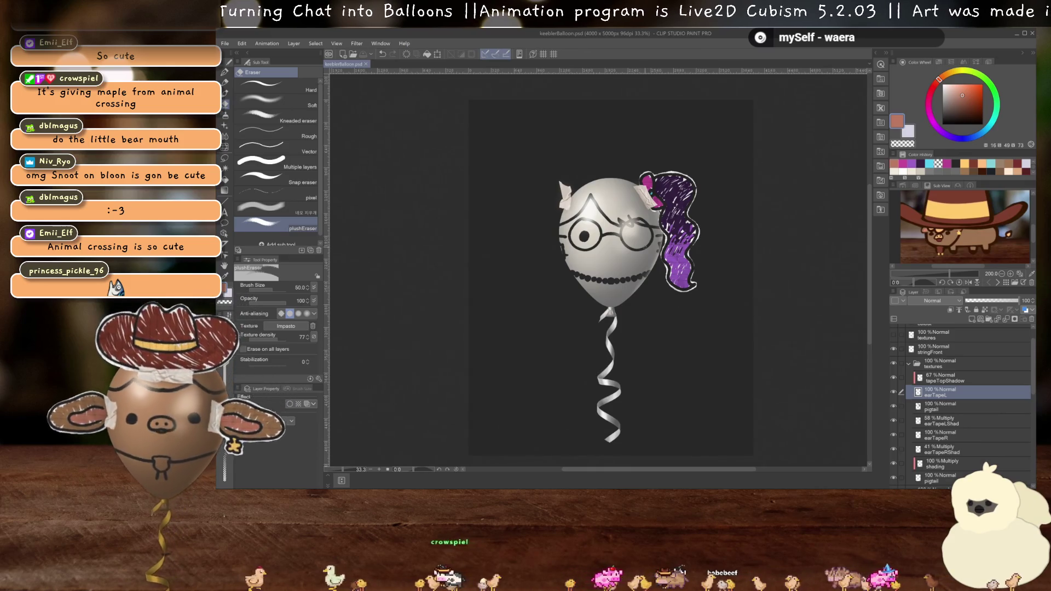
scroll(610, 274, "up", 1)
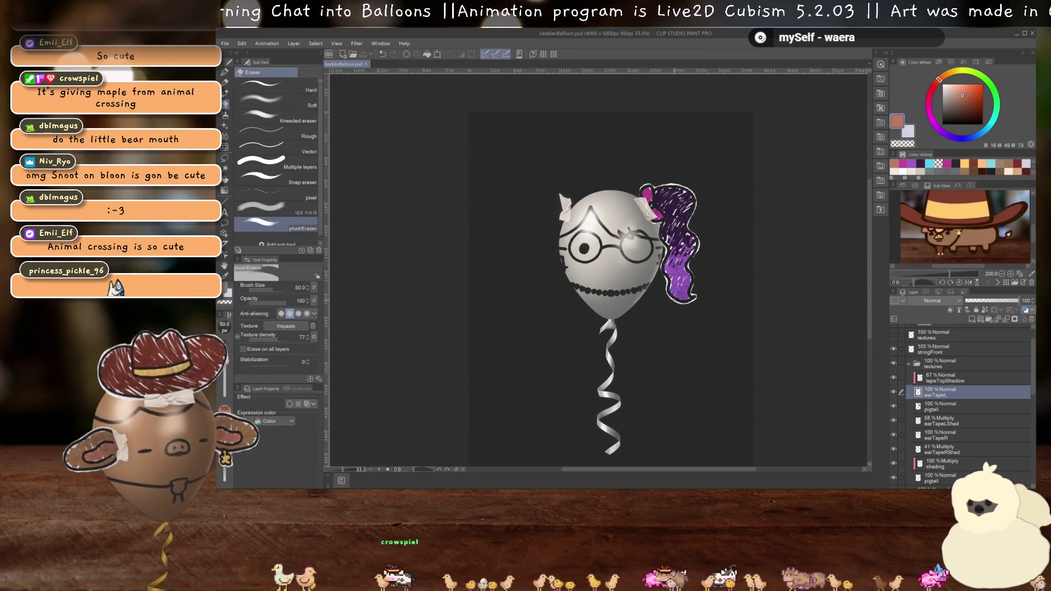
key("ctrl+shift+s")
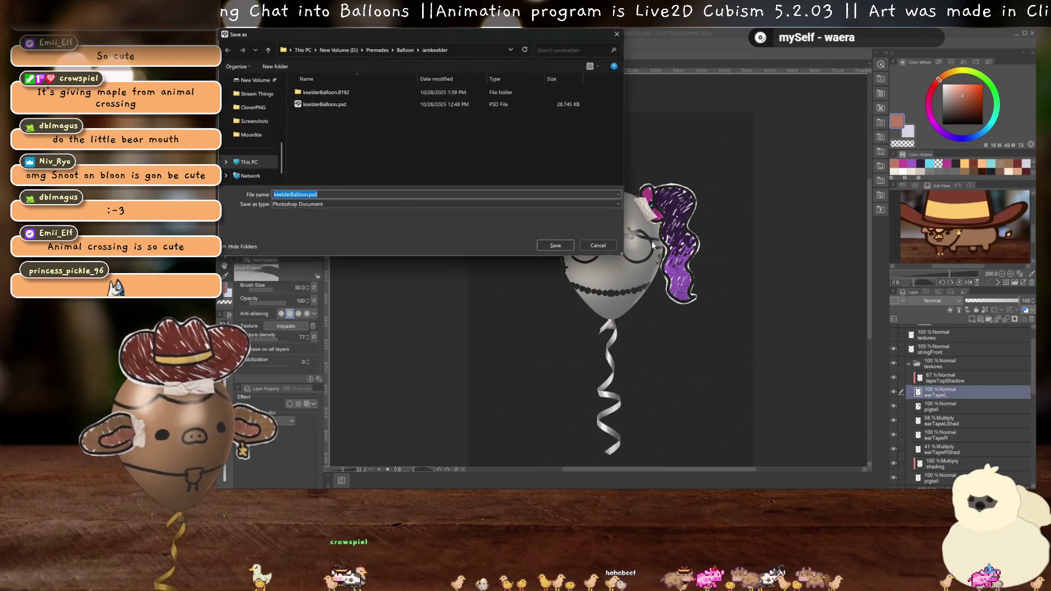
- Create a new folder named lillyBears inside the Balloon folder
left_click(405, 50)
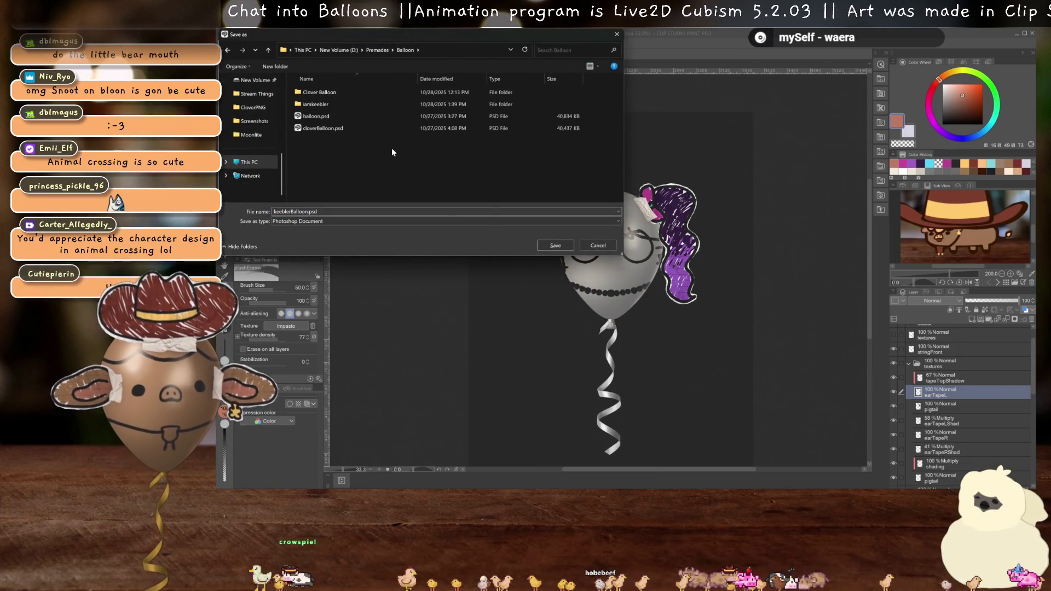
right_click(392, 148)
mouse_move(444, 256)
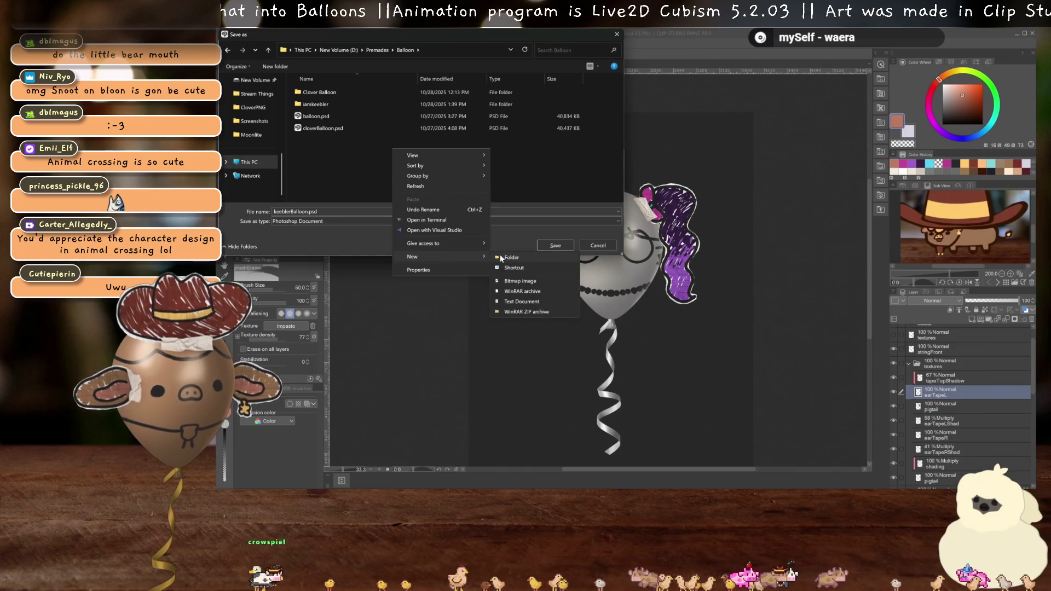
left_click(504, 255)
type("lill")
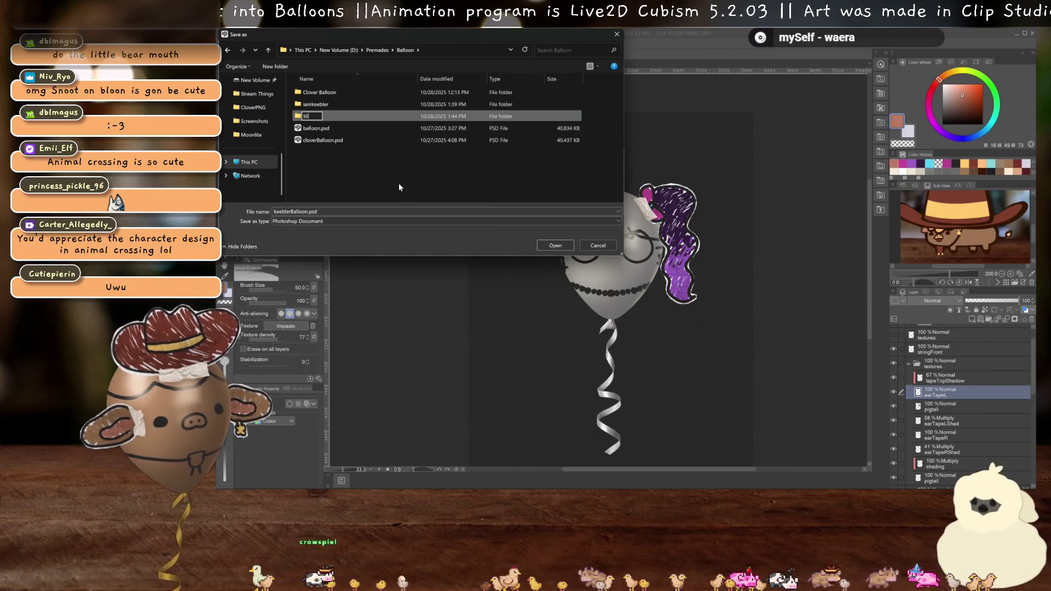
type("yBears")
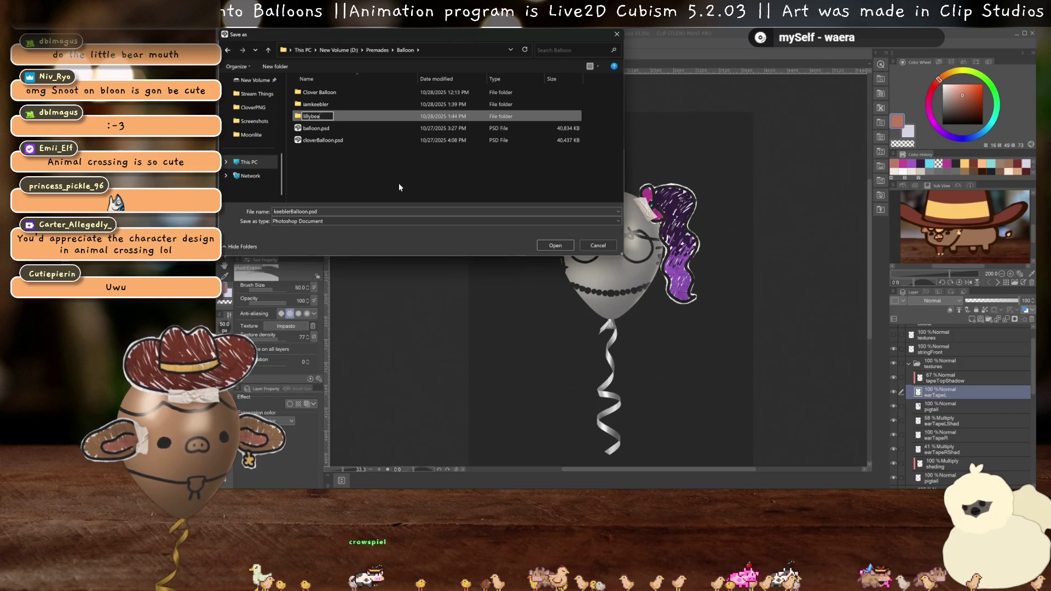
key("Return")
- Save the artwork as lillyBalloon.psd inside the lillyBears folder
double_click(353, 115)
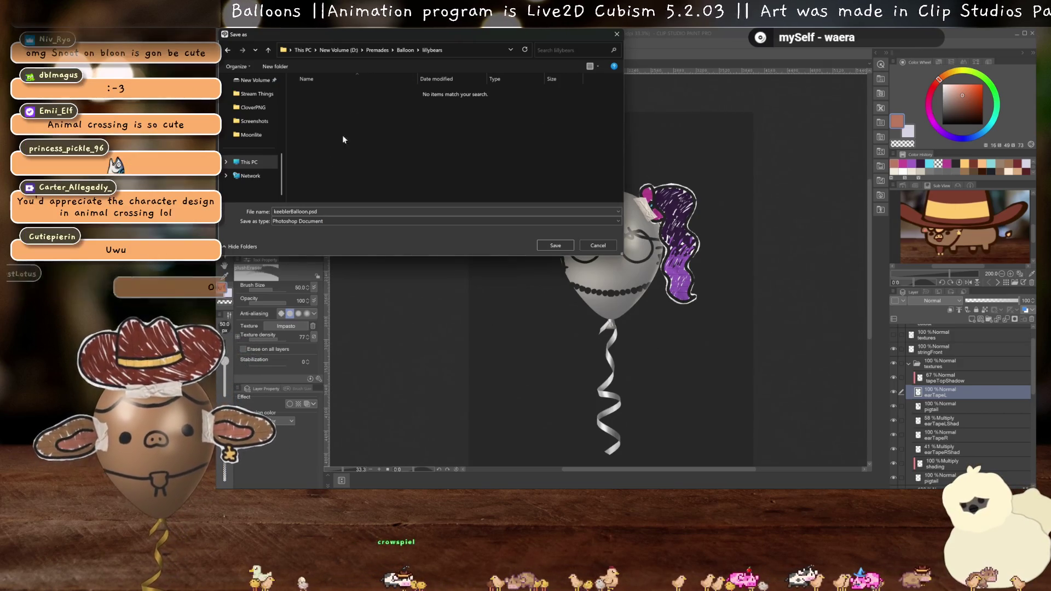
left_click_drag(291, 211, 273, 212)
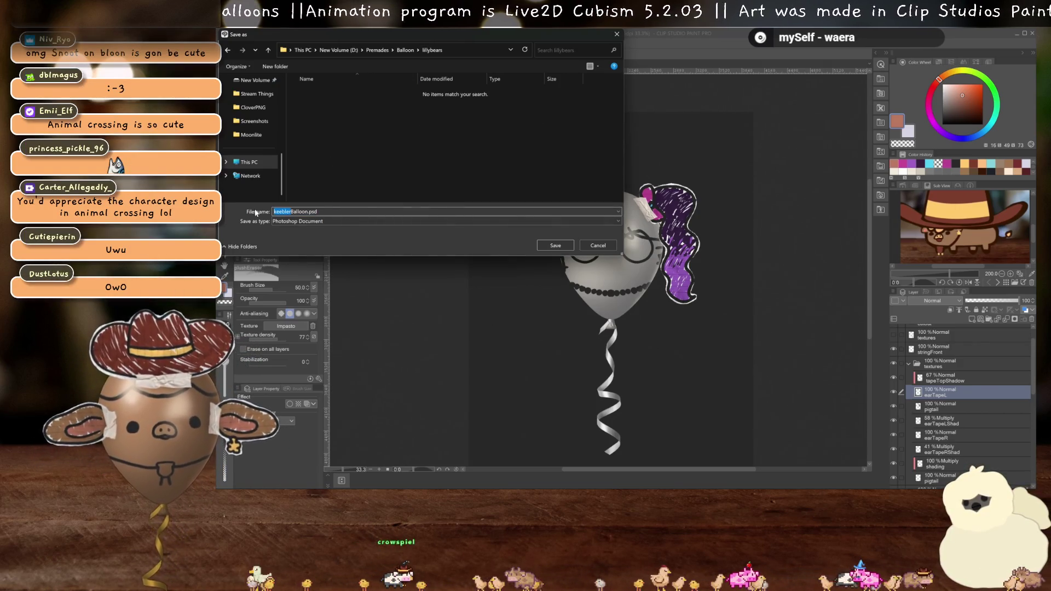
type("lilly")
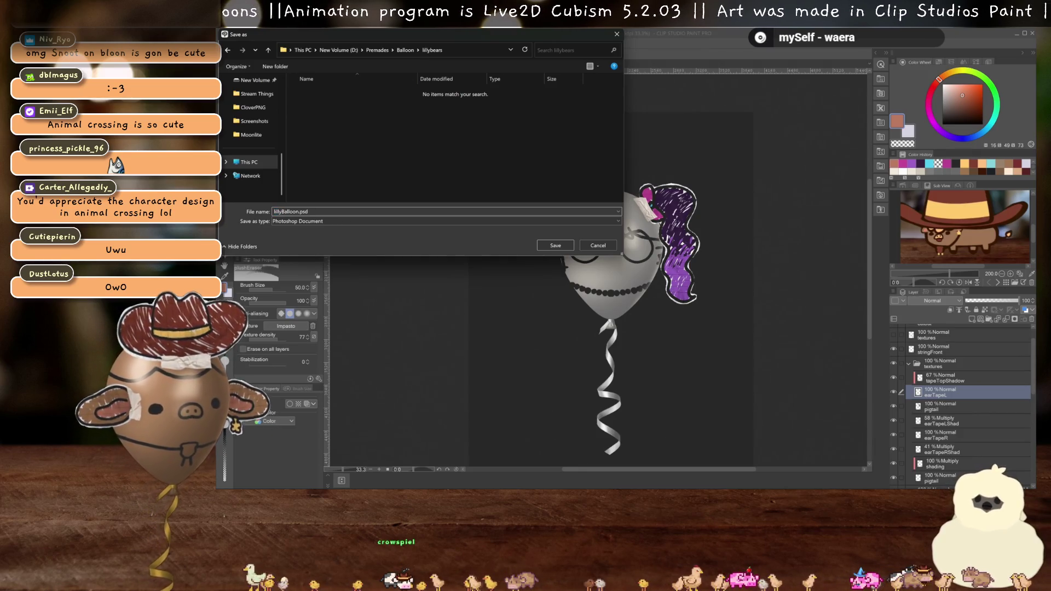
key("Return")
scroll(619, 273, "up", 5)
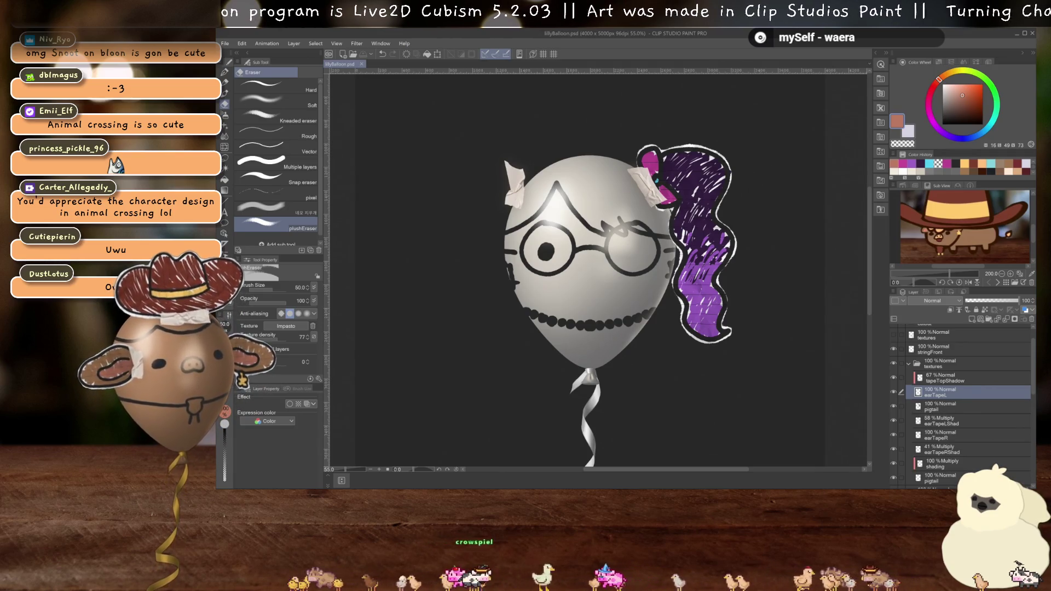
- Delete the hair, glasses and necklace layers, then add a blank Layer 1
scroll(963, 404, "down", 1)
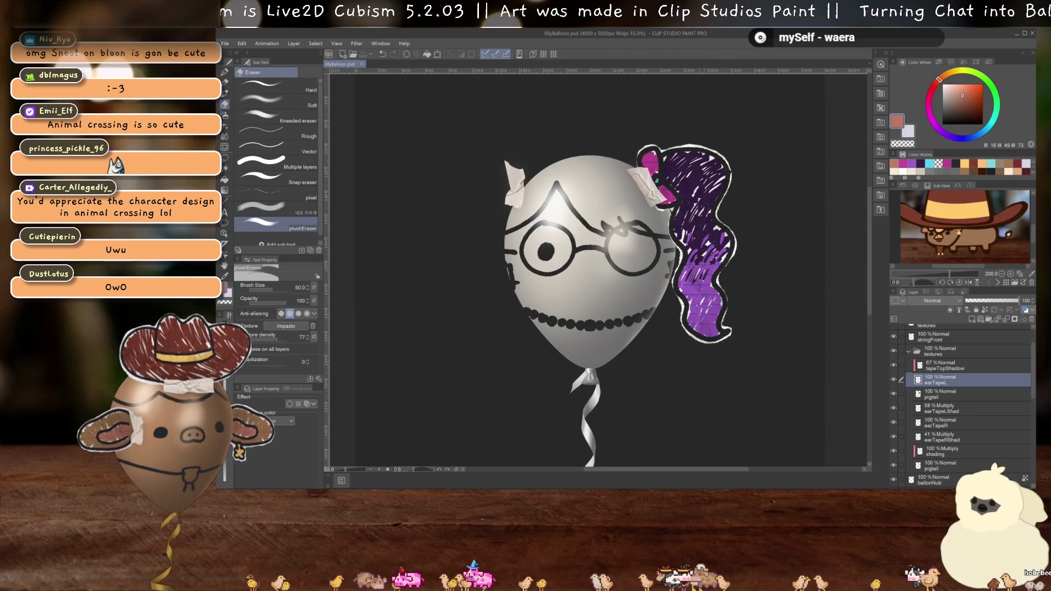
scroll(957, 389, "down", 3)
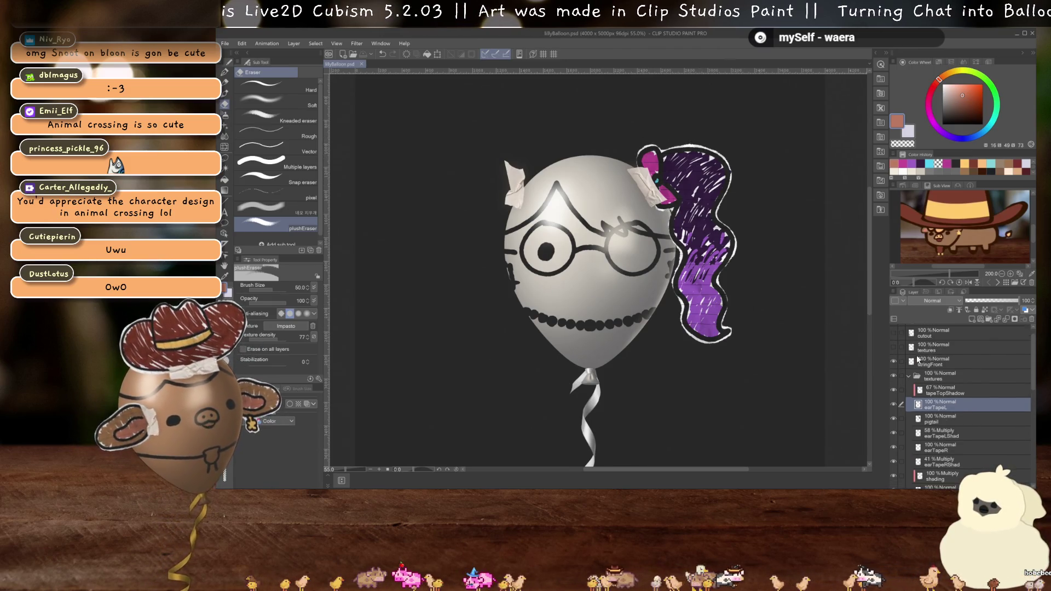
scroll(951, 406, "down", 5)
left_click(948, 418)
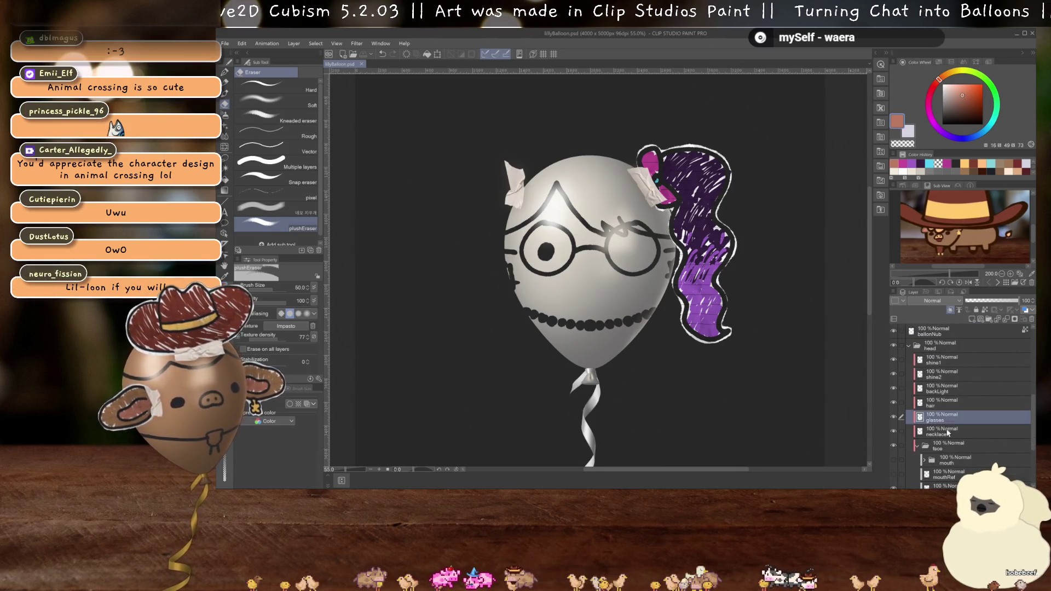
left_click(948, 432)
left_click(949, 404, "shift")
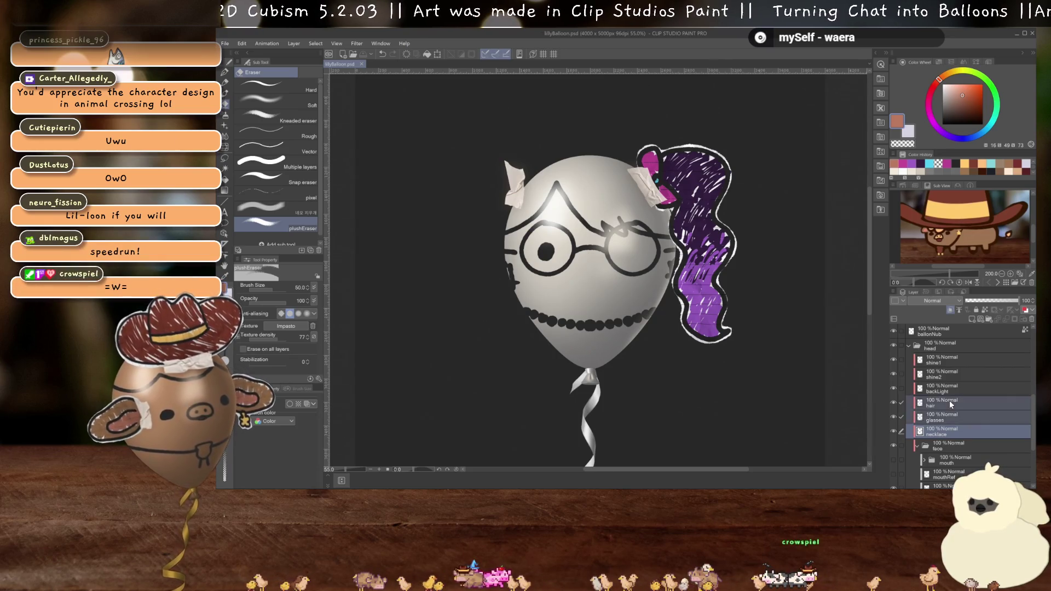
left_click(1032, 319)
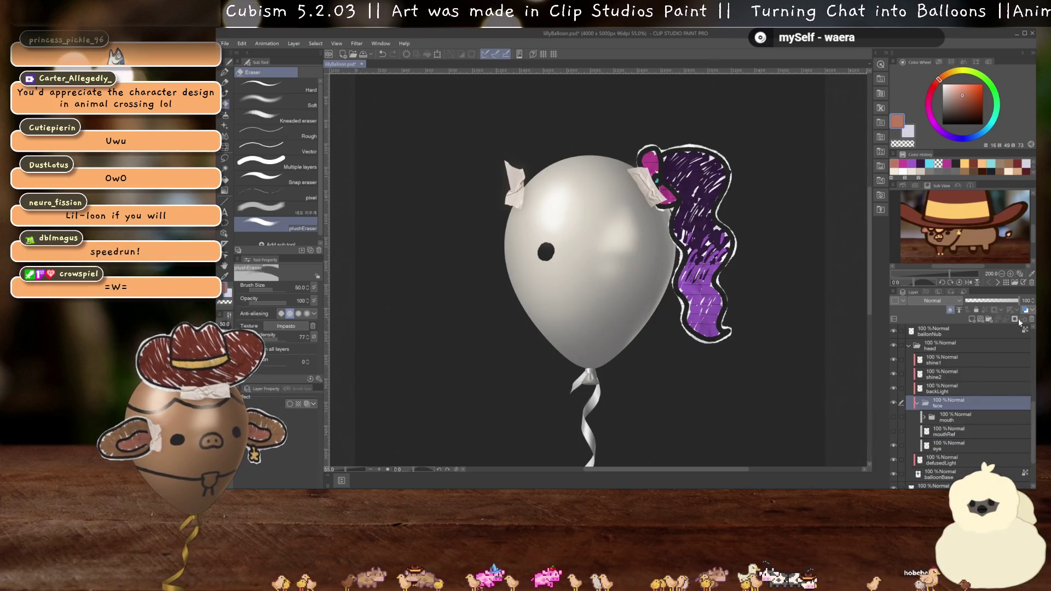
scroll(919, 426, "down", 3)
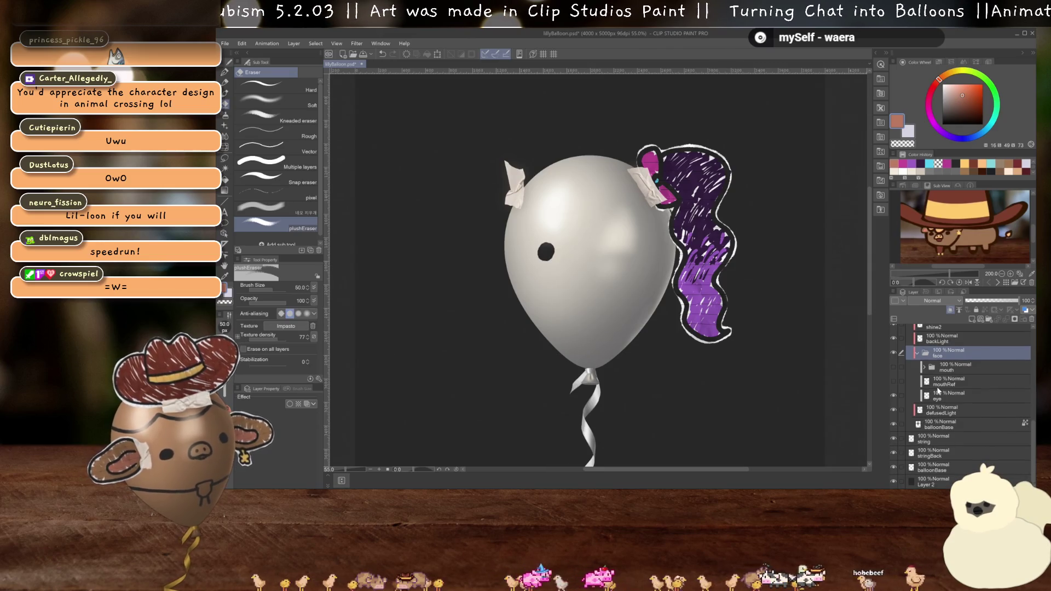
left_click(974, 319)
- Move the new layer above the face folder, view at actual size, and select the Felt Tip Pen
scroll(943, 435, "up", 3)
mouse_move(943, 404)
left_mouse_down()
mouse_move(930, 387)
mouse_move(926, 398)
left_mouse_up()
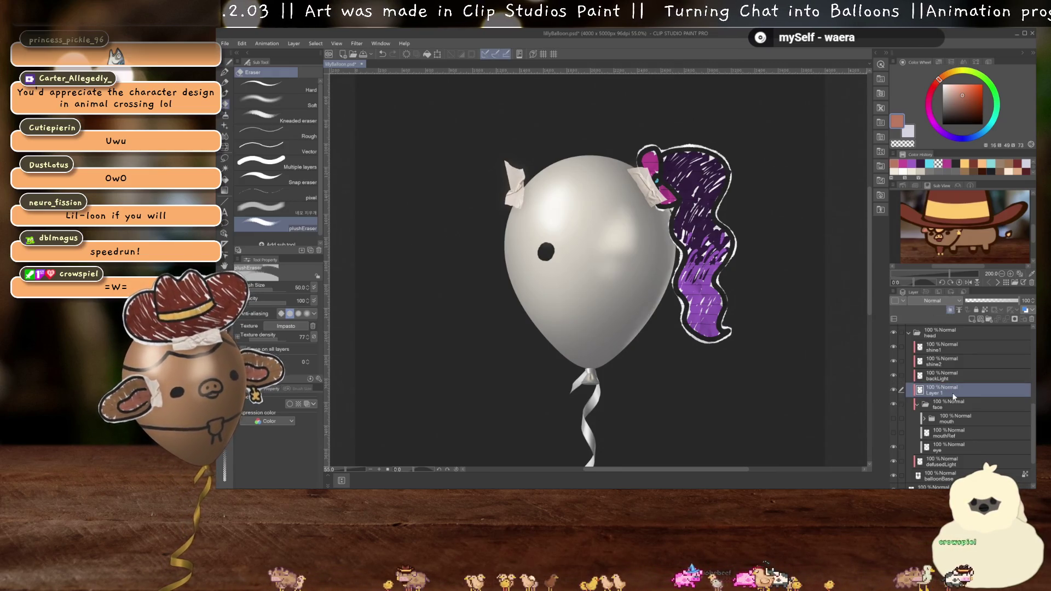
scroll(939, 380, "up", 5)
scroll(897, 336, "down", 5)
key("ctrl+alt+0")
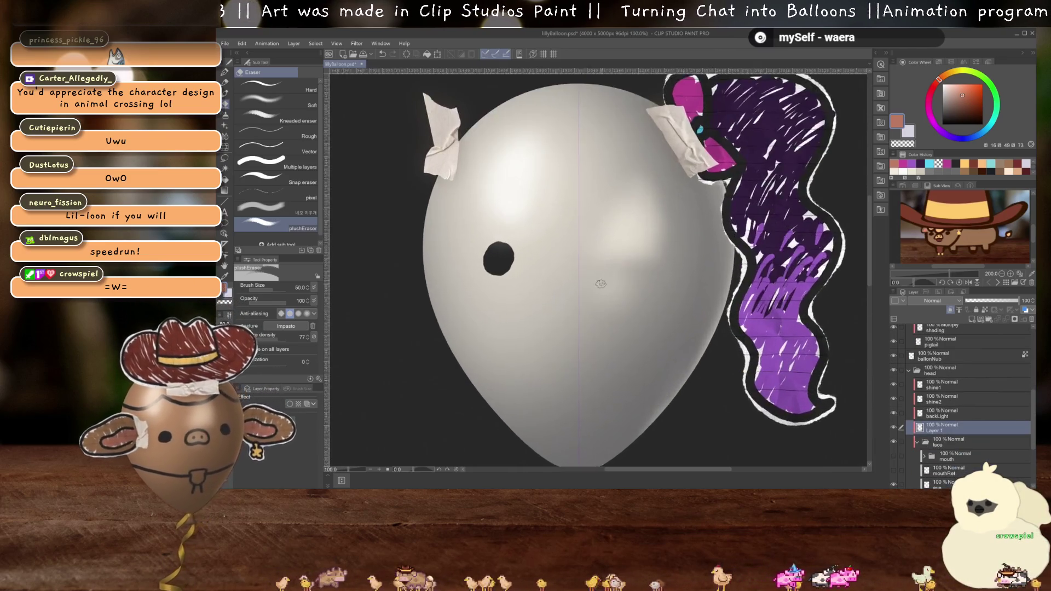
scroll(600, 283, "up", 1)
key("p")
scroll(546, 280, "up", 1)
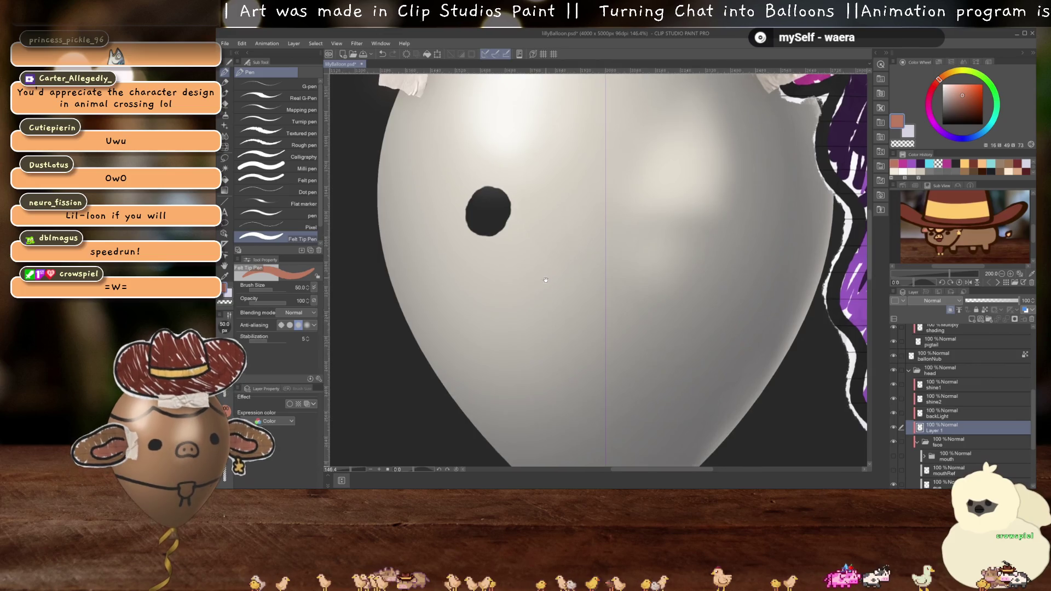
left_click_drag(545, 280, 541, 312)
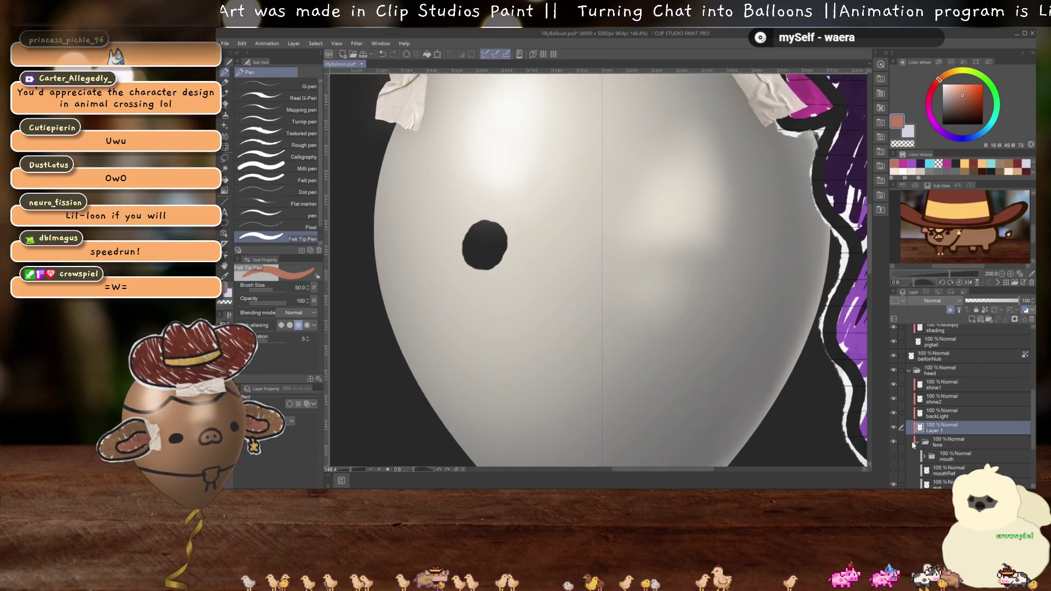
scroll(913, 444, "down", 2)
- Toggle the mouth reference guide and face folder visibility to check the mouth placement
left_click(894, 420)
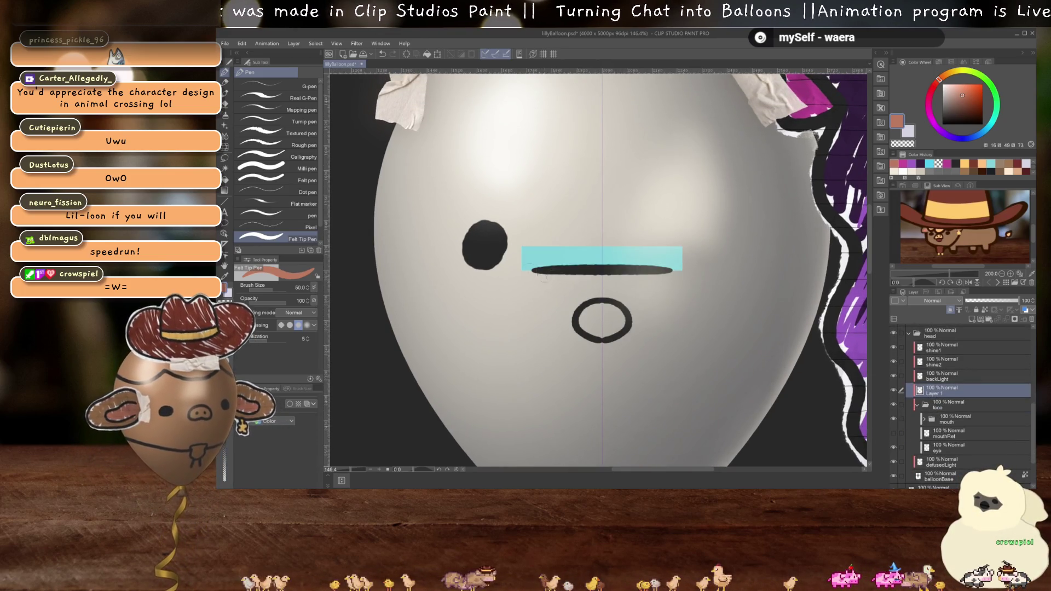
left_click(895, 407)
left_click(895, 408)
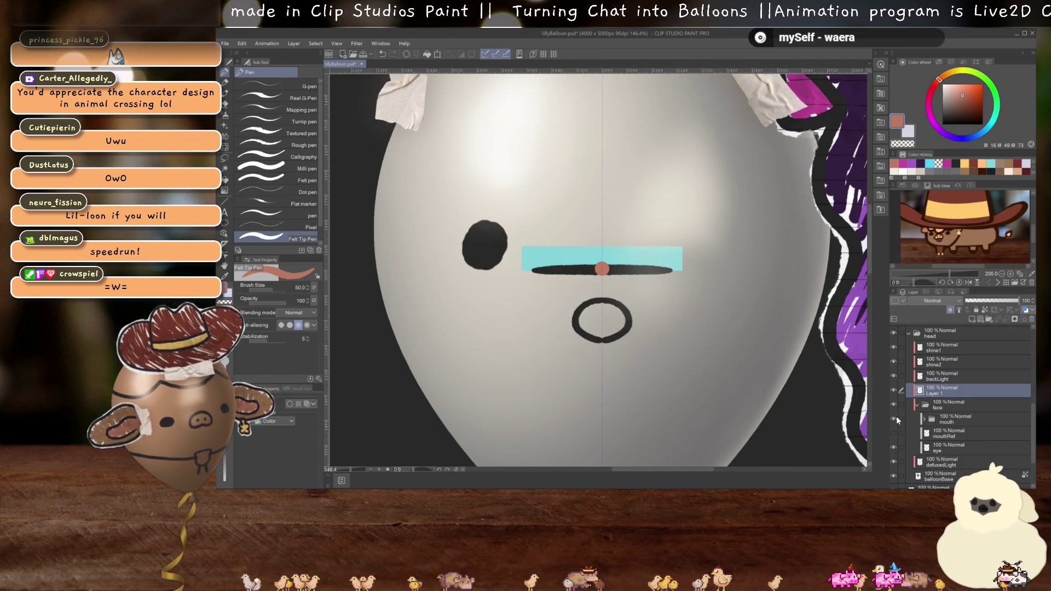
left_click(896, 421)
scroll(597, 268, "up", 2)
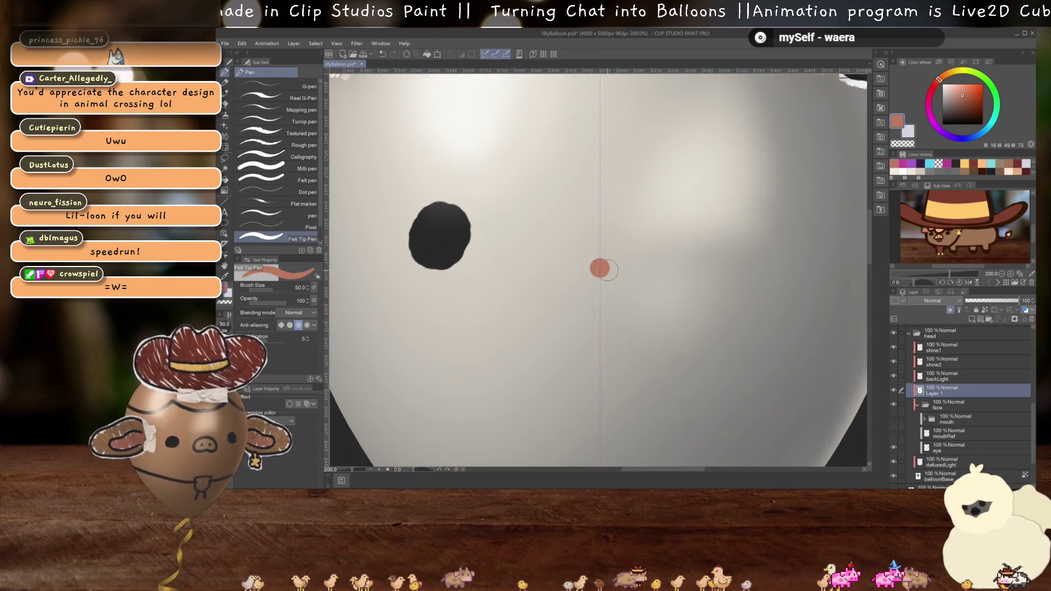
- Draw a dark mirrored w-shaped mouth on a new layer at 67% opacity and rename it mouth ref
left_click(971, 322)
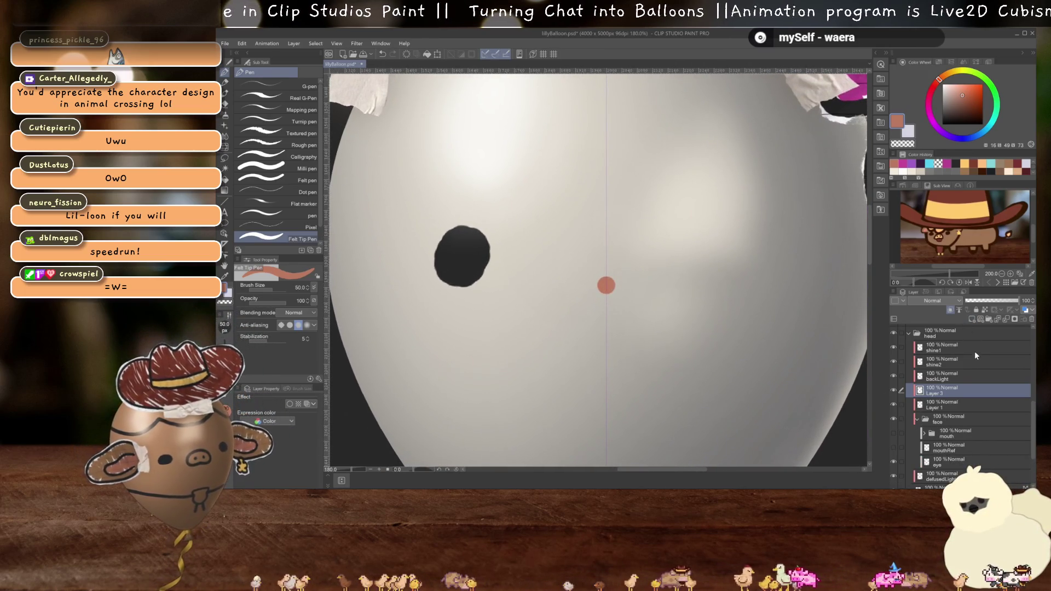
scroll(635, 290, "down", 1)
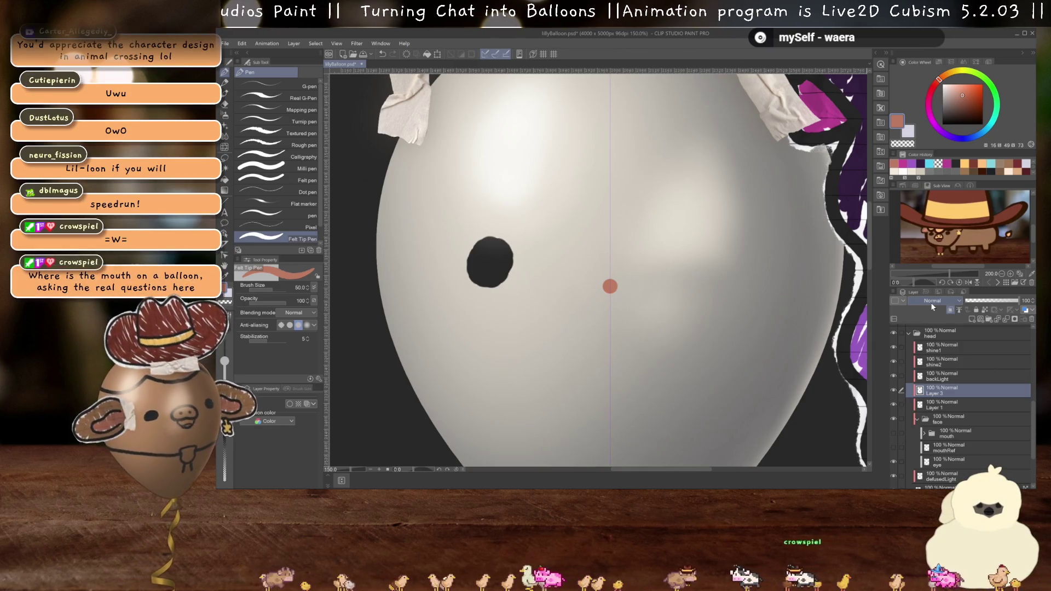
left_click(929, 163)
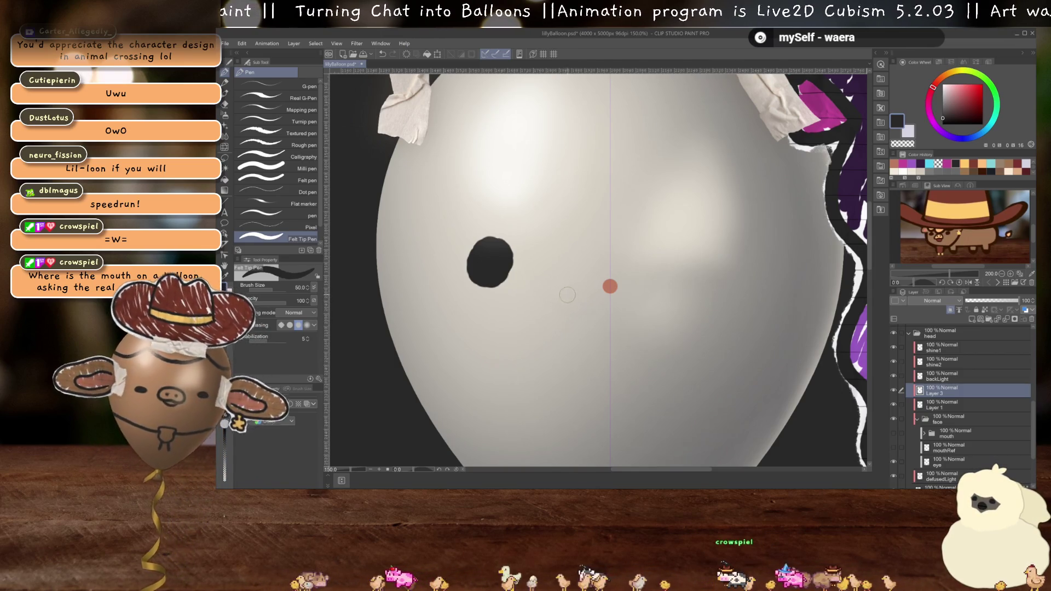
mouse_move(565, 289)
left_mouse_down()
mouse_move(588, 304)
mouse_move(613, 287)
left_mouse_up()
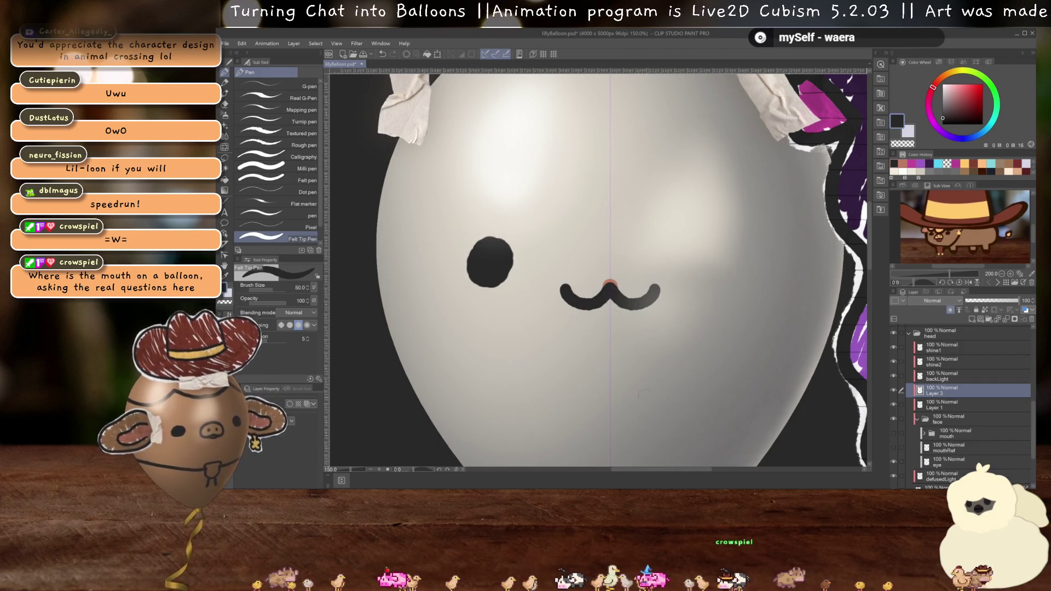
left_click_drag(1009, 304, 1015, 300)
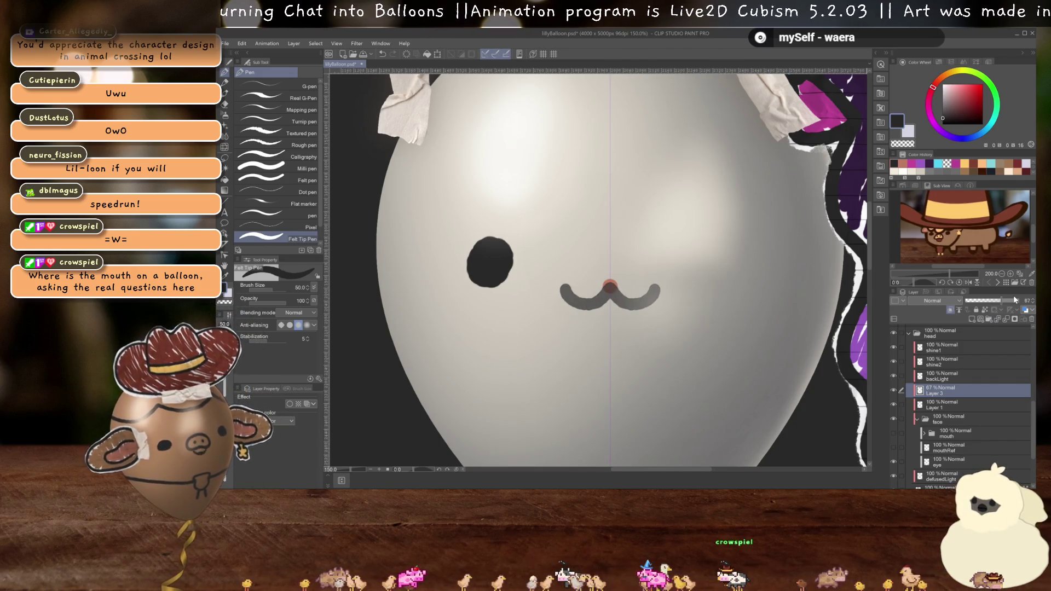
double_click(937, 394)
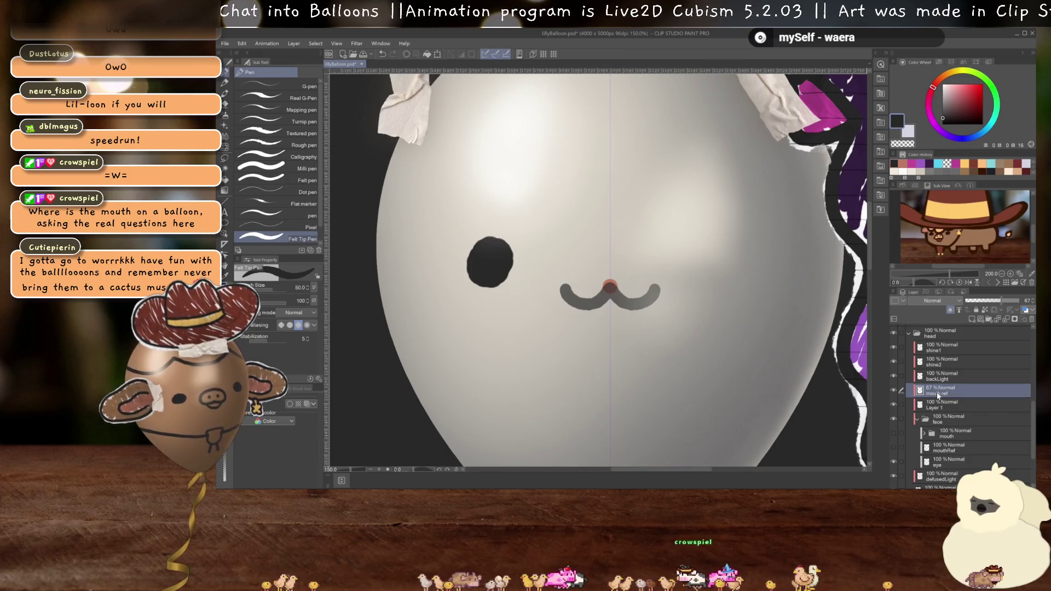
- Add a new layer named nose and delete the red guide dot layer
left_click(972, 320)
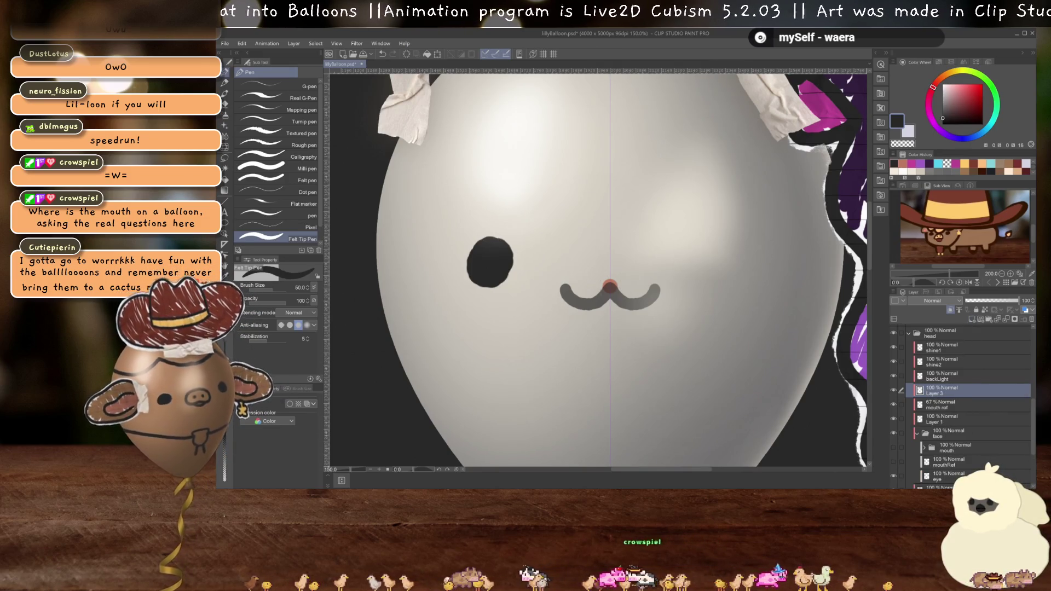
left_click(947, 420)
left_click(1031, 319)
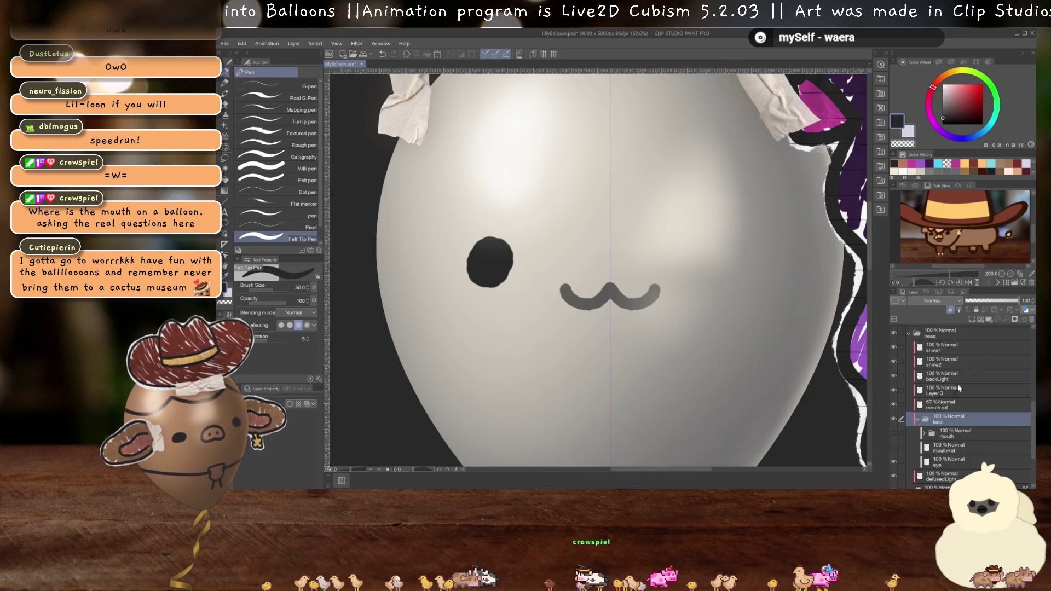
double_click(939, 393)
type("nose")
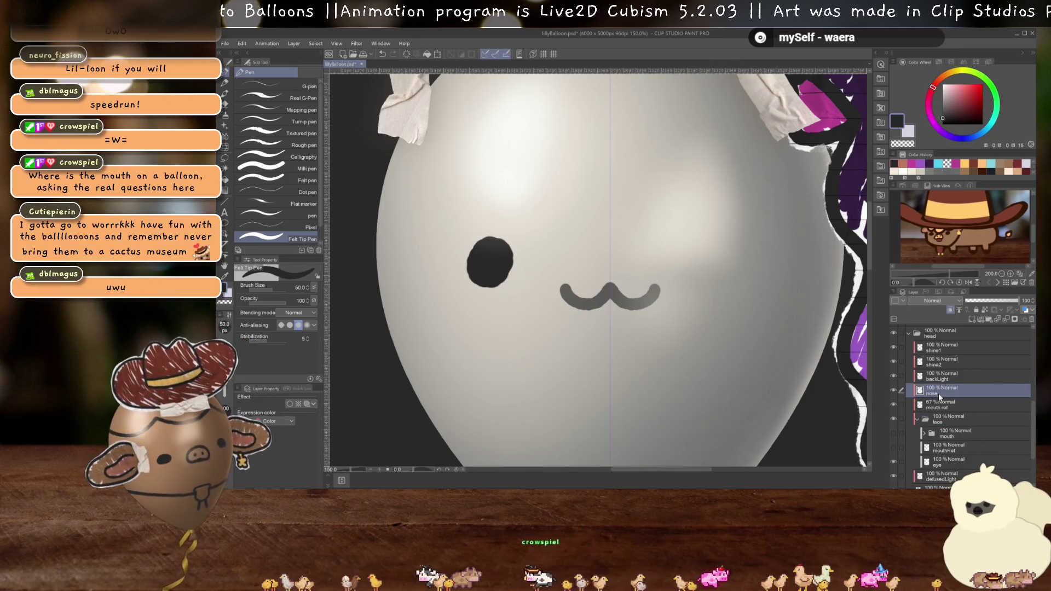
scroll(599, 316, "up", 3)
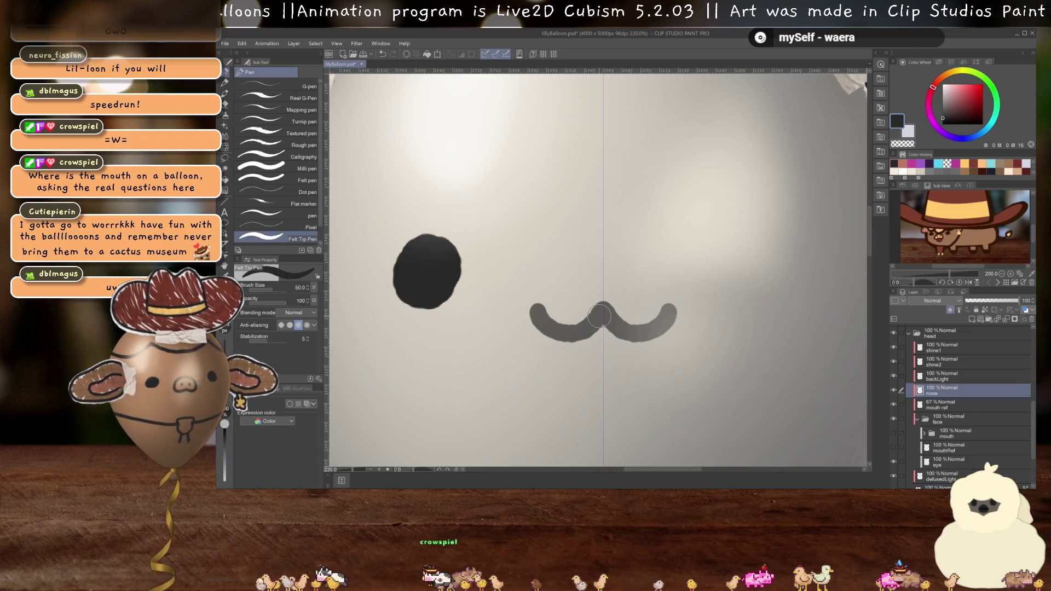
- Paint a dark rounded nose at the centre of the w-shaped mouth
left_click_drag(604, 296, 589, 291)
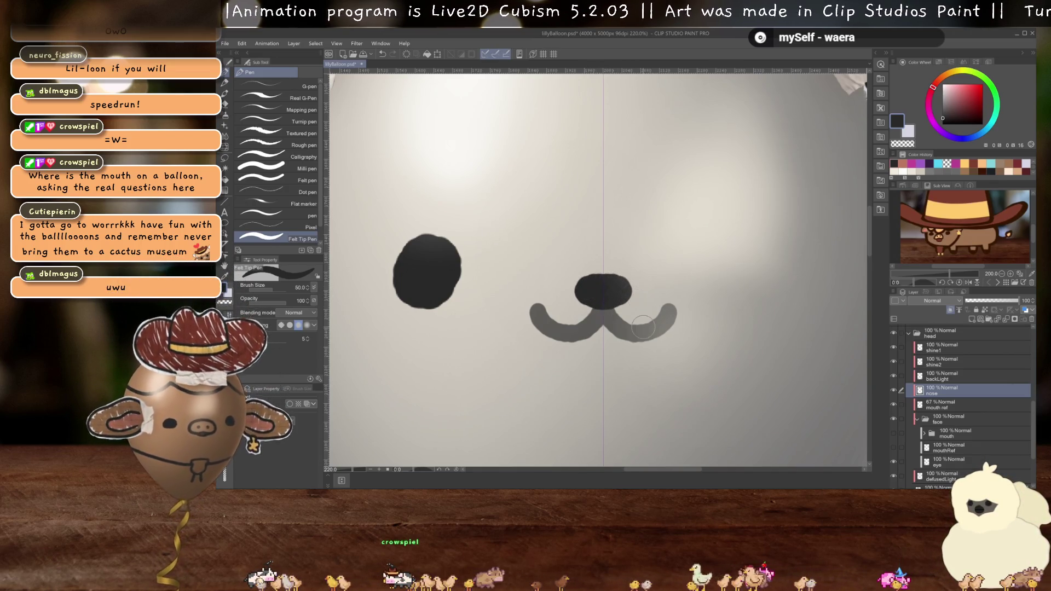
scroll(643, 327, "down", 6)
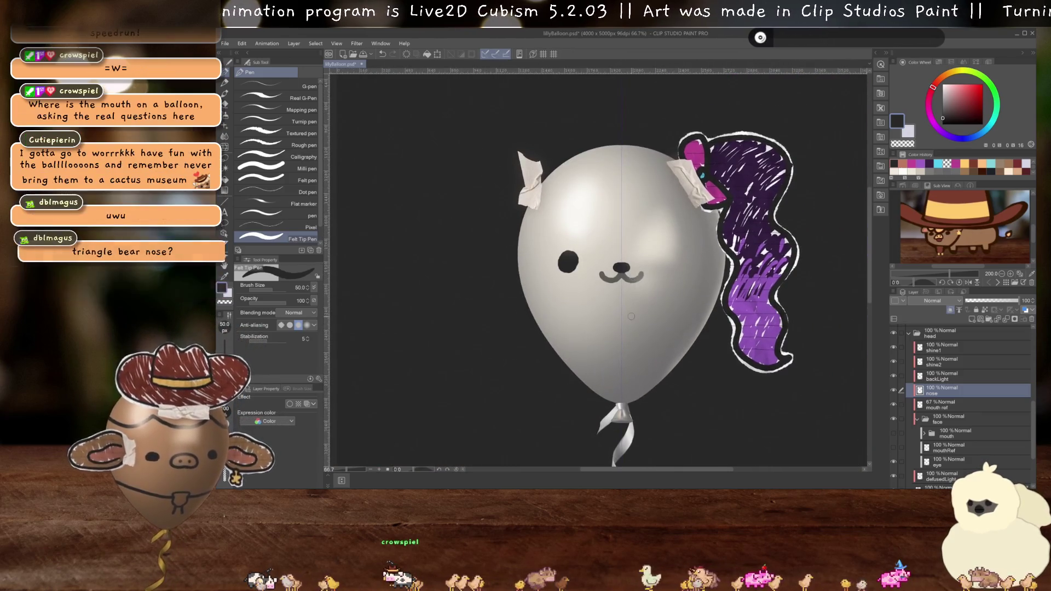
scroll(625, 299, "up", 4)
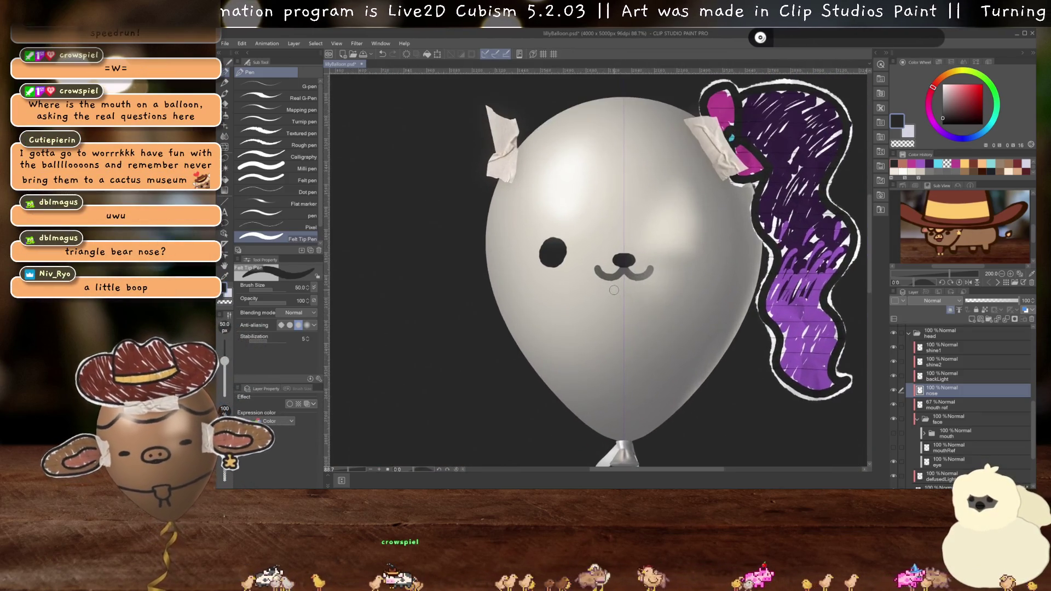
scroll(612, 250, "up", 1)
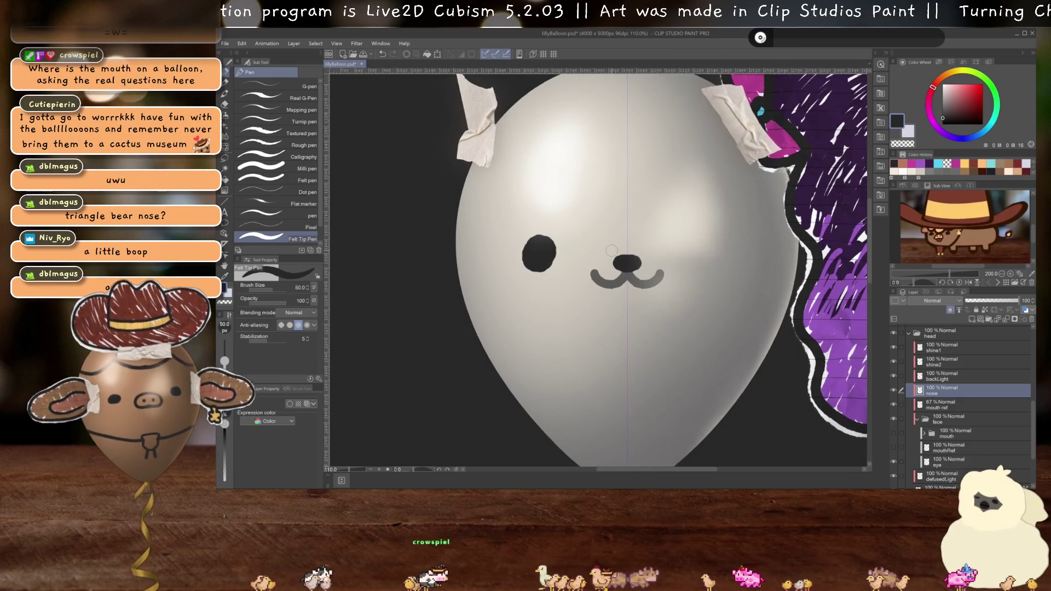
scroll(618, 298, "up", 1)
scroll(618, 298, "down", 2)
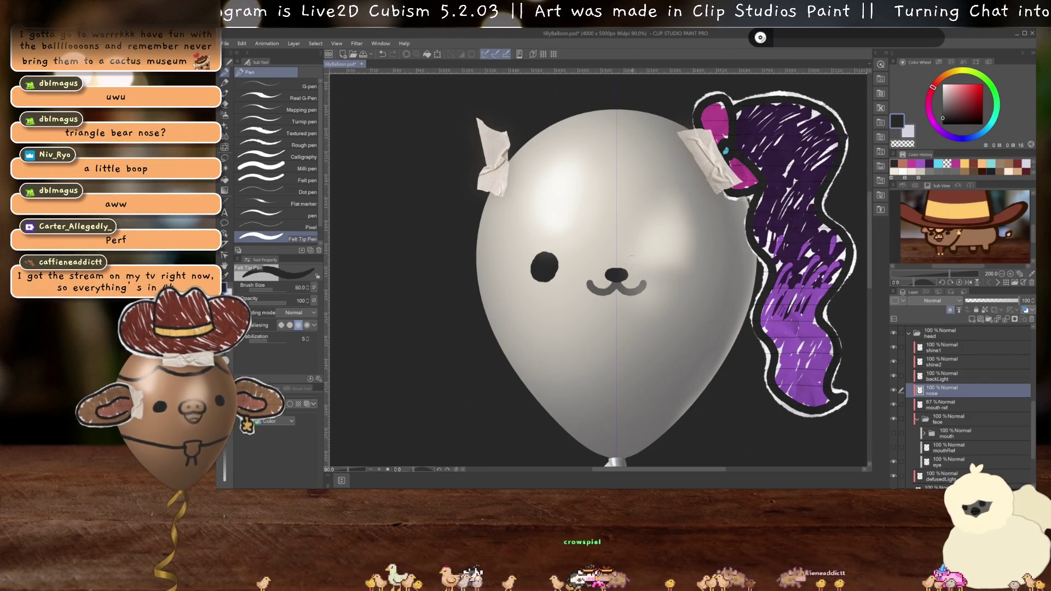
- Recentre the balloon face and add small mirrored marks to both cheeks
left_click_drag(633, 342, 627, 313)
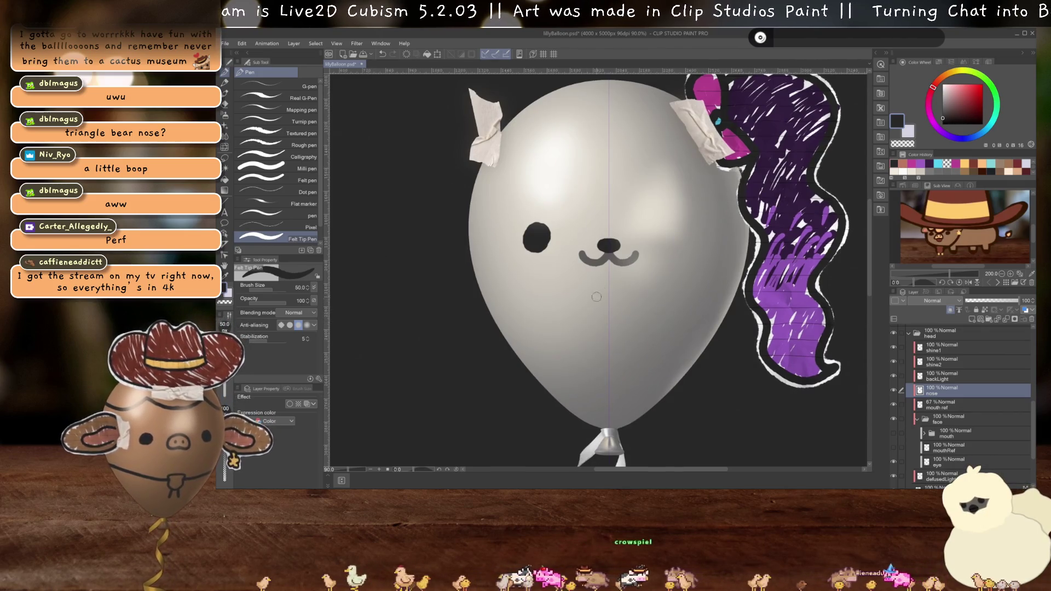
left_click_drag(612, 204, 599, 236)
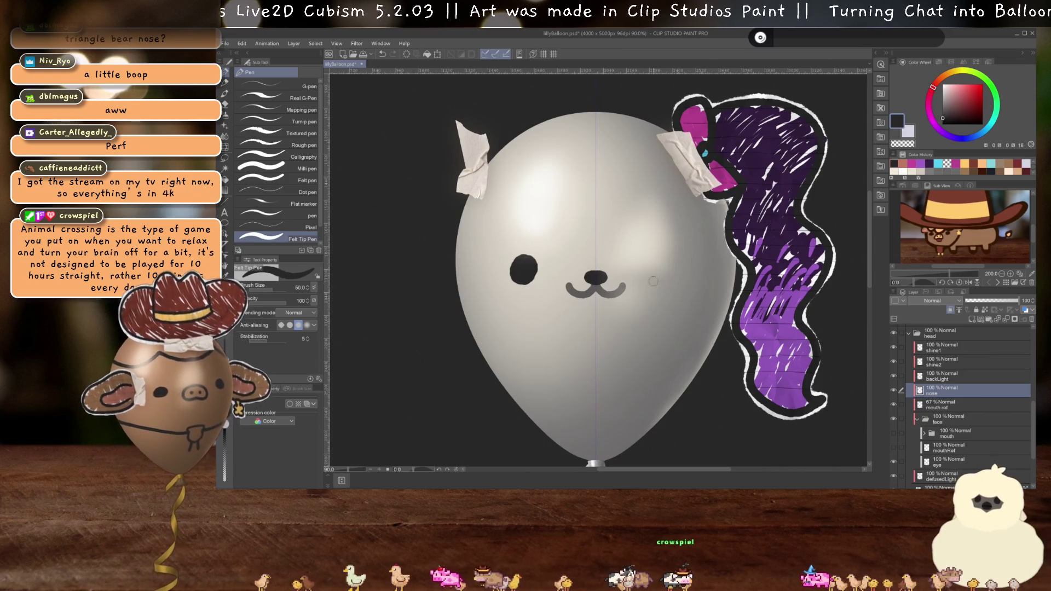
scroll(527, 306, "up", 2)
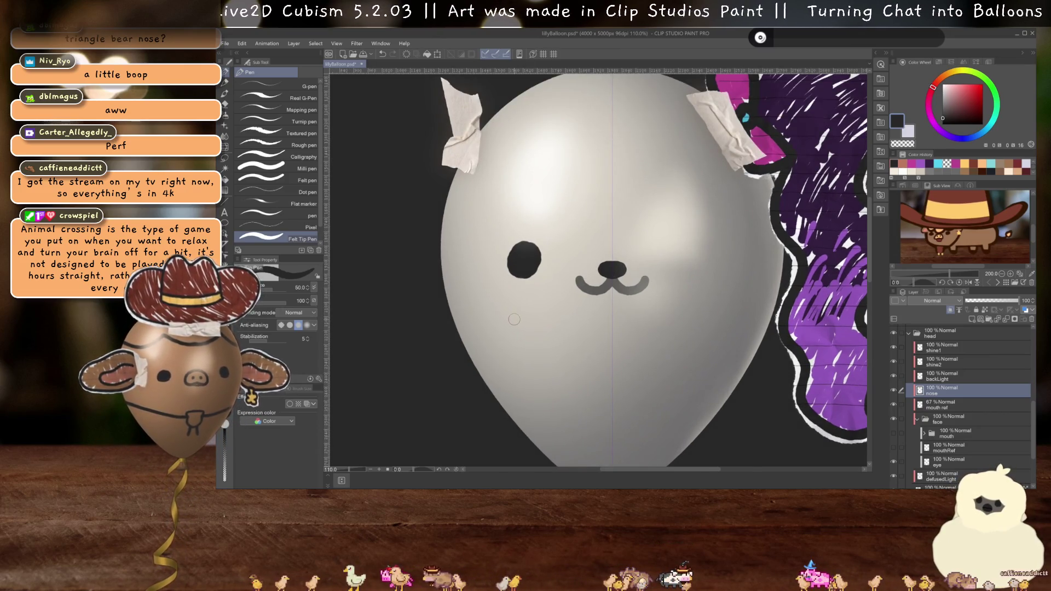
left_click_drag(472, 300, 472, 317)
mouse_move(483, 299)
left_mouse_down()
mouse_move(481, 317)
mouse_move(491, 316)
left_mouse_up()
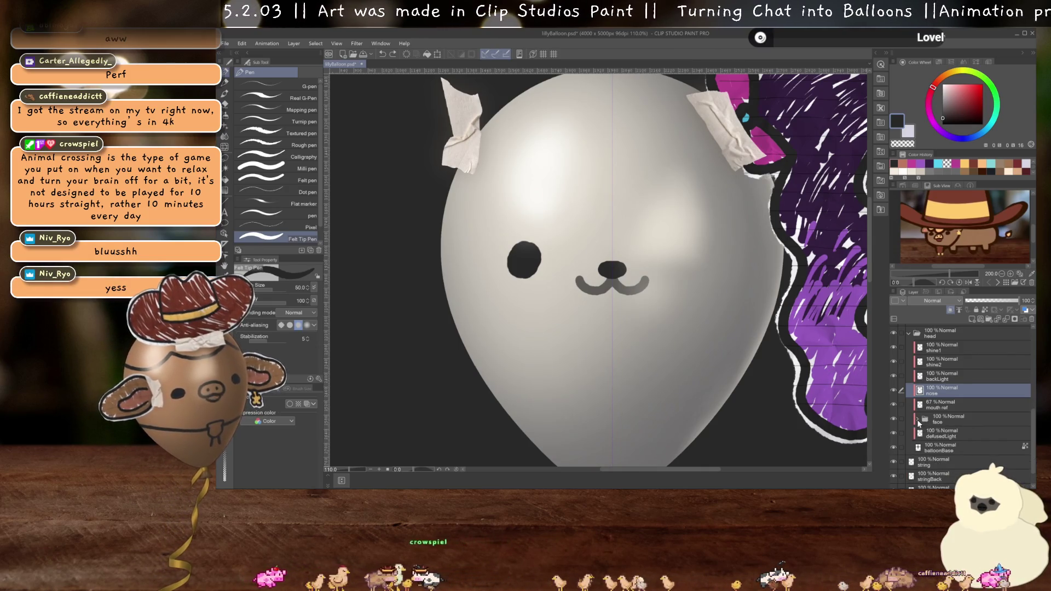
- Delete the duplicate pigtail layer and the extra ear tape and shading layers
scroll(919, 421, "up", 2)
scroll(920, 424, "up", 3)
scroll(711, 313, "down", 2)
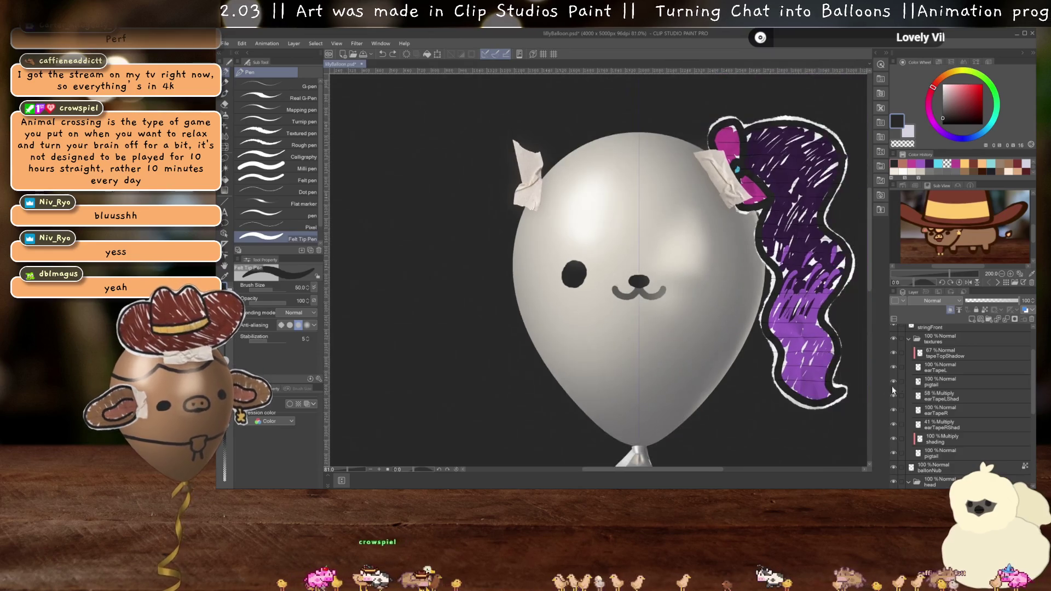
scroll(969, 413, "down", 1)
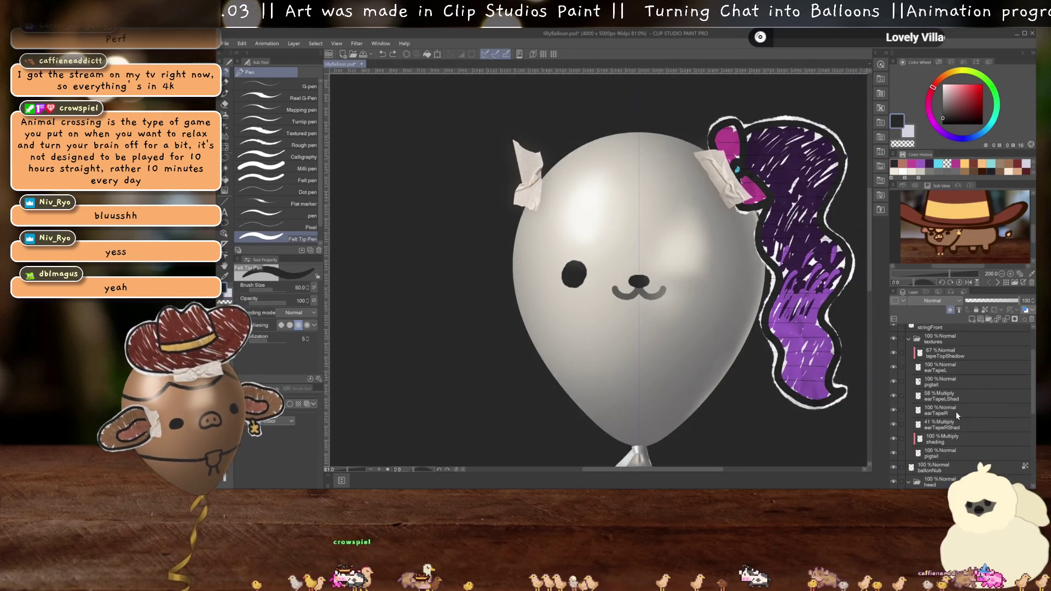
left_click(941, 451)
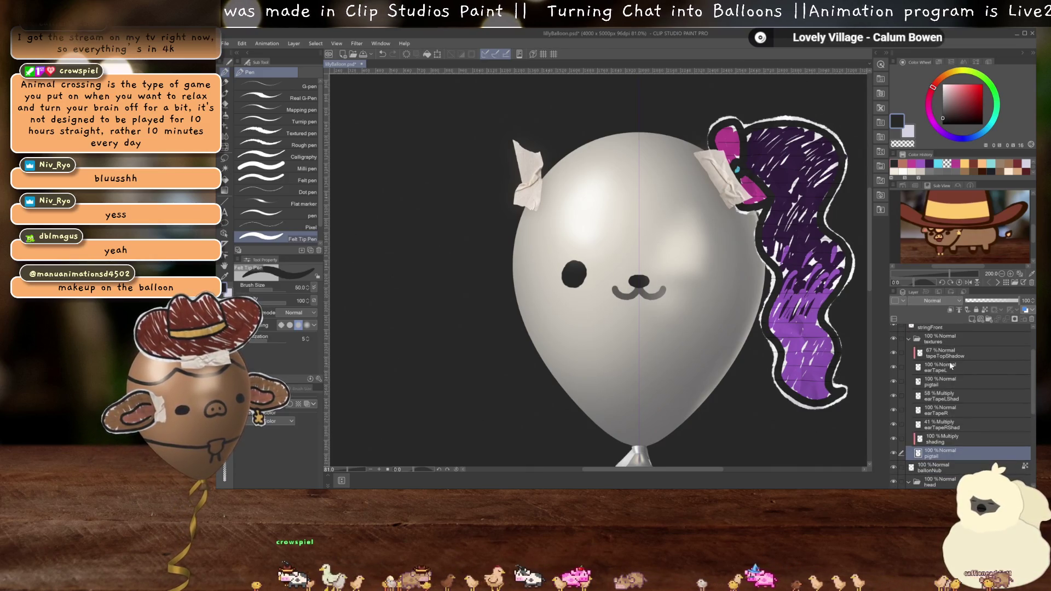
left_click(1031, 319)
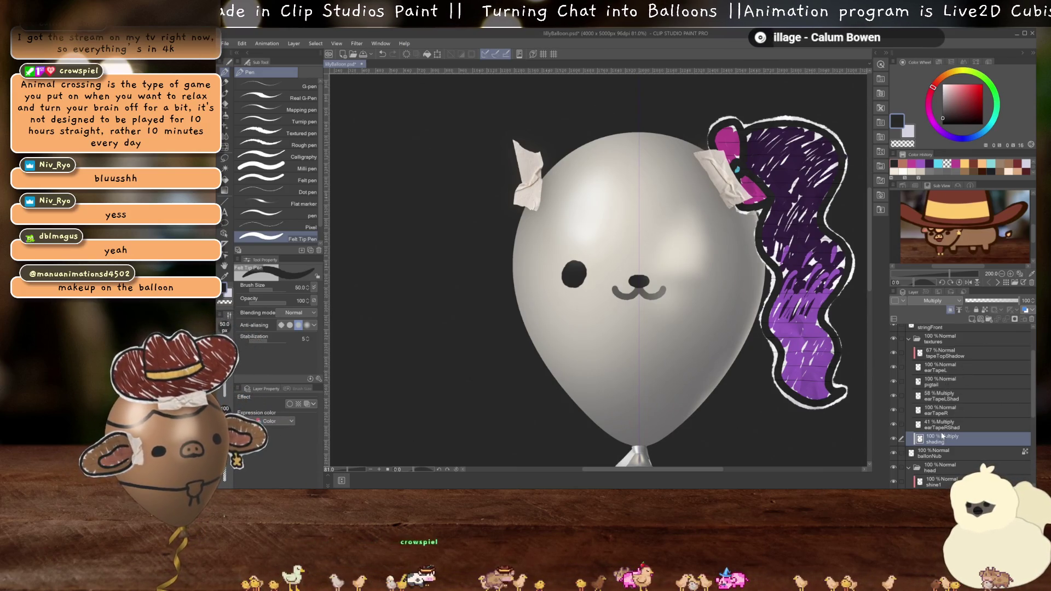
left_click(938, 398, "shift")
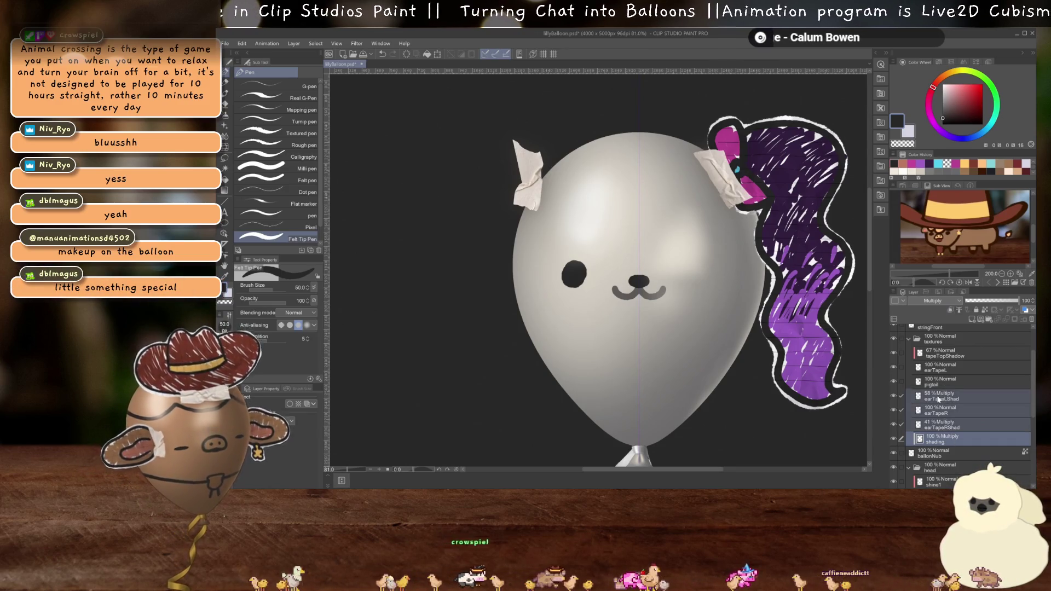
left_click(1031, 321)
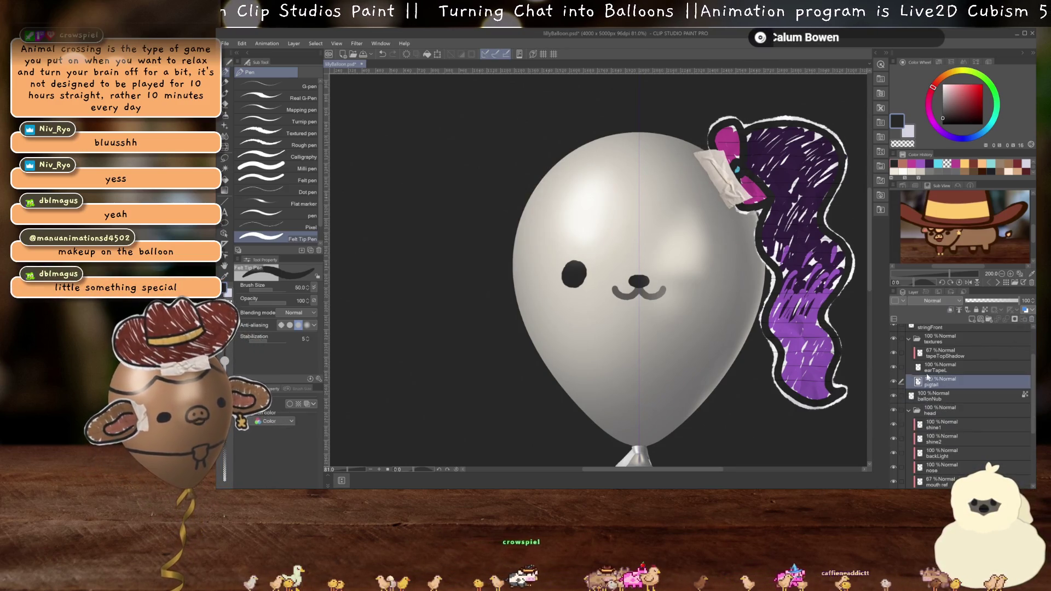
- Erase the purple pigtail from the pigtail layer with Delete
left_click(933, 365)
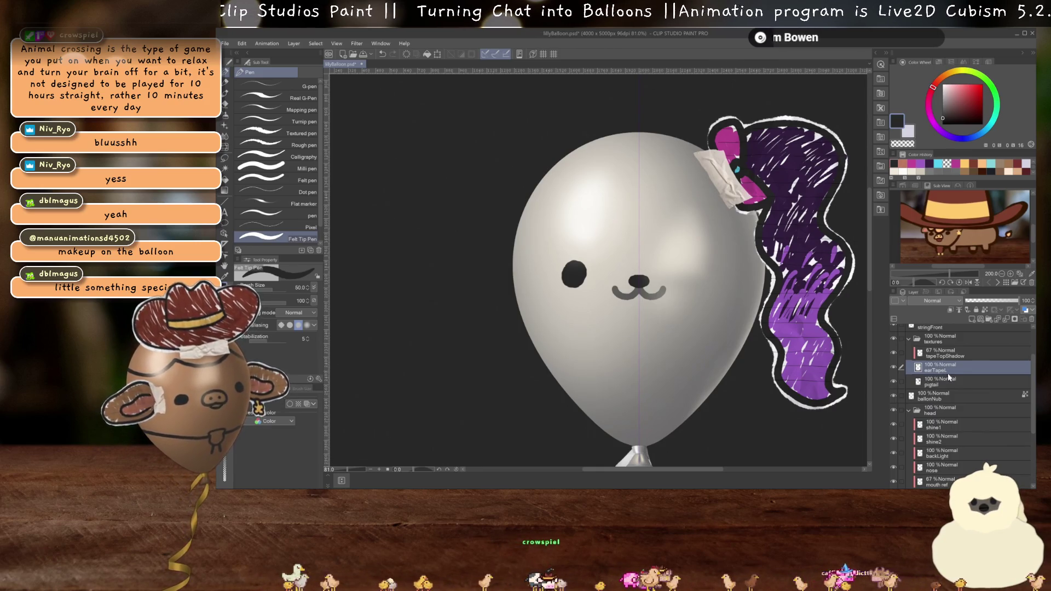
left_click(945, 357, "ctrl")
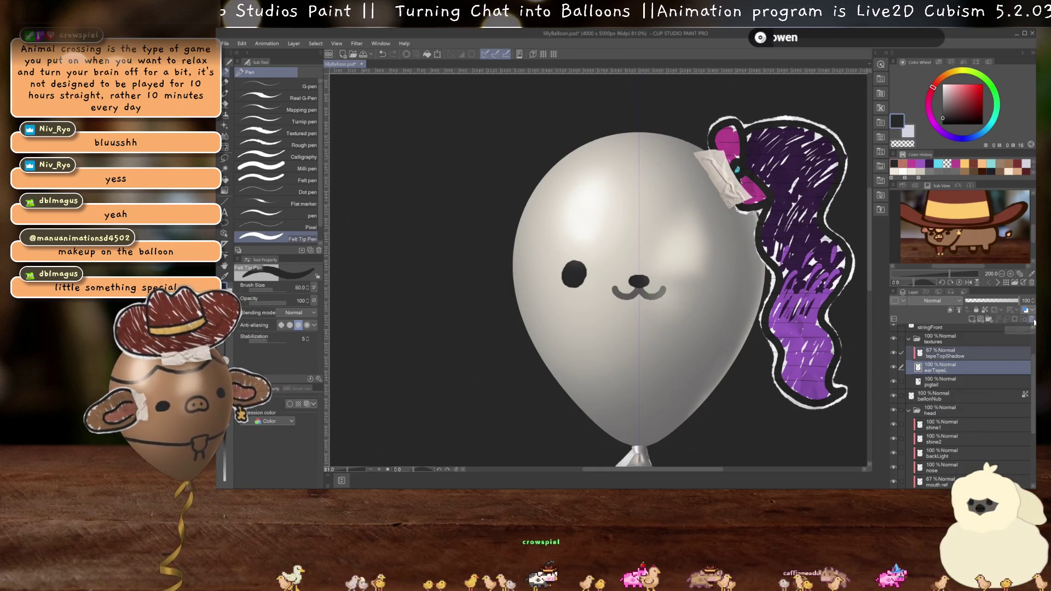
left_click(930, 383)
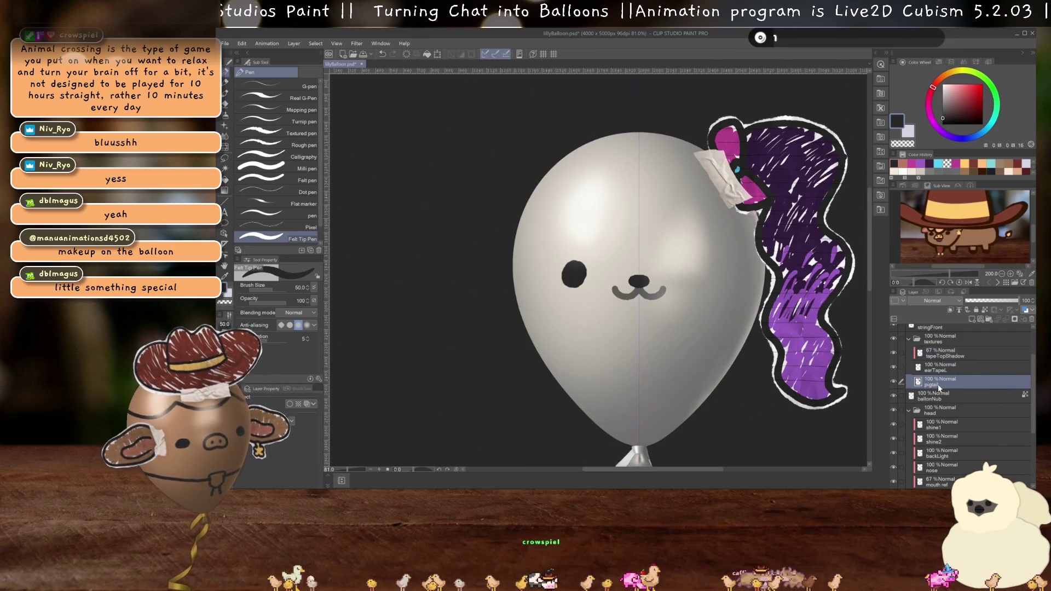
key("Delete")
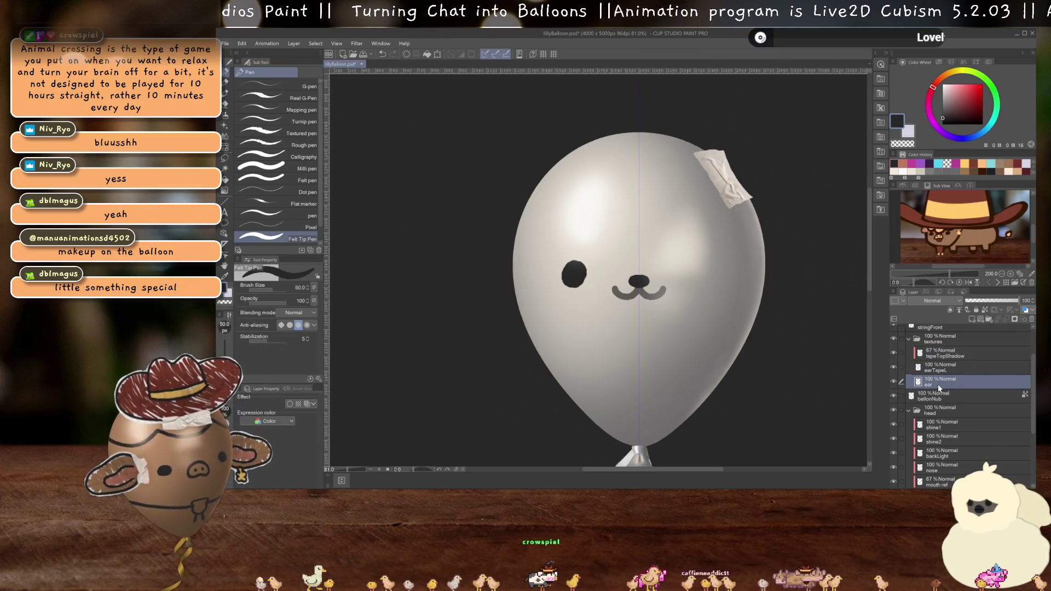
scroll(936, 366, "down", 2)
scroll(640, 351, "down", 1)
- Show the paper and tape textures, add a layer above them, and sketch a black curl spiral
left_click_drag(640, 350, 736, 271)
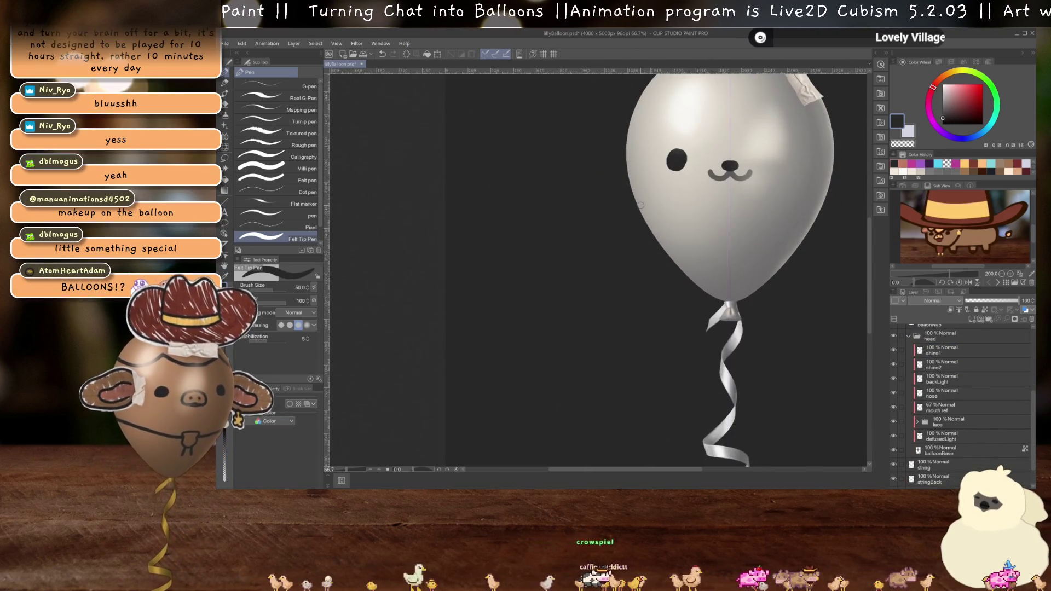
scroll(952, 402, "up", 3)
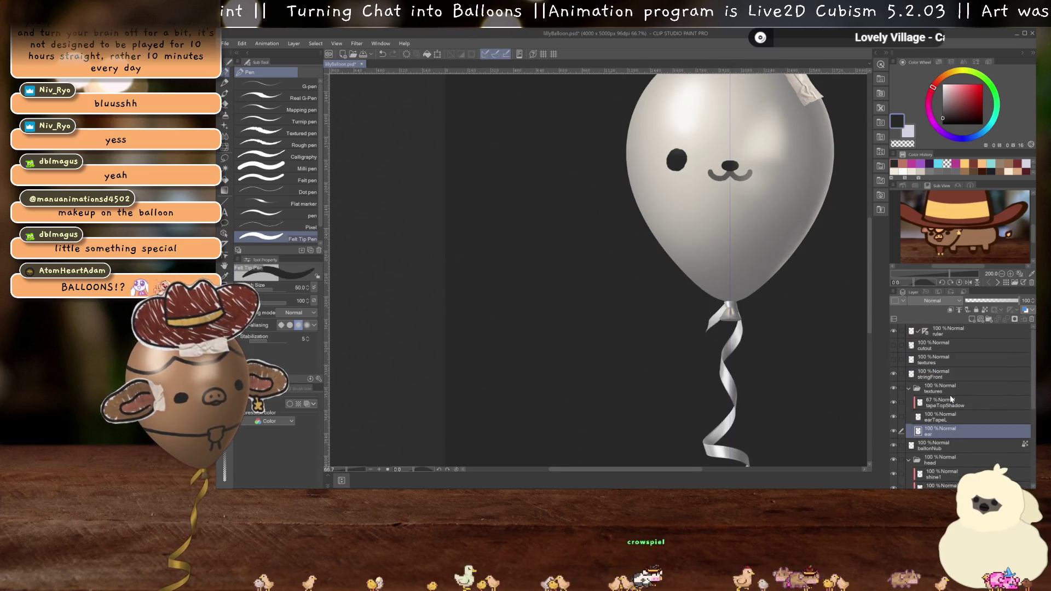
left_click(894, 359)
left_click(934, 362)
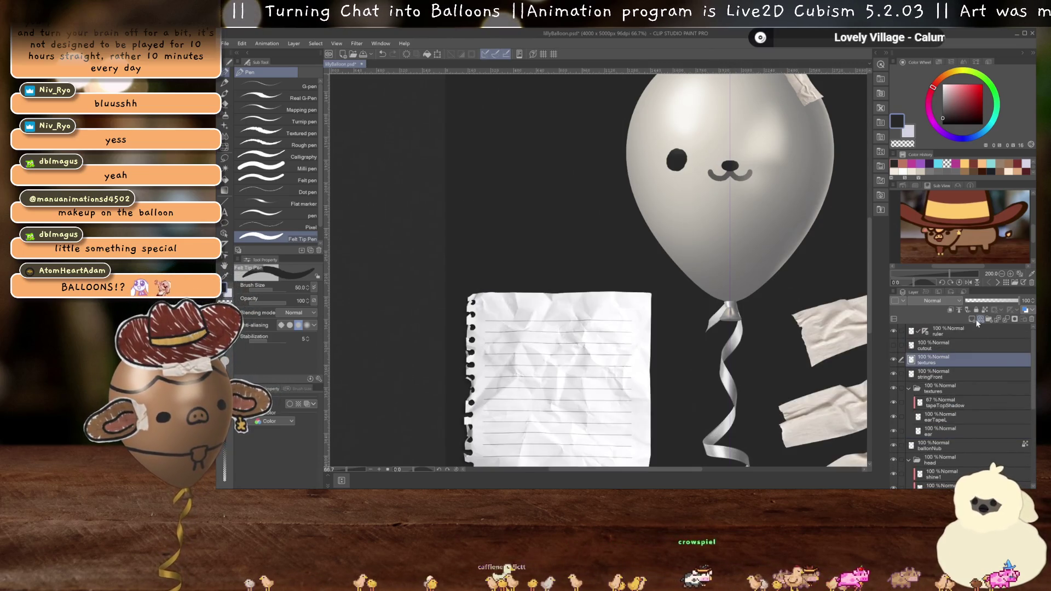
left_click(972, 319)
scroll(644, 334, "up", 3)
scroll(644, 335, "up", 2)
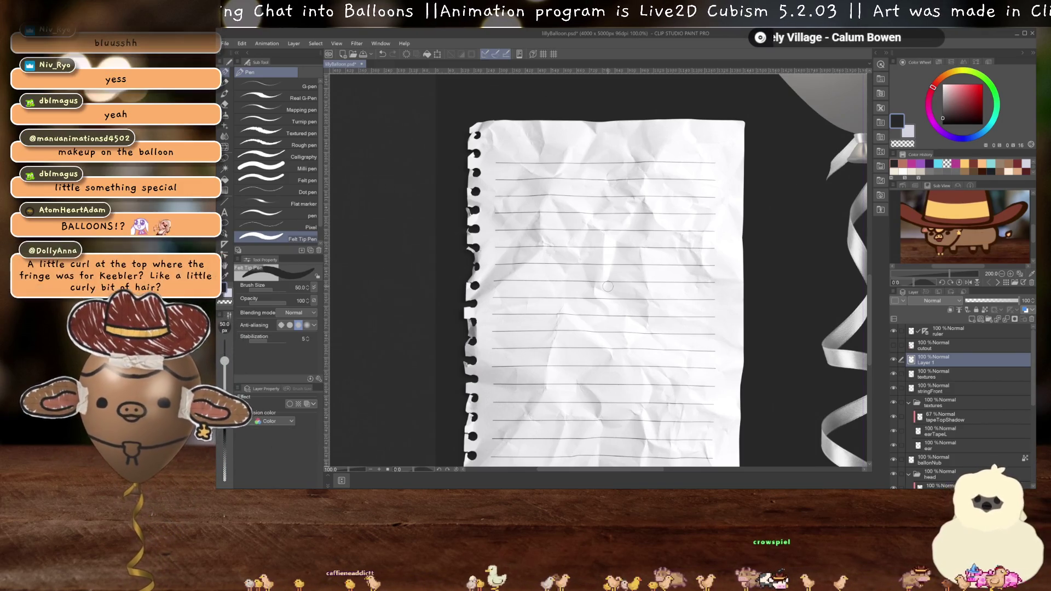
mouse_move(559, 287)
left_mouse_down()
mouse_move(559, 298)
mouse_move(643, 232)
mouse_move(697, 304)
mouse_move(681, 351)
mouse_move(635, 366)
mouse_move(608, 359)
mouse_move(558, 301)
left_mouse_up()
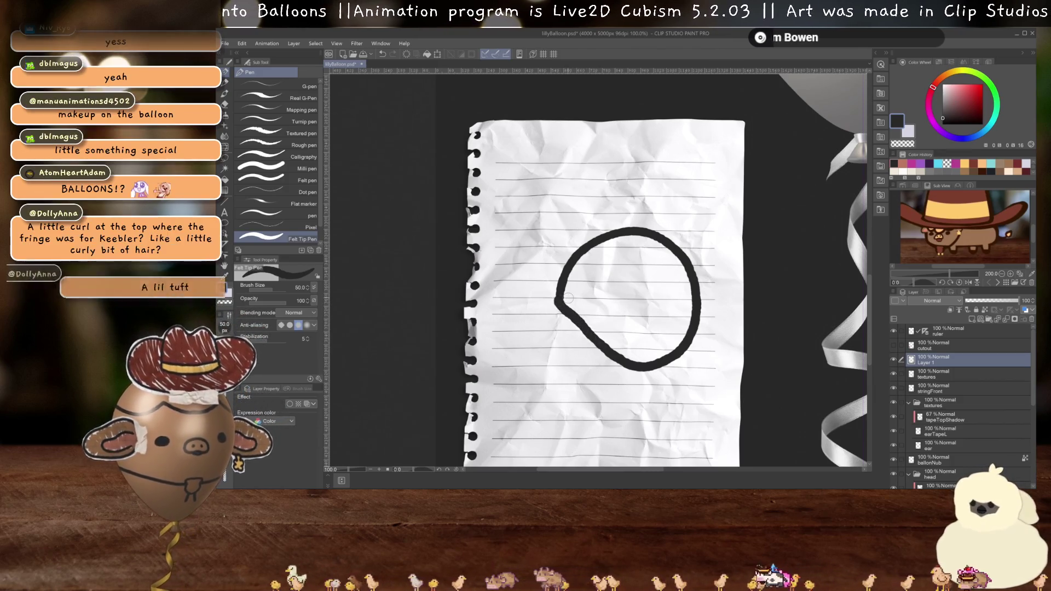
mouse_move(579, 303)
left_mouse_down()
mouse_move(654, 281)
mouse_move(666, 320)
mouse_move(641, 342)
left_mouse_up()
- Add a colouring layer, pick a brown shade on the colour wheel, and bring up Pinterest
left_click(970, 318)
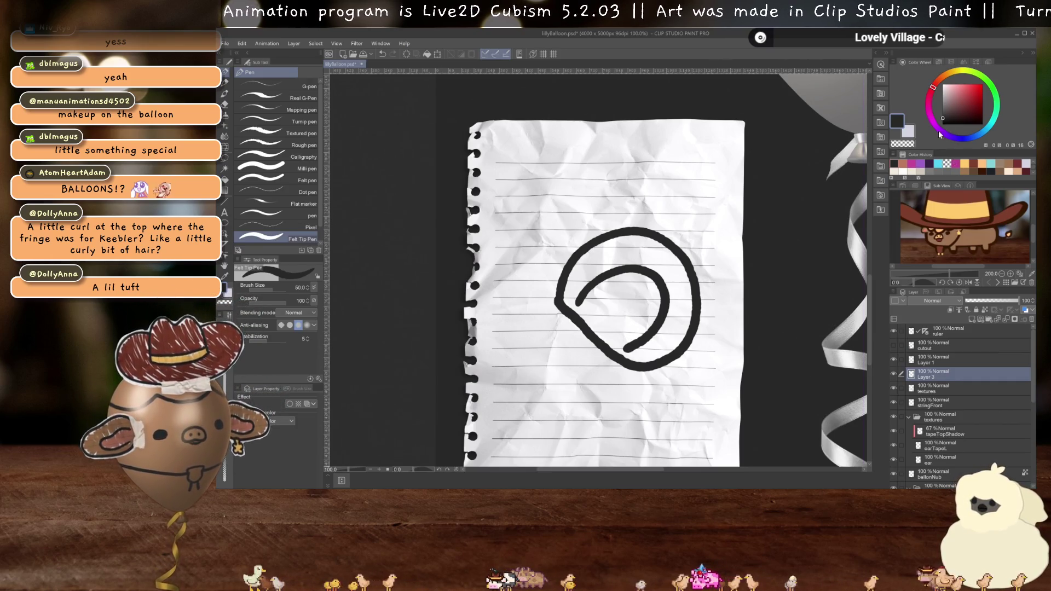
left_click_drag(946, 133, 947, 74)
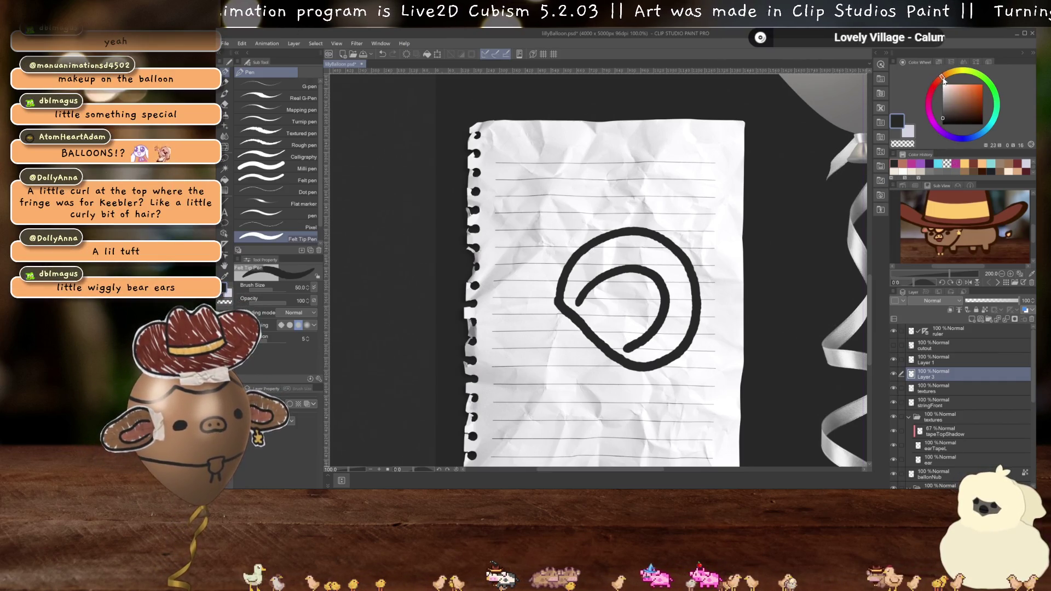
left_click(974, 100)
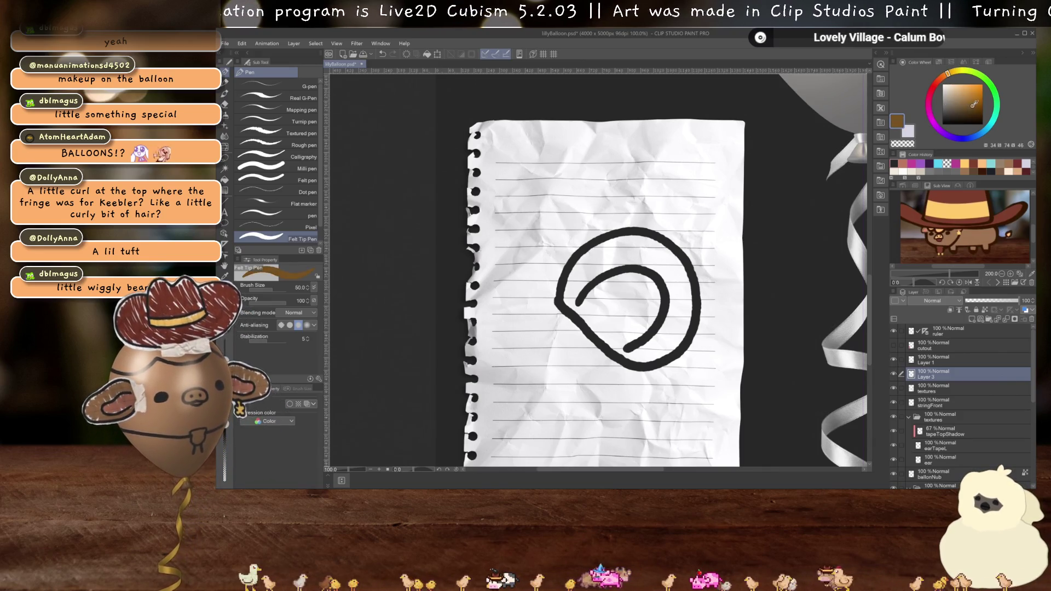
left_click(971, 100)
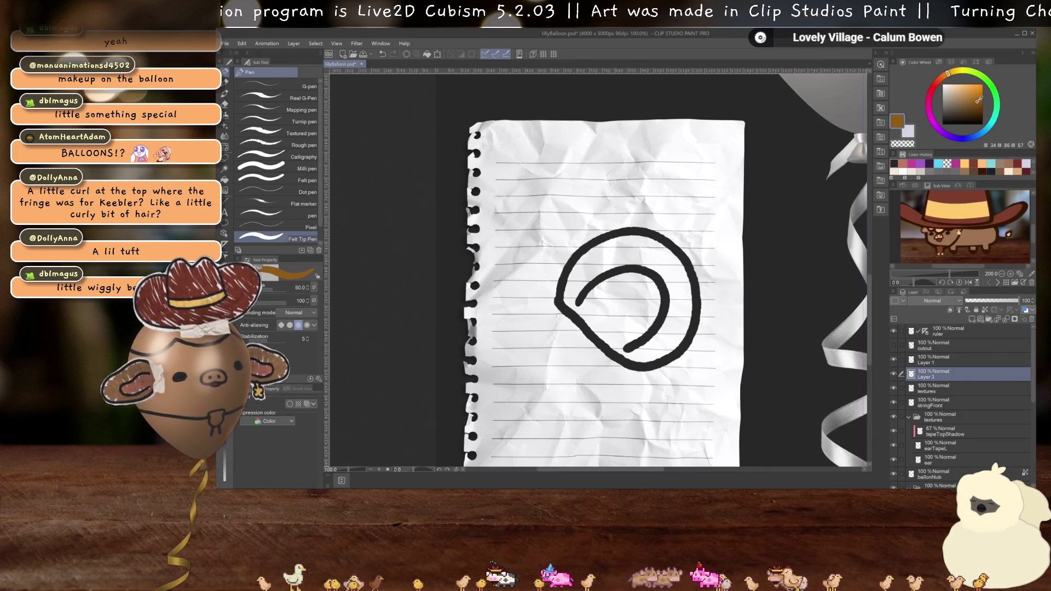
left_click(964, 102)
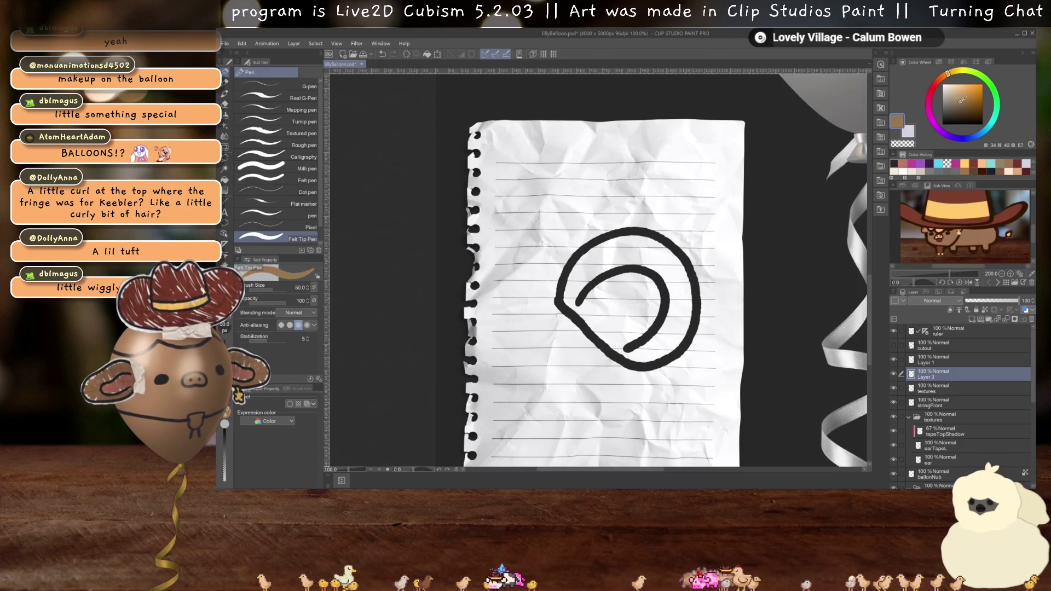
left_click(967, 103)
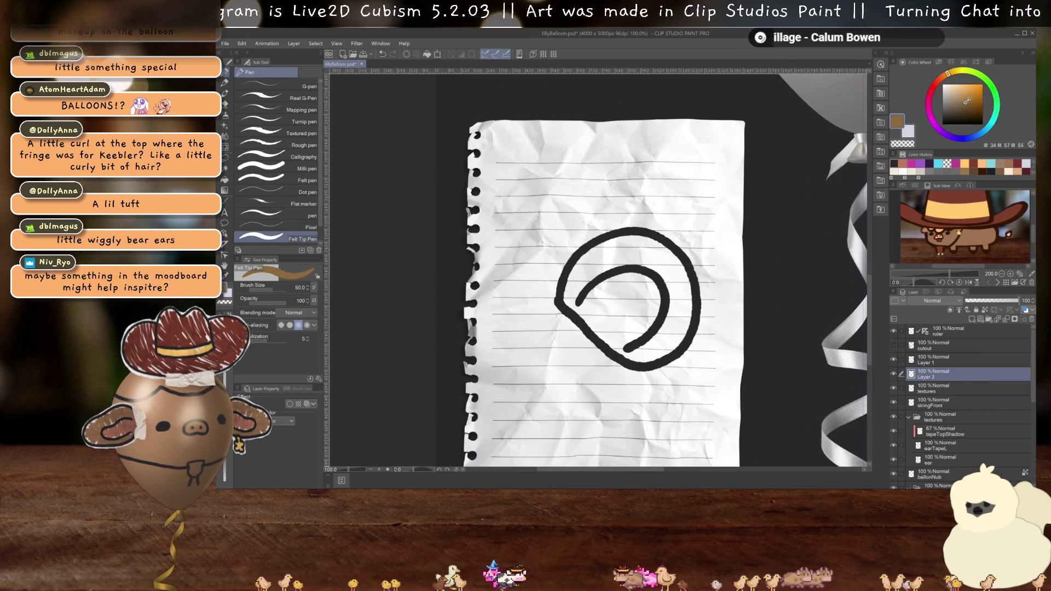
key("ctrl+z")
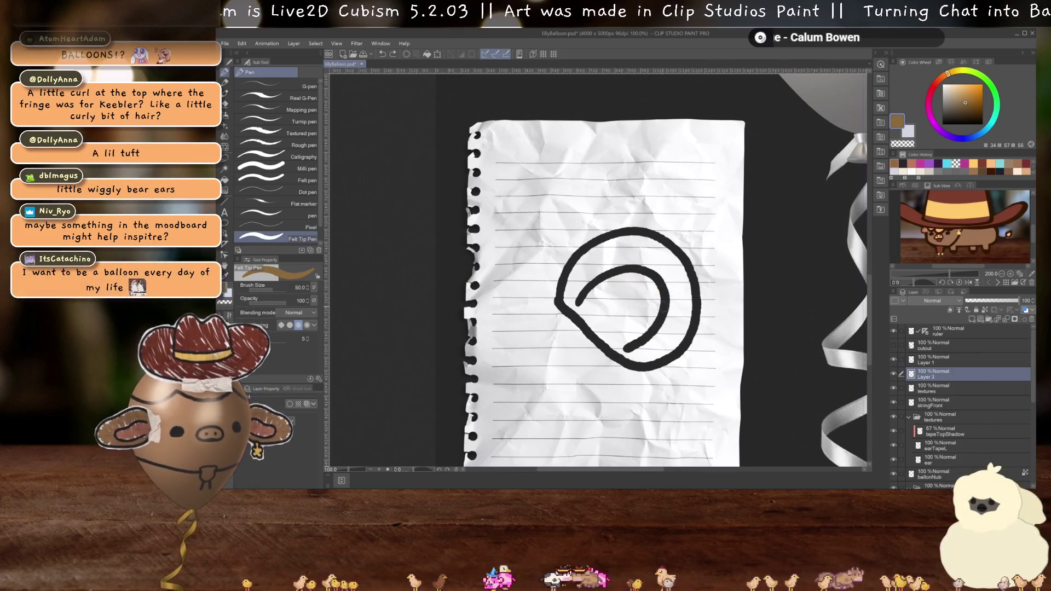
scroll(643, 261, "up", 1)
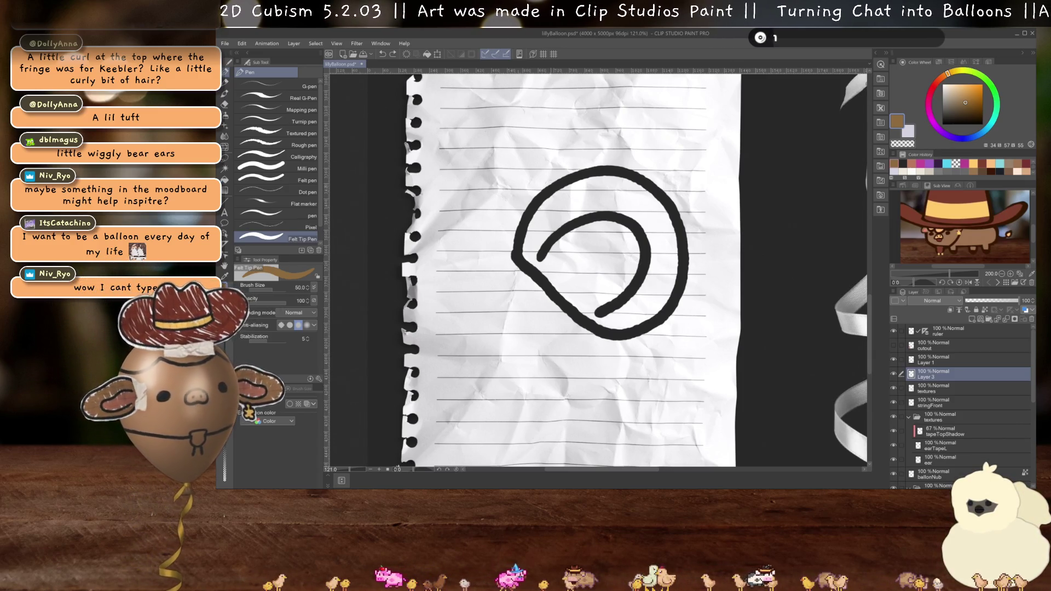
key("alt+Tab")
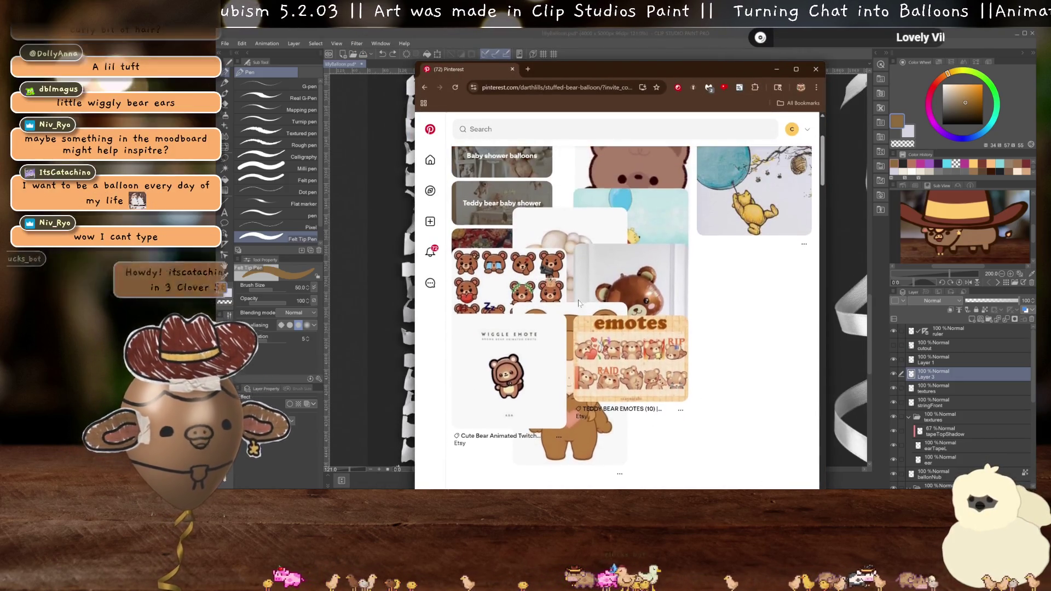
- Maximize Chrome, scroll through the Stuffed Bear Balloon pins, then switch back to the drawing
left_click(795, 70)
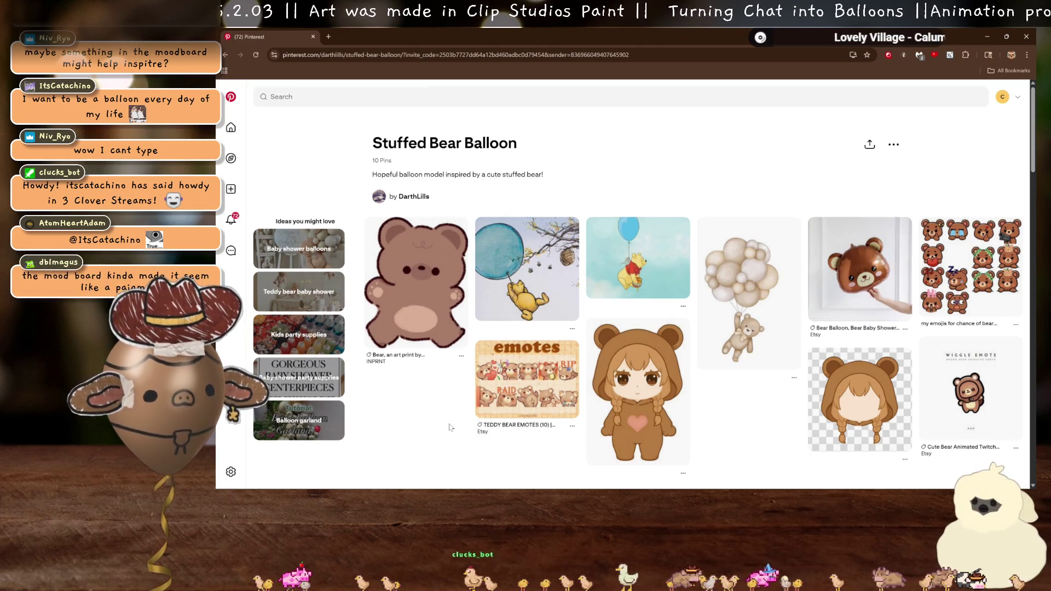
scroll(756, 420, "down", 1)
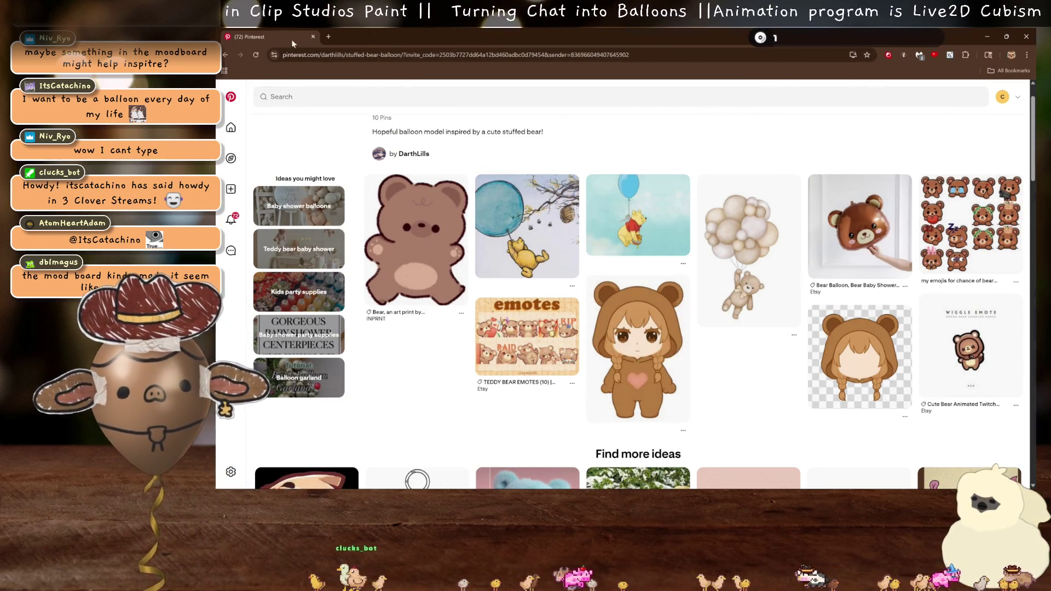
key("alt+Tab")
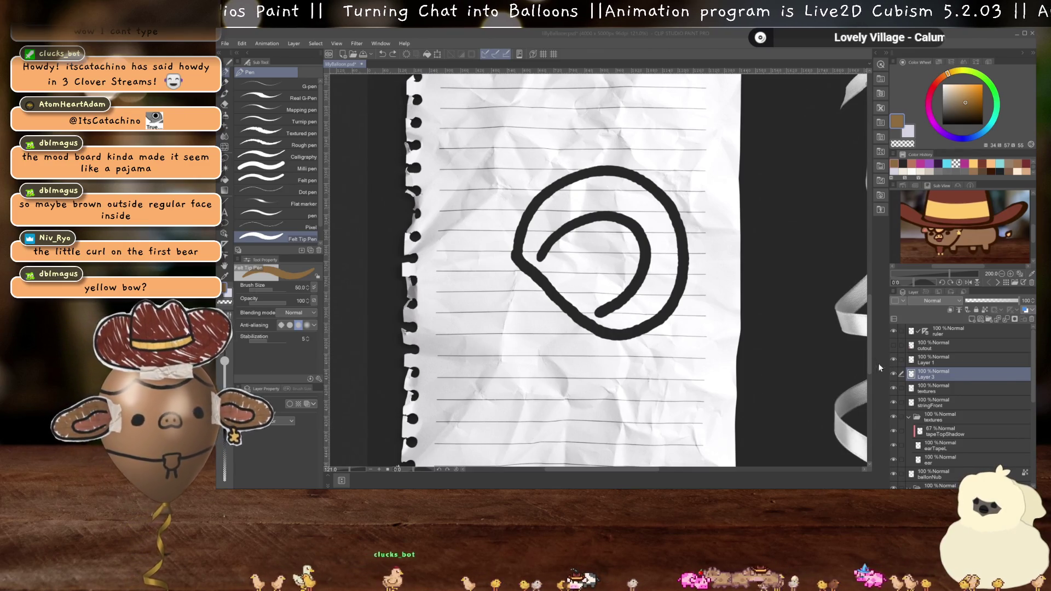
- Paint the curl on Layer 3 with a brown outer band and a light tan centre
left_click(941, 374)
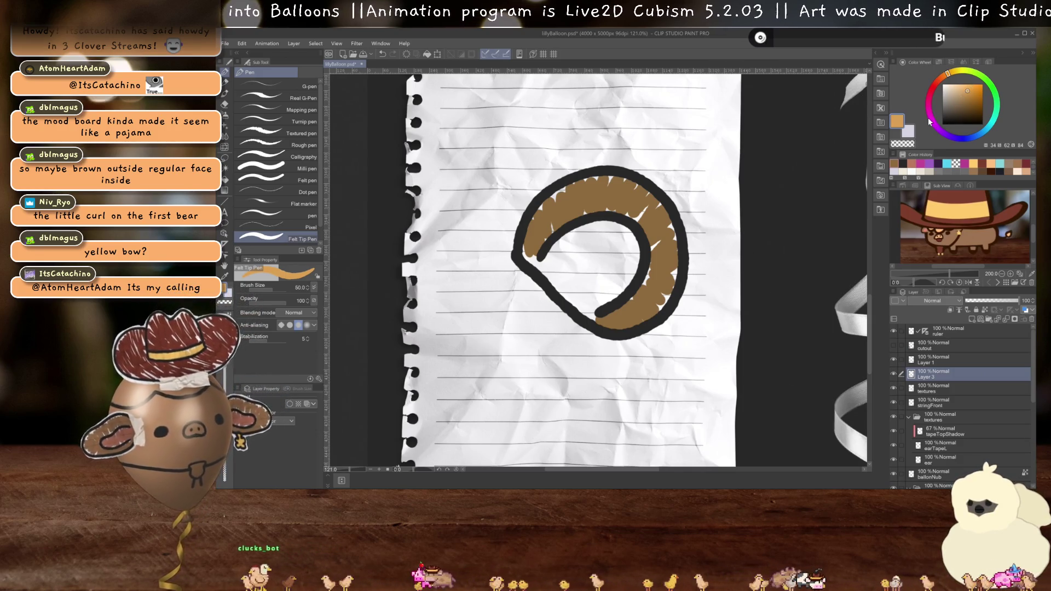
mouse_move(547, 271)
left_mouse_down()
mouse_move(586, 227)
mouse_move(629, 274)
mouse_move(608, 301)
mouse_move(582, 271)
mouse_move(567, 293)
left_mouse_up()
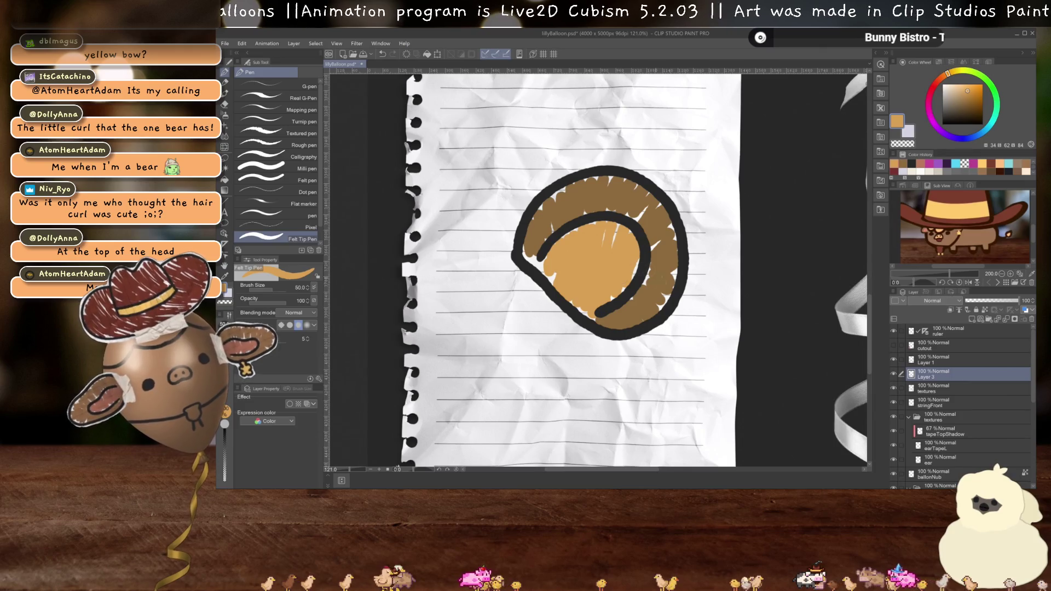
scroll(597, 268, "down", 5)
scroll(629, 269, "down", 2)
scroll(629, 268, "up", 2)
left_click(959, 360)
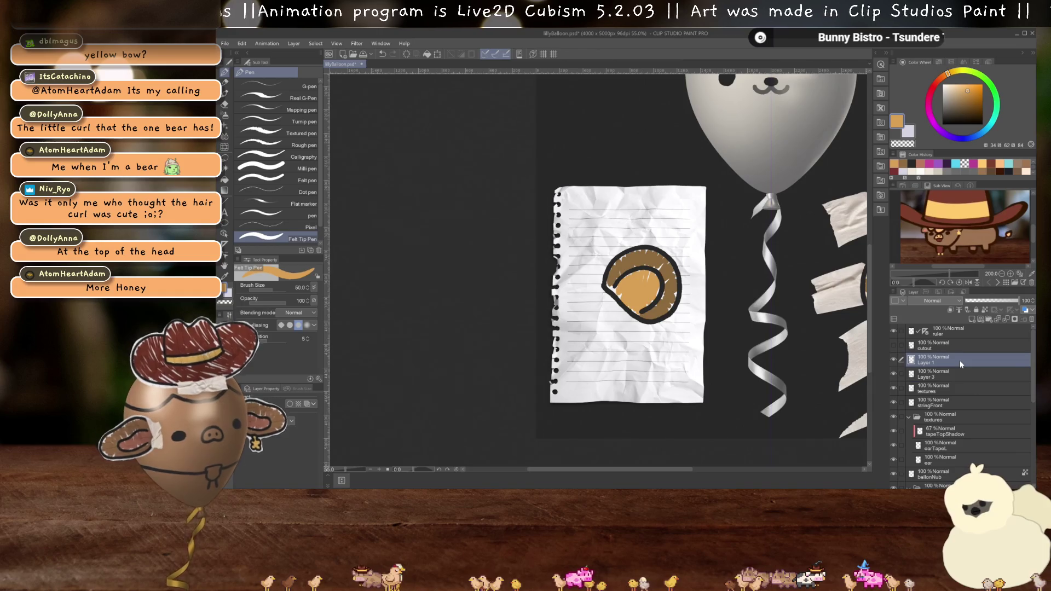
- Merge Layer 1 down into Layer 3 and set Layer 3's blending mode to Multiply
key("ctrl+e")
left_click(933, 301)
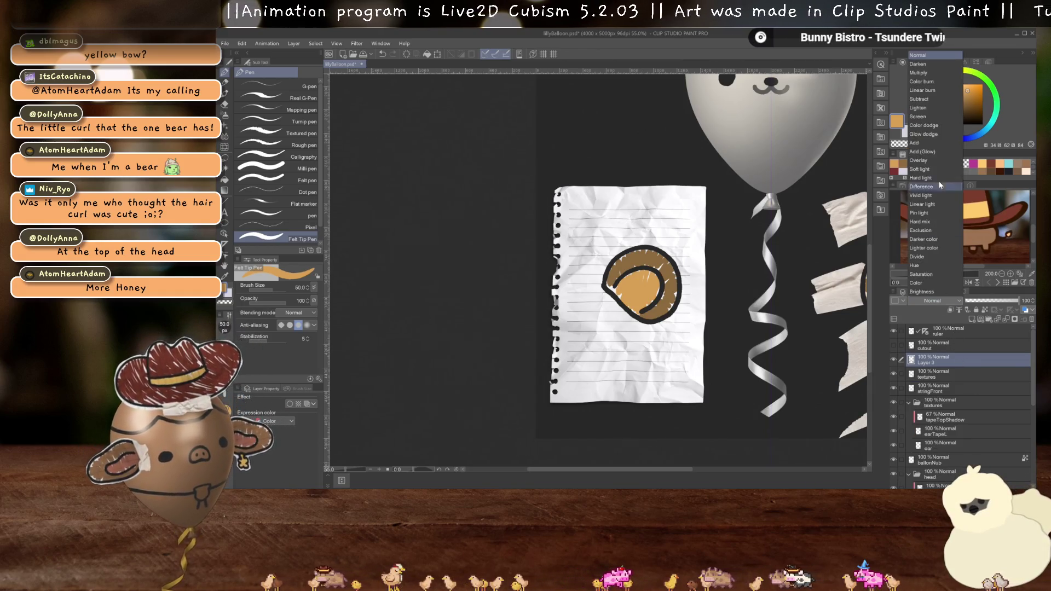
left_click(921, 72)
scroll(679, 299, "up", 2)
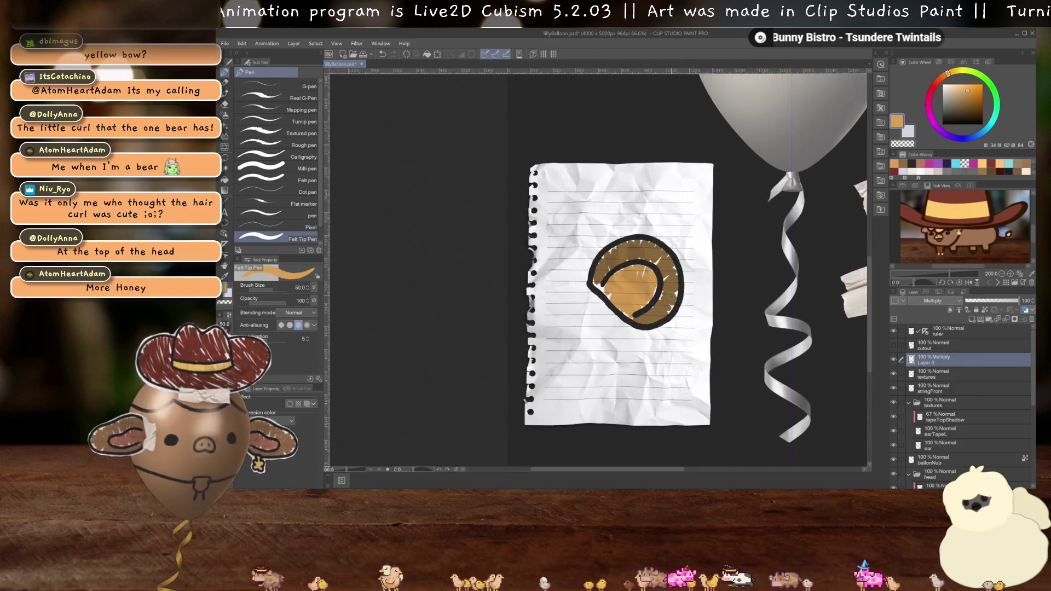
scroll(668, 298, "up", 2)
left_click_drag(663, 300, 660, 302)
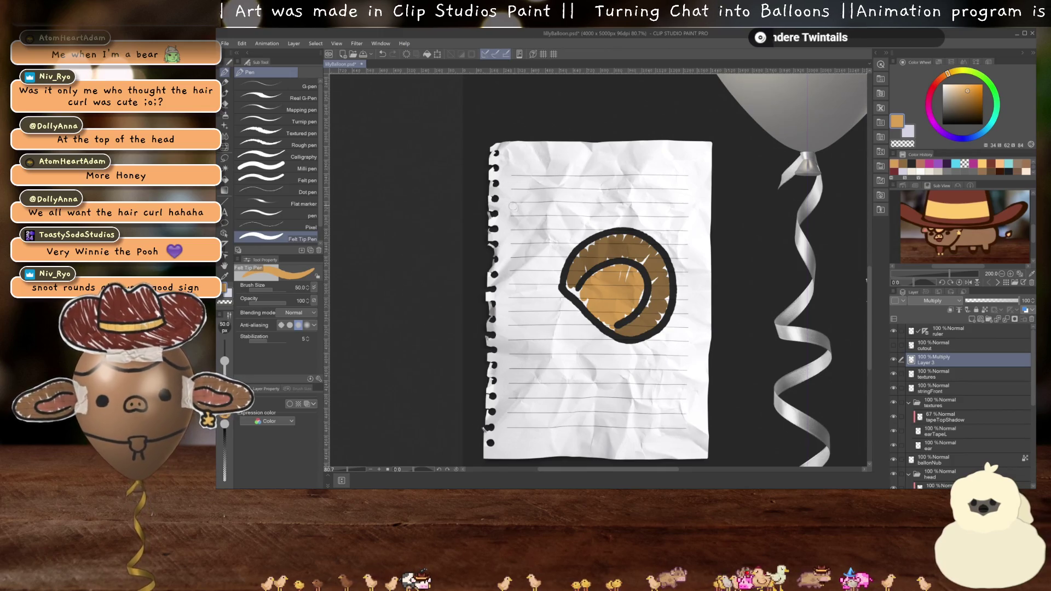
scroll(547, 257, "down", 5)
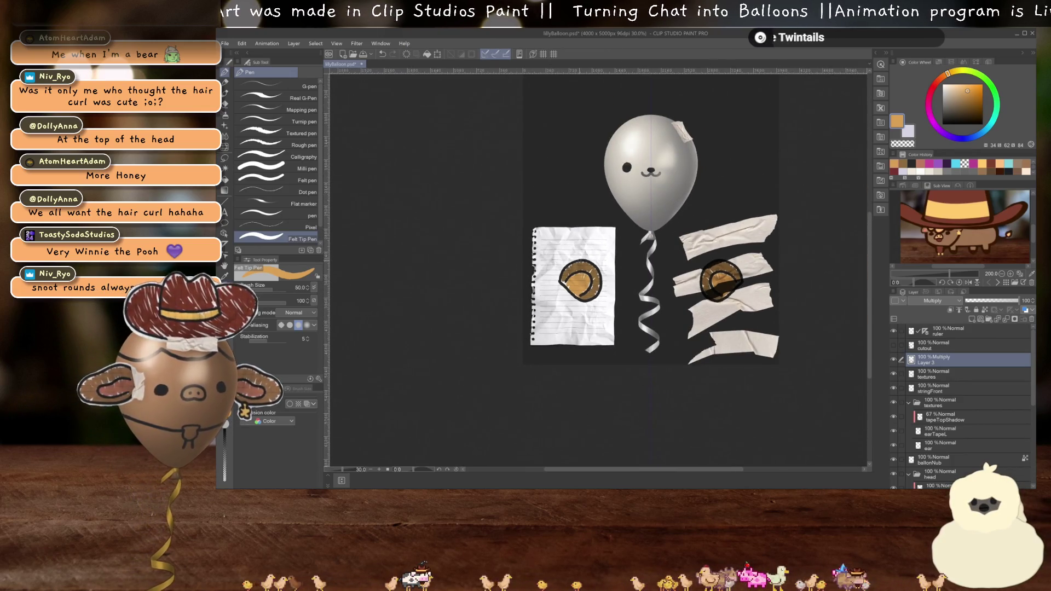
scroll(707, 270, "up", 2)
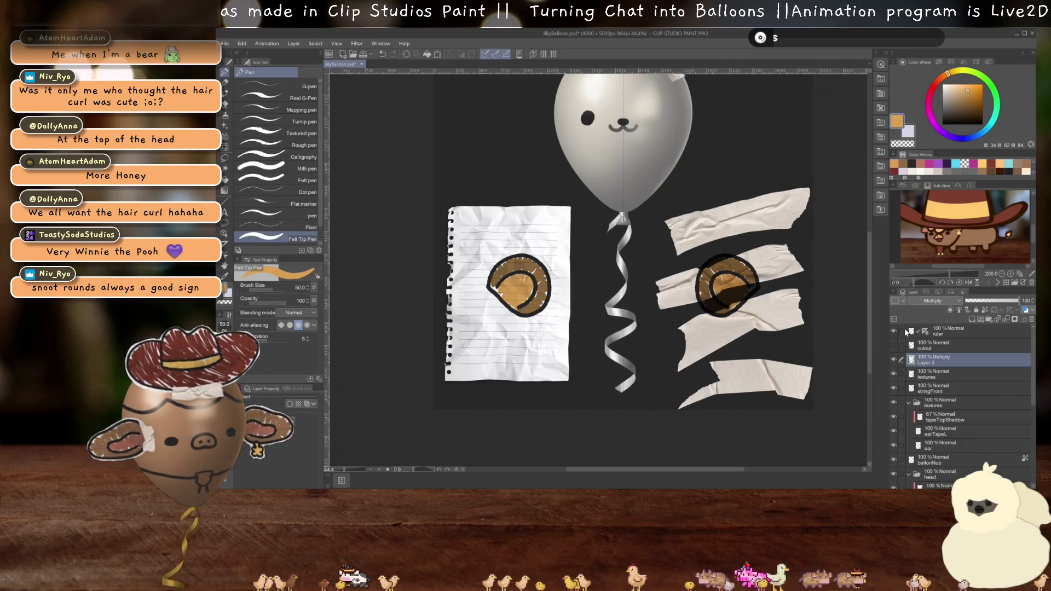
- Lasso and delete the curl copy drawn on the tape, then deselect
key("m")
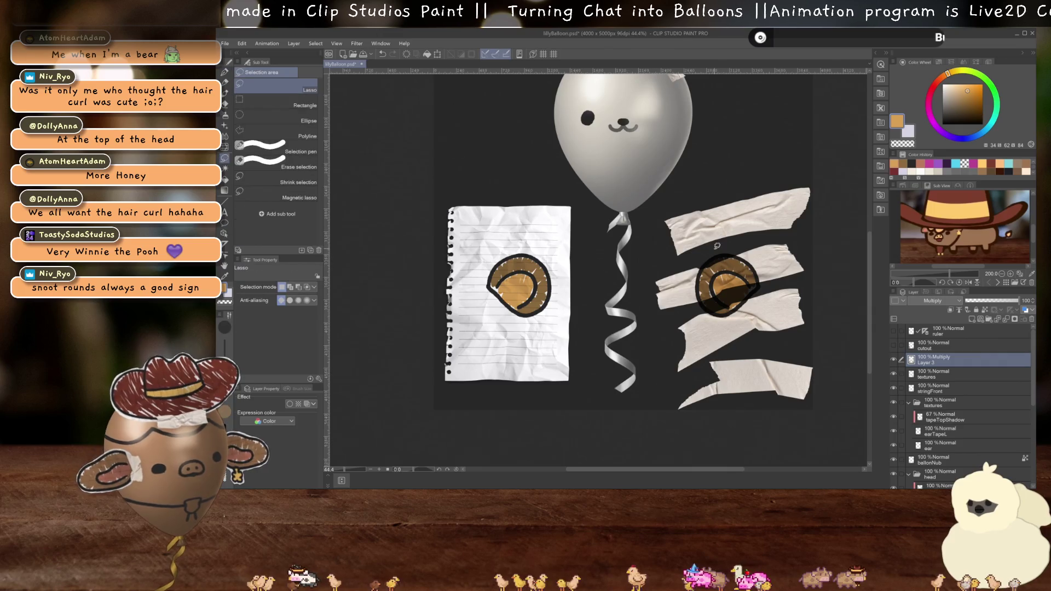
key("Delete")
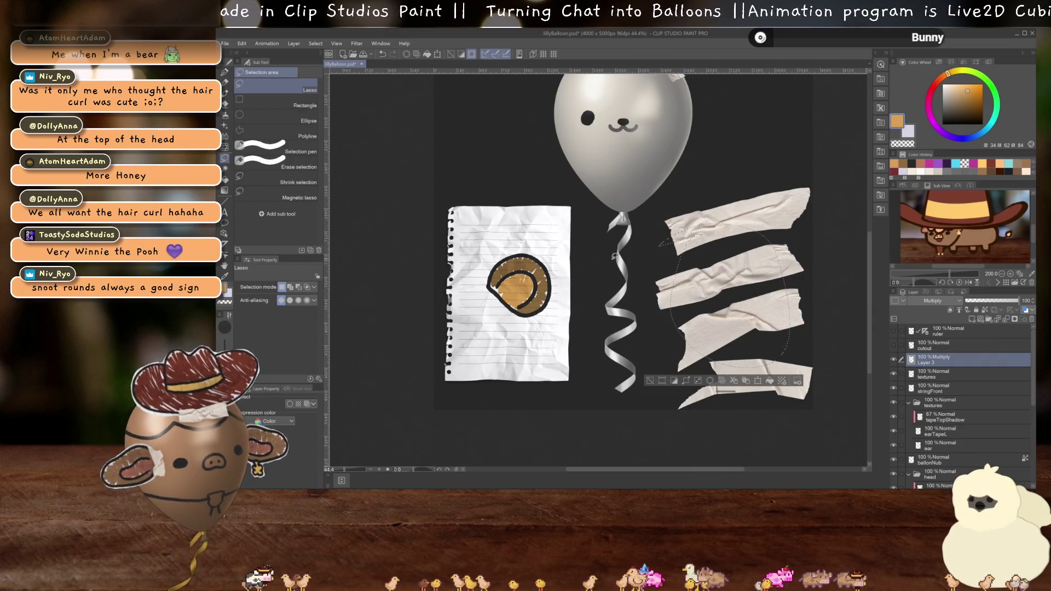
scroll(559, 281, "up", 2)
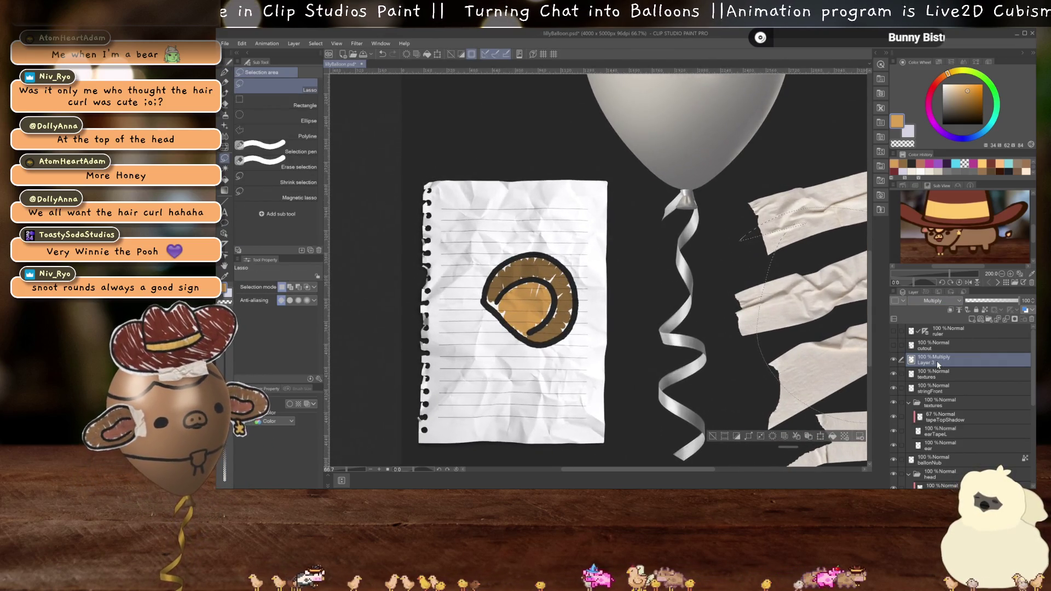
key("ctrl+d")
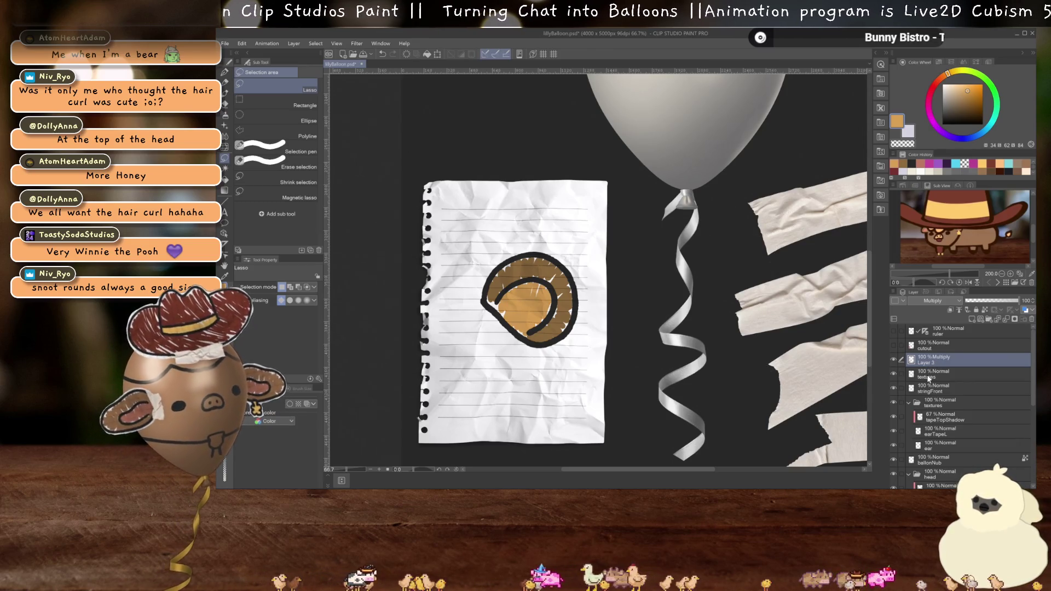
- Clear the cutout layer, trace a salmon outline around the curl, and move it beneath Layer 3
left_click(927, 374)
left_click(927, 346)
left_click(893, 345)
scroll(442, 285, "up", 2)
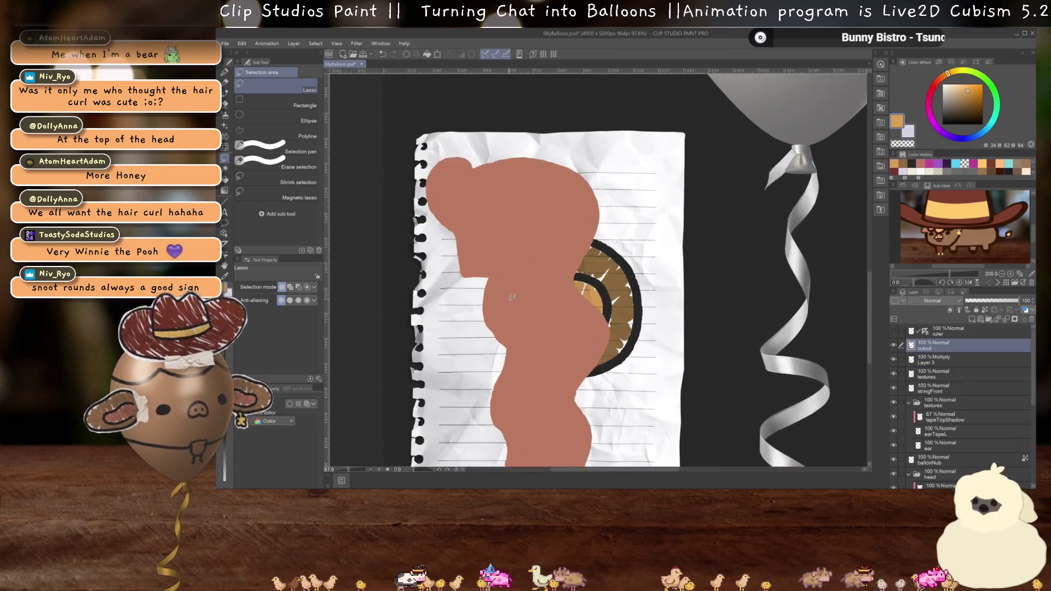
key("Delete")
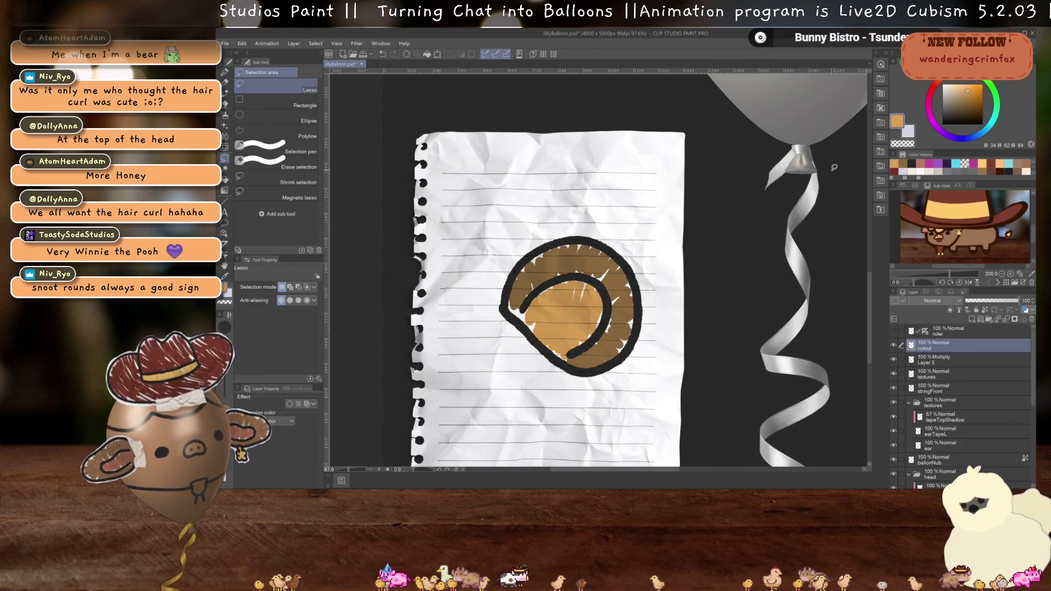
key("p")
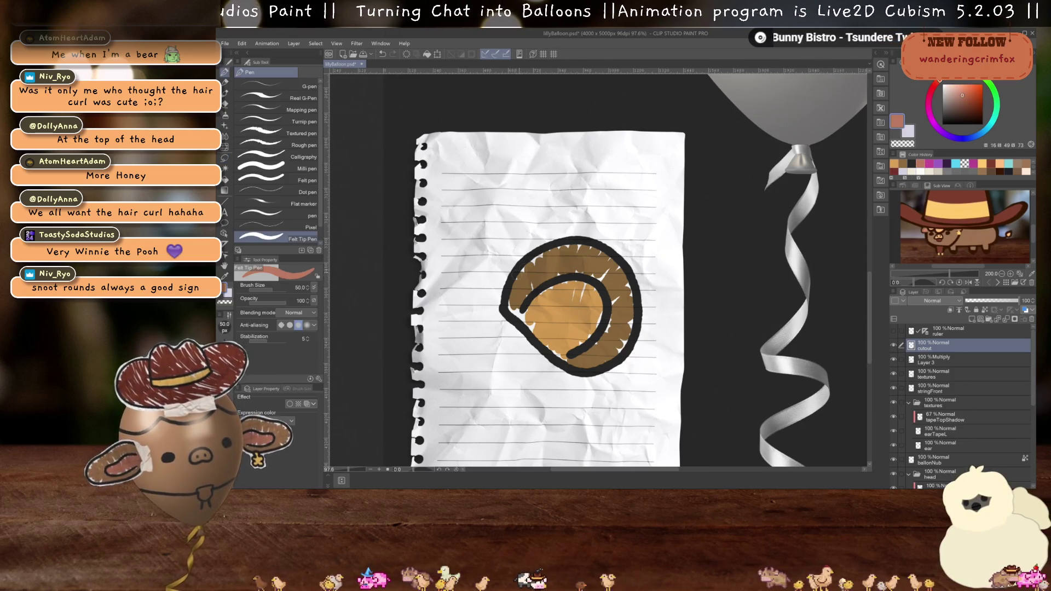
left_click_drag(500, 308, 530, 253)
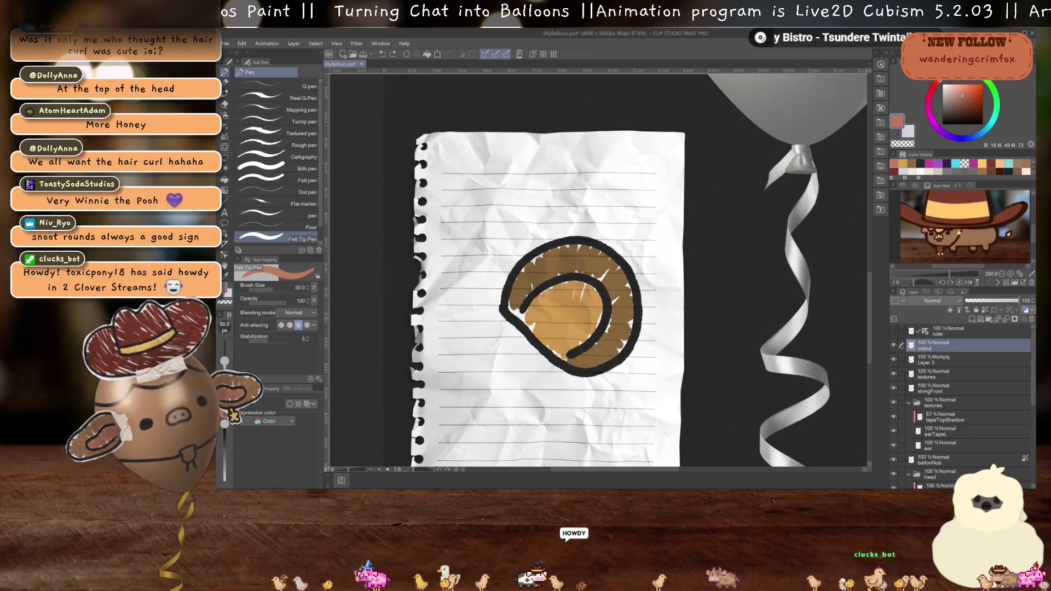
left_click_drag(937, 344, 934, 357)
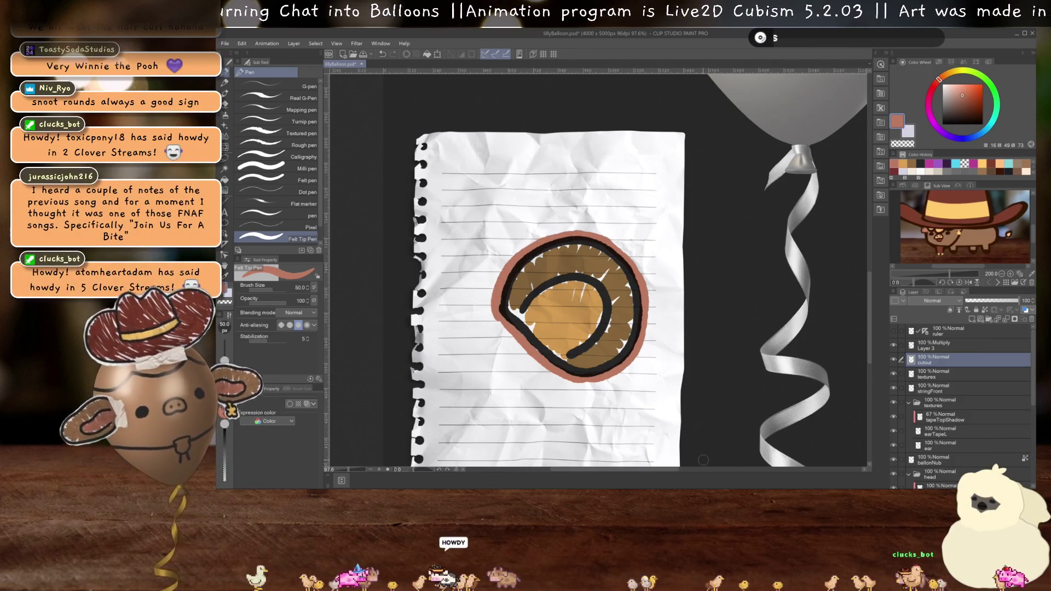
- Fill the salmon-outlined shape solid, magic-wand select it, and clear the fill
key("g")
left_click(564, 305)
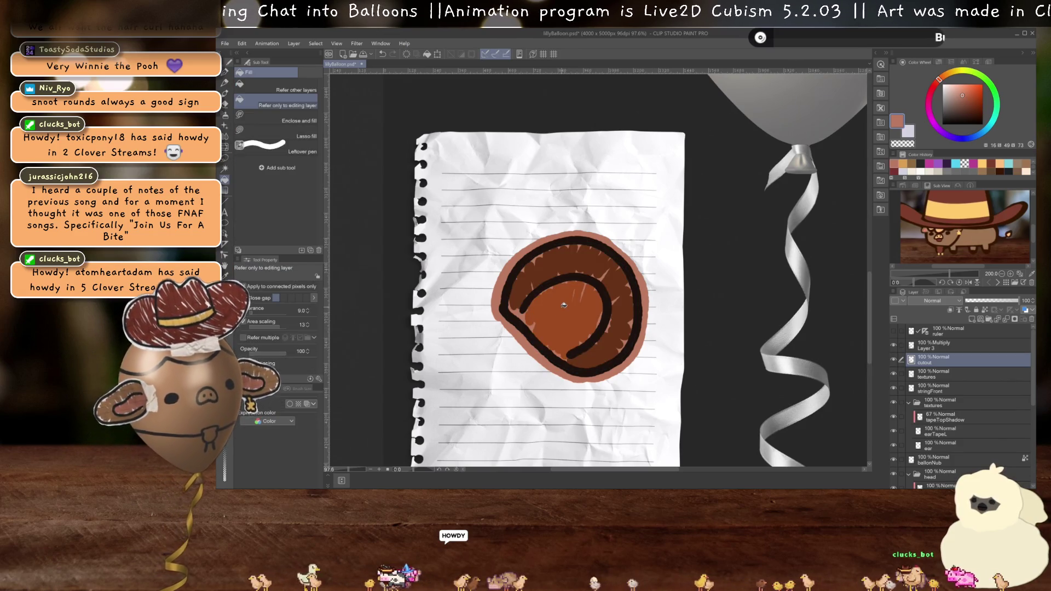
key("w")
left_click(563, 305)
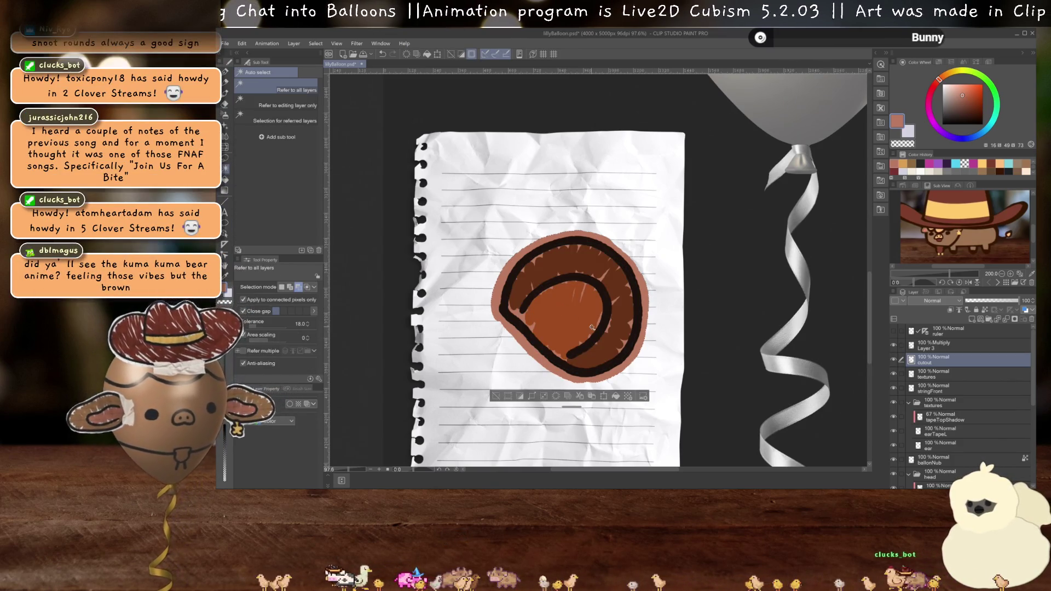
key("Delete")
- Copy the selected paper texture to a new layer above cutout, named ear
left_click(929, 377)
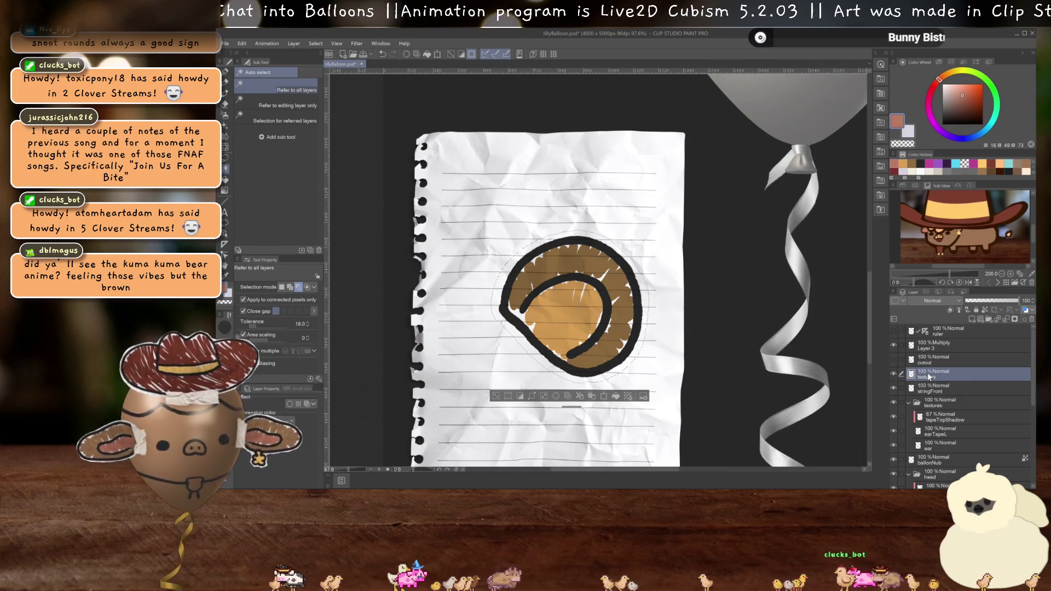
key("ctrl+c")
key("ctrl+v")
left_click(930, 388)
left_click(893, 388)
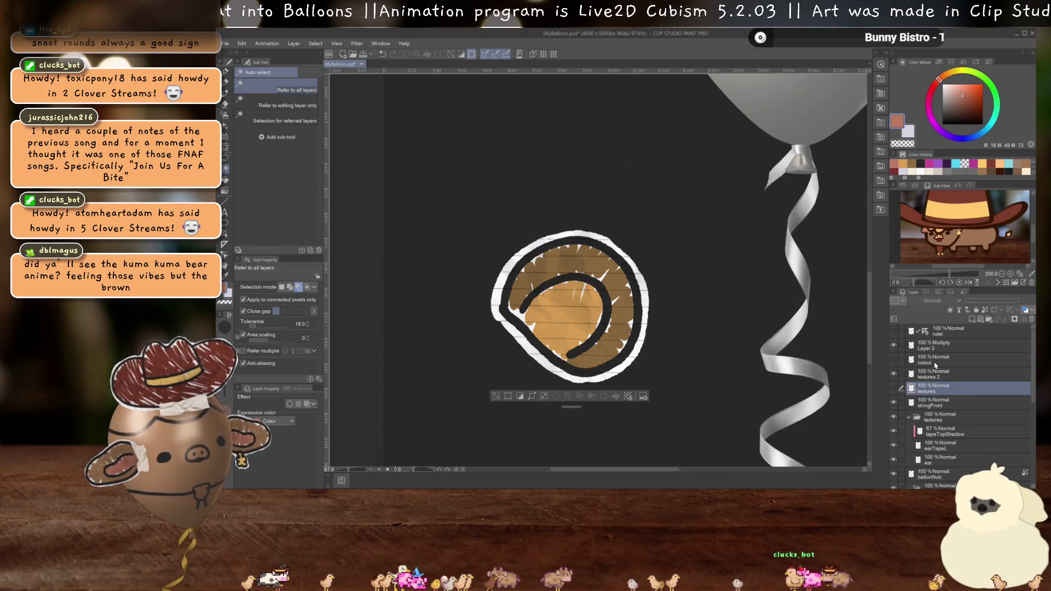
left_click_drag(933, 374, 935, 356)
double_click(929, 362)
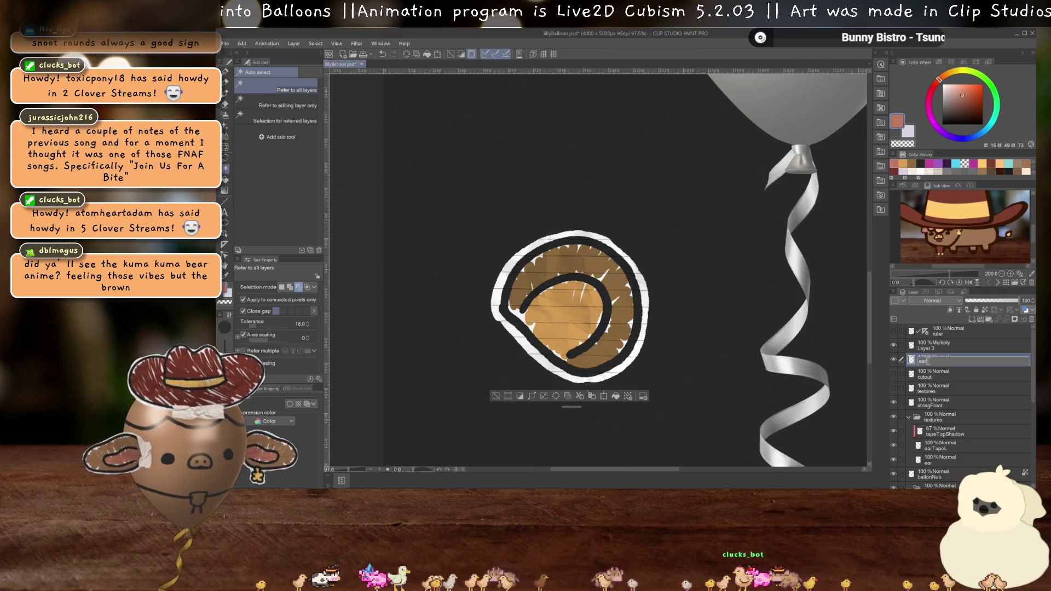
key("Return")
- Merge the Multiply curl drawing layer into the ear layer
left_click(931, 374)
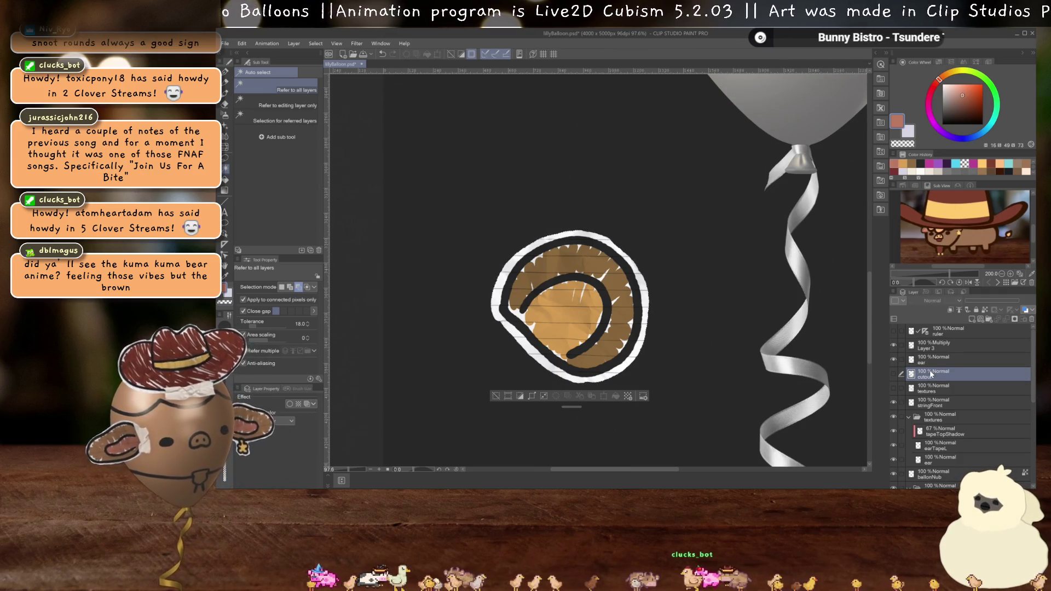
left_click(933, 349)
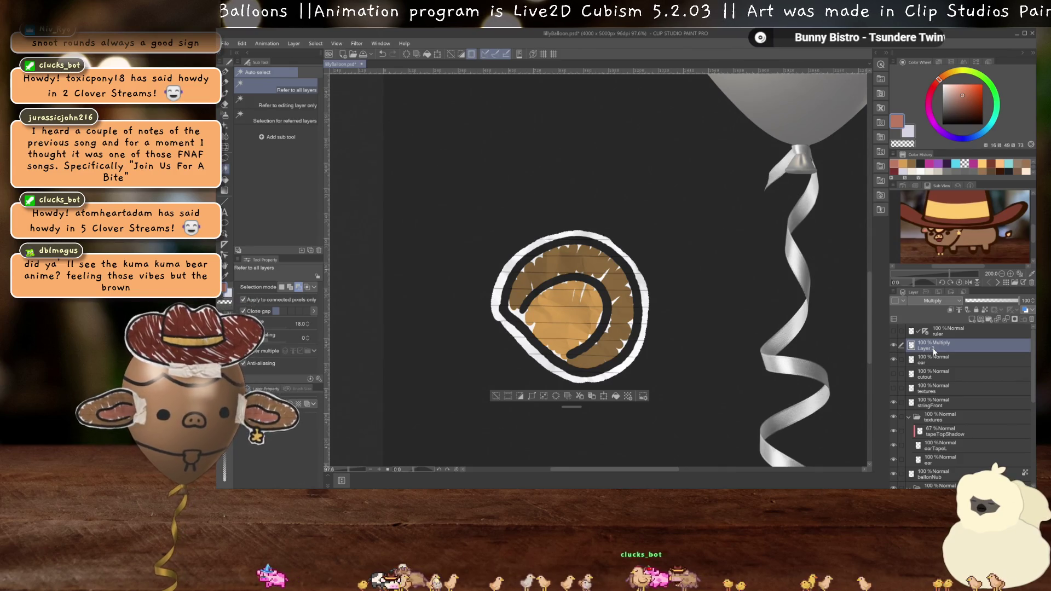
key("ctrl+e")
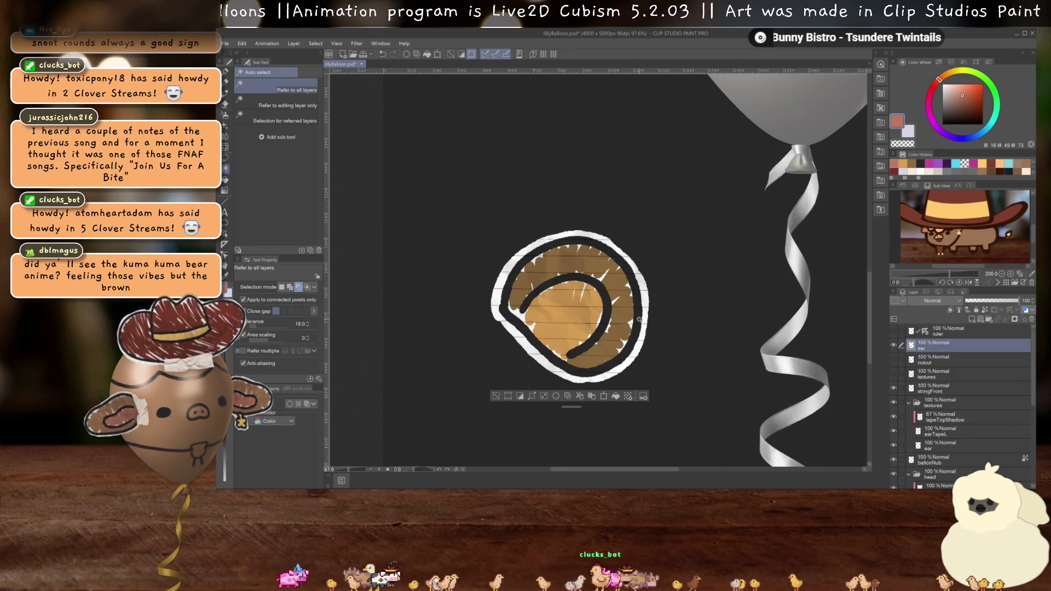
scroll(640, 319, "up", 2)
- Deselect and erase along the ear's right, lower-left and top edges for a rough white border
key("e")
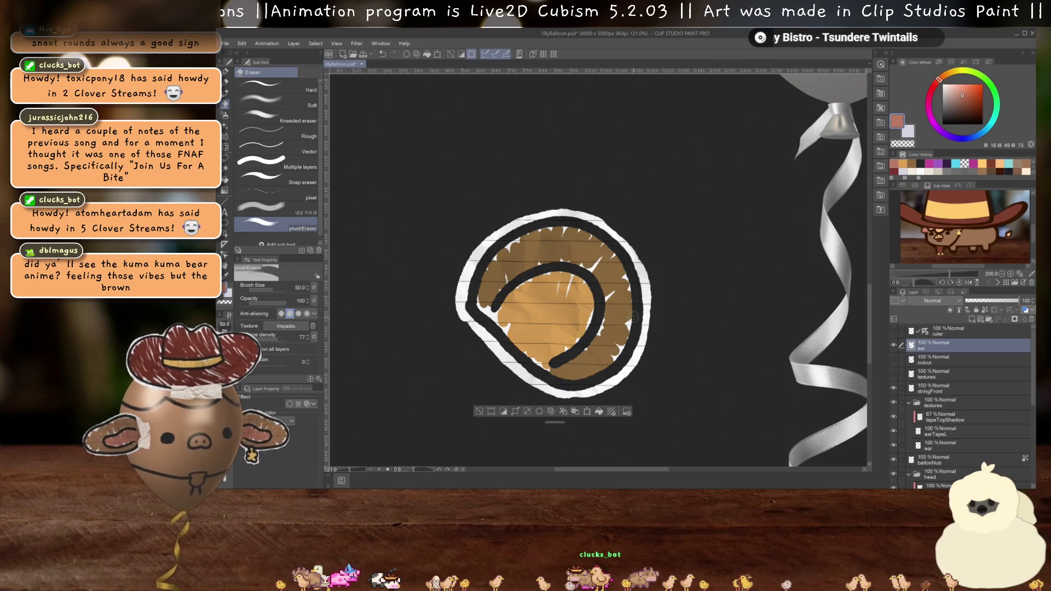
key("ctrl+d")
scroll(641, 309, "up", 1)
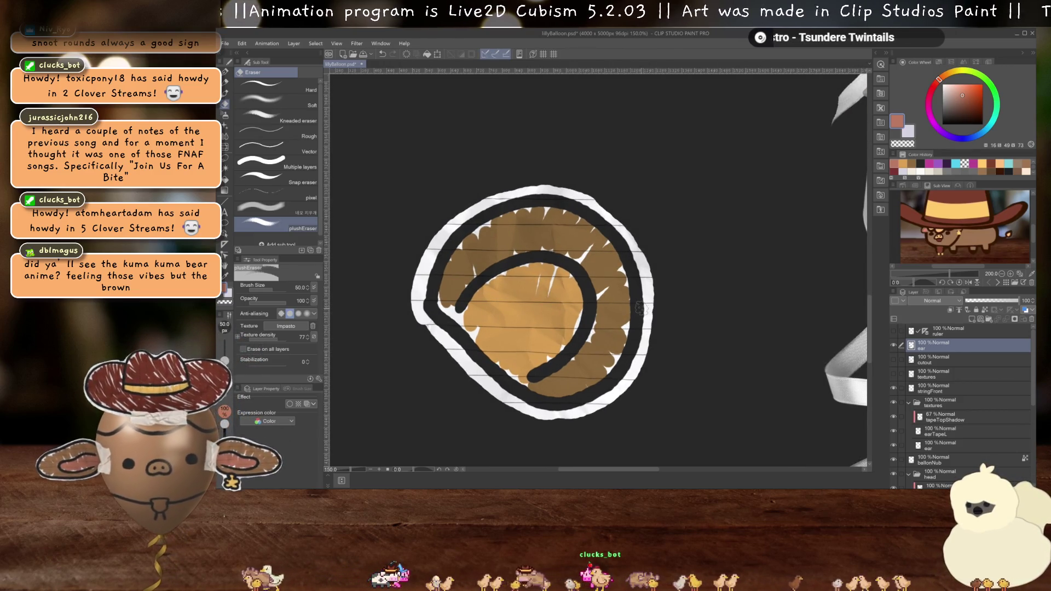
mouse_move(640, 232)
left_mouse_down()
mouse_move(662, 332)
mouse_move(642, 385)
mouse_move(604, 416)
left_mouse_up()
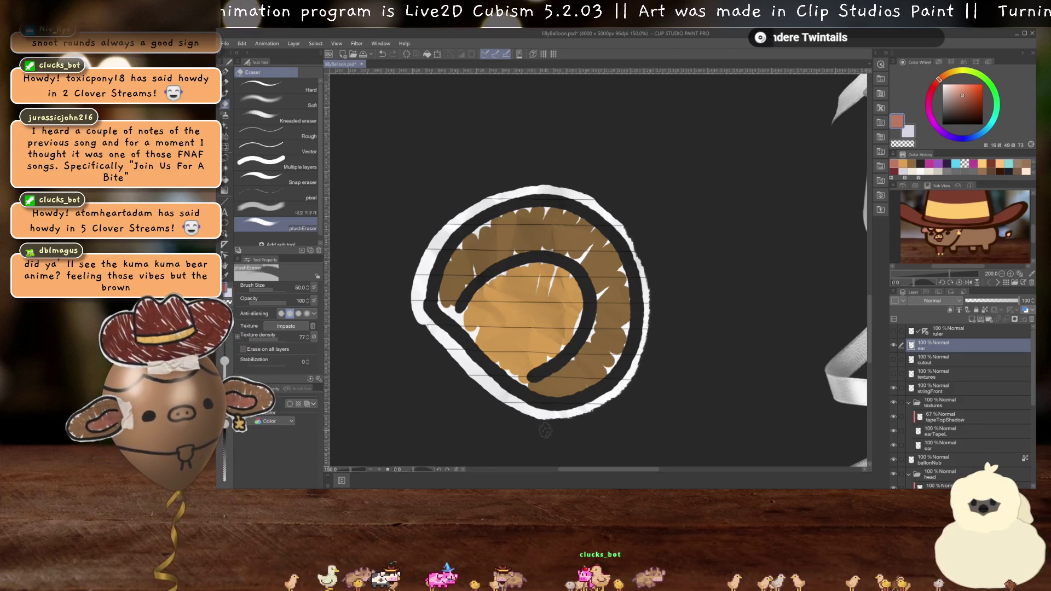
left_click_drag(488, 407, 409, 327)
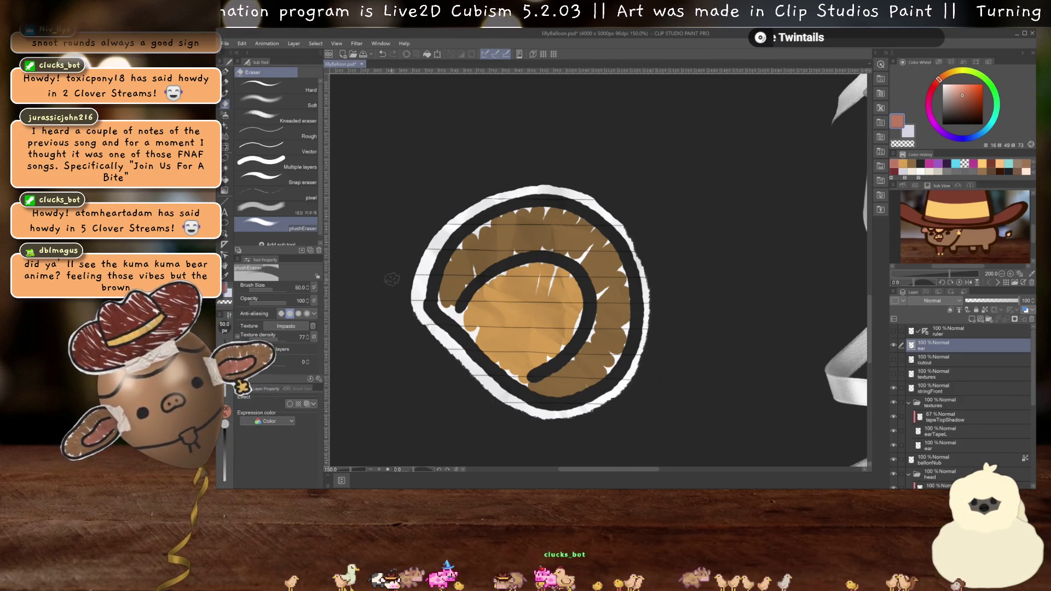
mouse_move(595, 189)
left_mouse_down()
mouse_move(539, 180)
mouse_move(472, 194)
mouse_move(435, 222)
mouse_move(400, 300)
left_mouse_up()
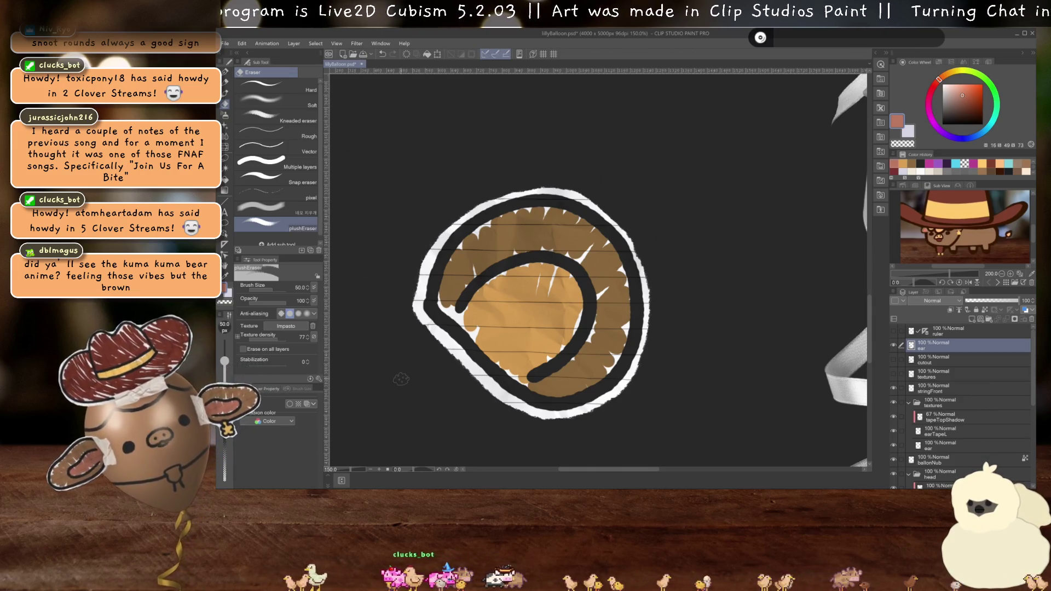
scroll(400, 379, "down", 5)
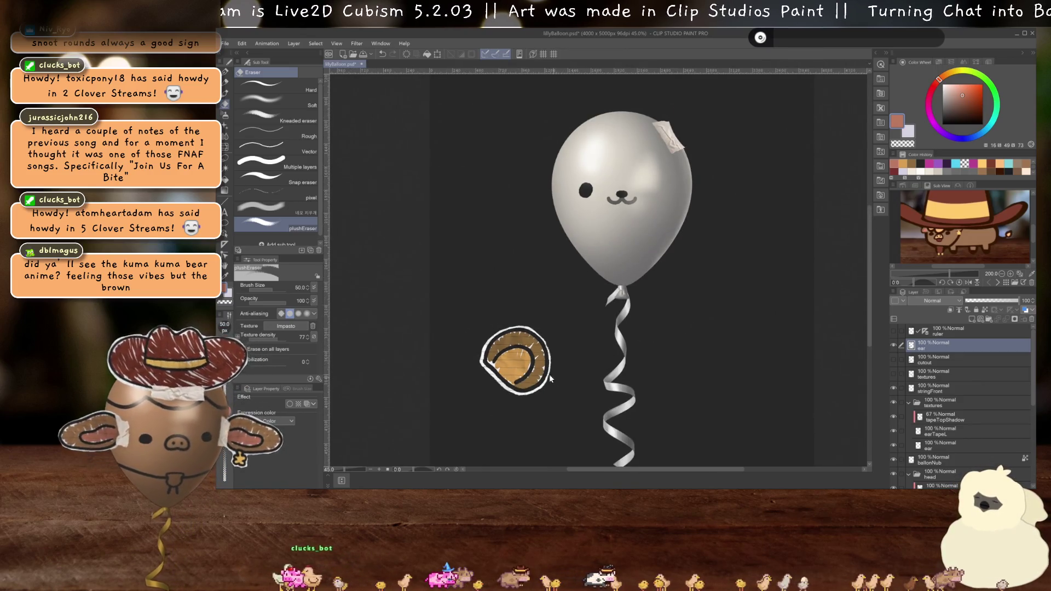
- Move the ear beside the balloon's top right, rotate it clockwise, and place it beneath earTapeL
key("ctrl+t")
left_click_drag(550, 377, 722, 142)
scroll(706, 142, "up", 2)
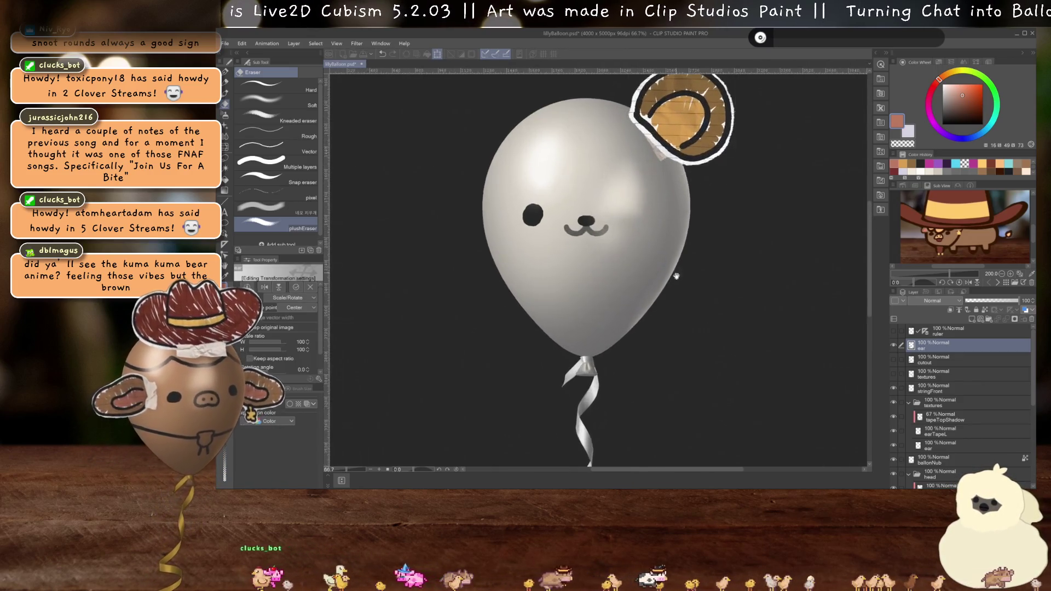
scroll(676, 276, "up", 1)
left_click_drag(771, 184, 780, 201)
key("Return")
left_click_drag(928, 350, 938, 432)
- Nudge the ear slightly right and down and rotate it a little counter-clockwise
scroll(695, 305, "down", 2)
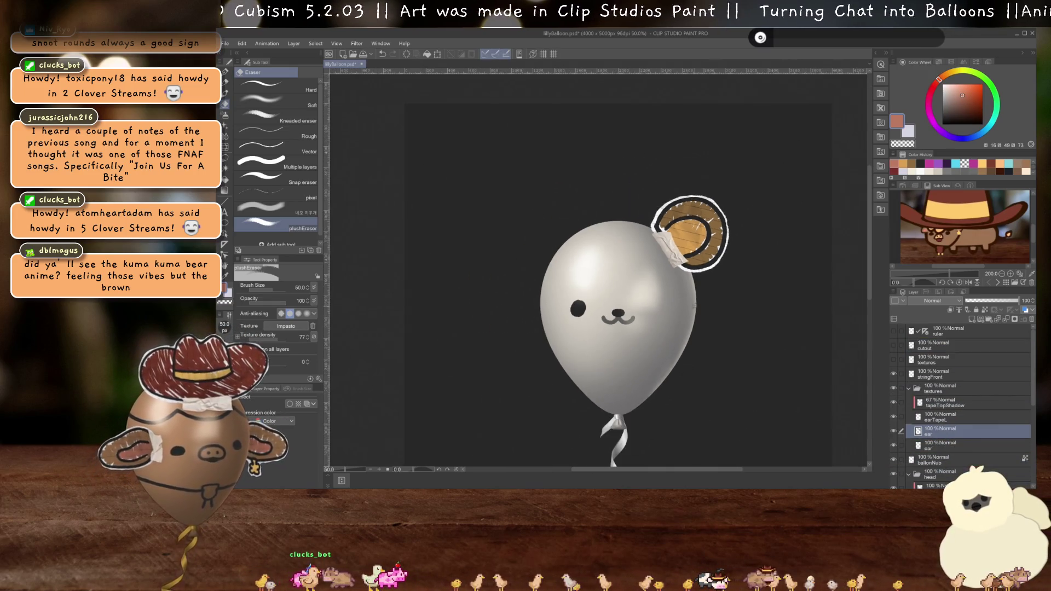
scroll(705, 307, "up", 1)
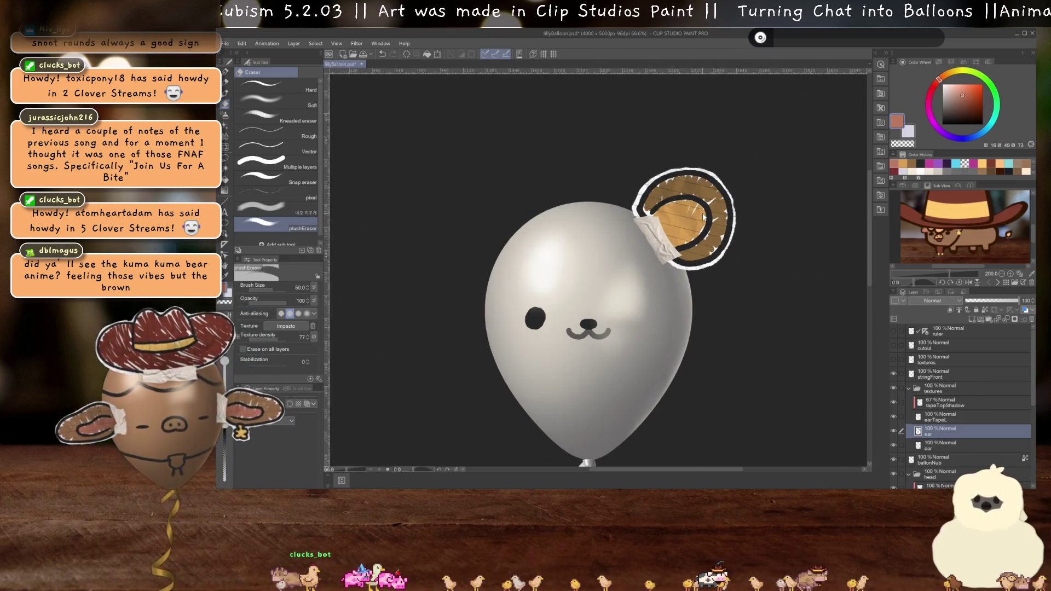
key("ctrl+t")
left_click_drag(703, 217, 709, 217)
left_click_drag(797, 259, 798, 255)
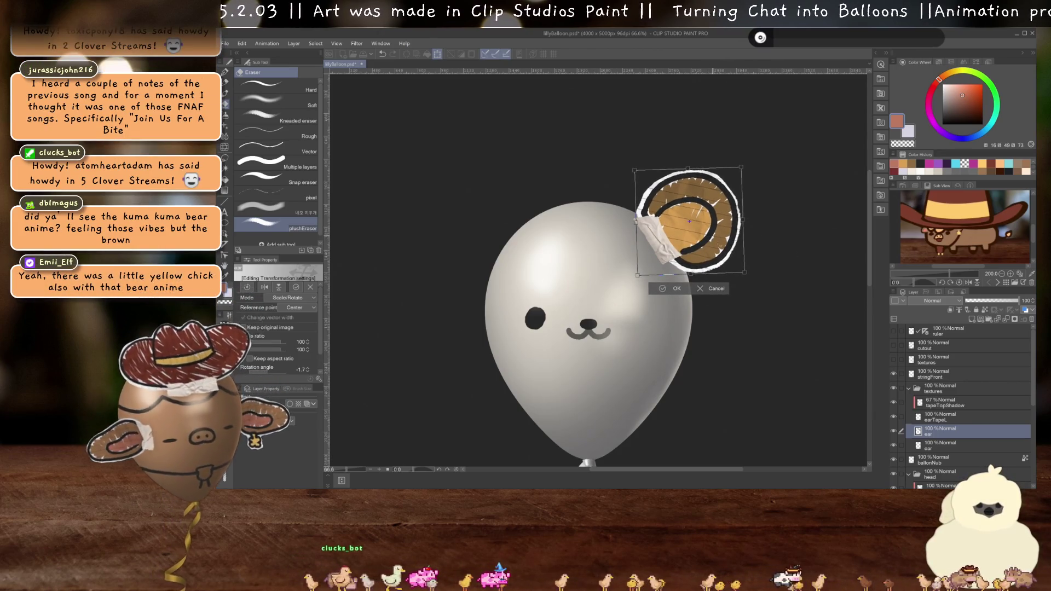
key("Return")
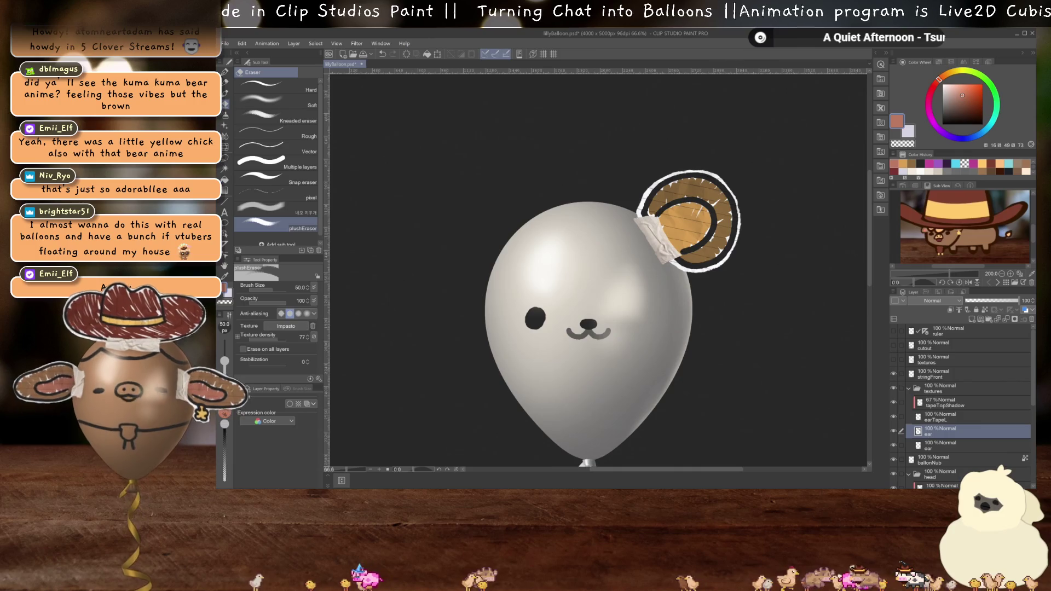
scroll(627, 289, "down", 2)
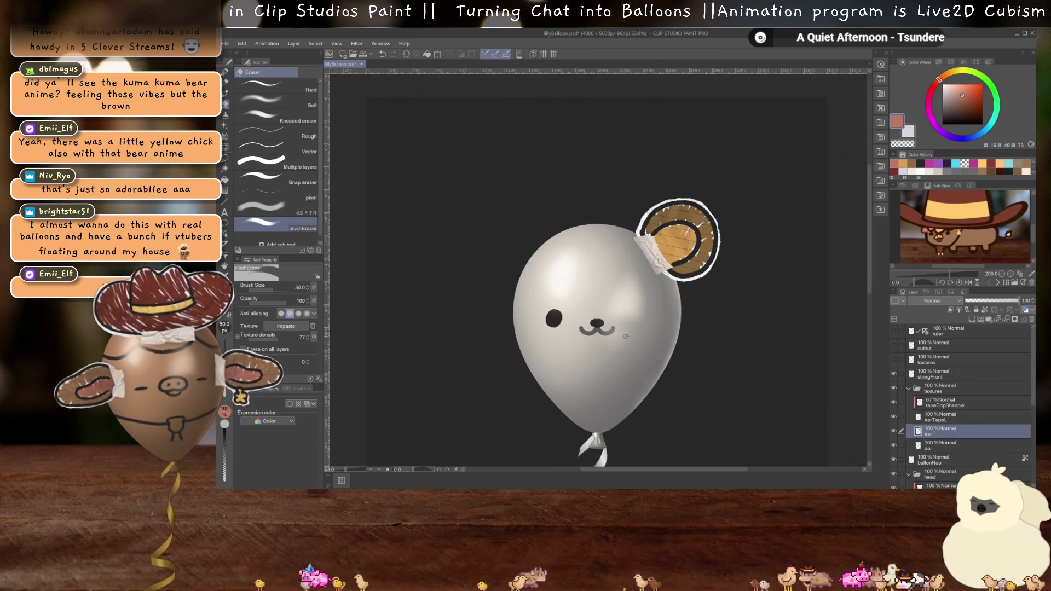
left_click_drag(627, 289, 631, 297)
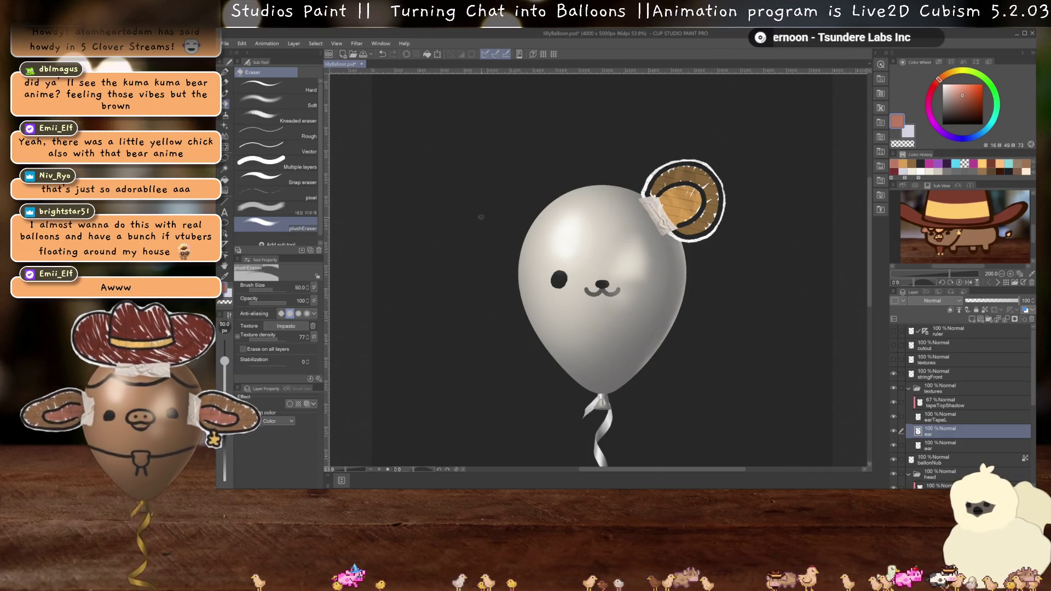
scroll(598, 270, "up", 4)
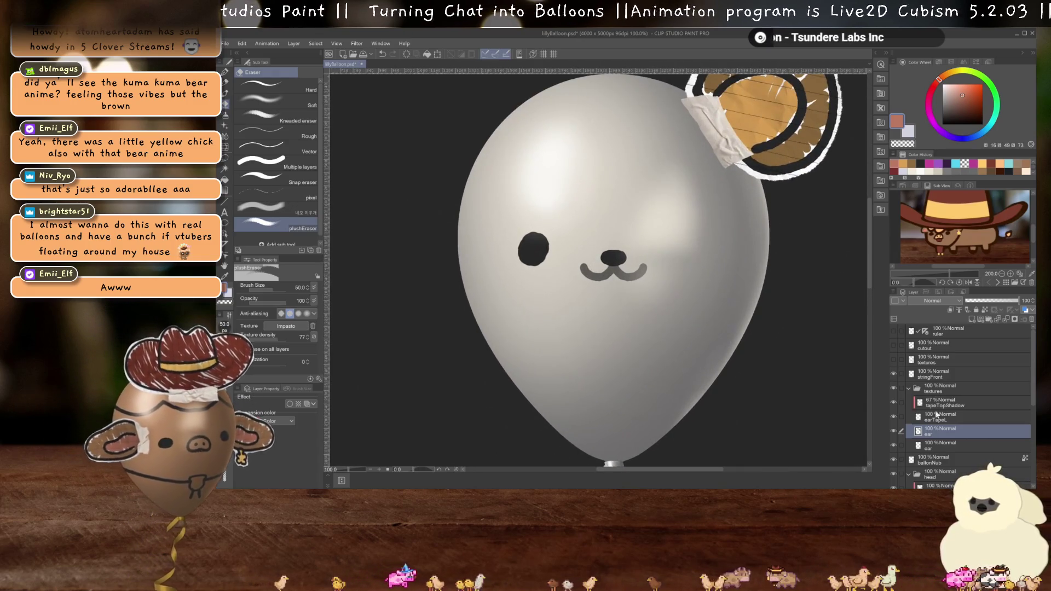
- With a black pen on the face folder, draw a mirrored round muzzle and right eye
key("p")
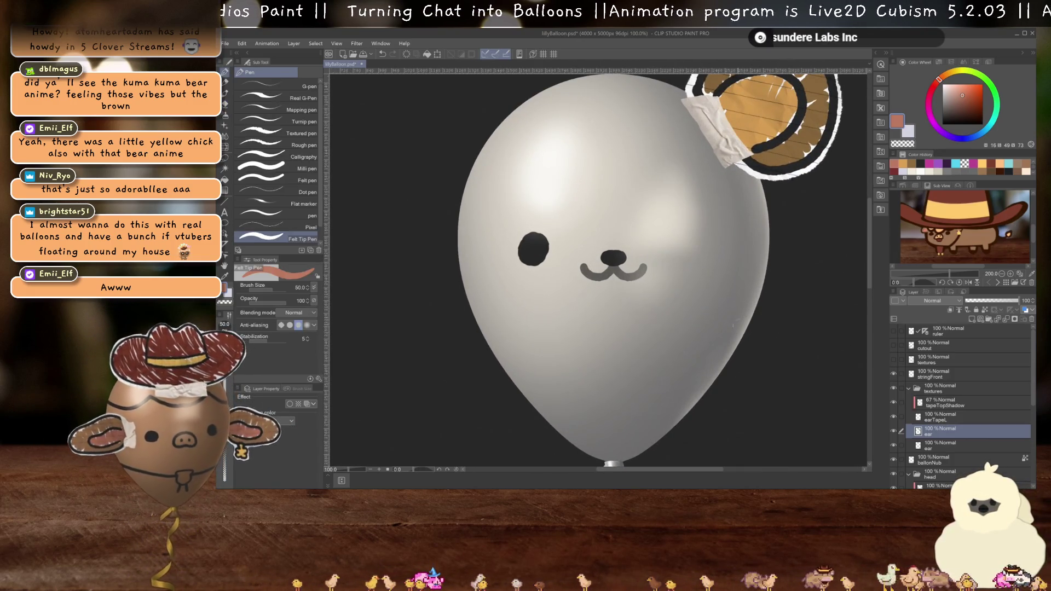
left_click(924, 164)
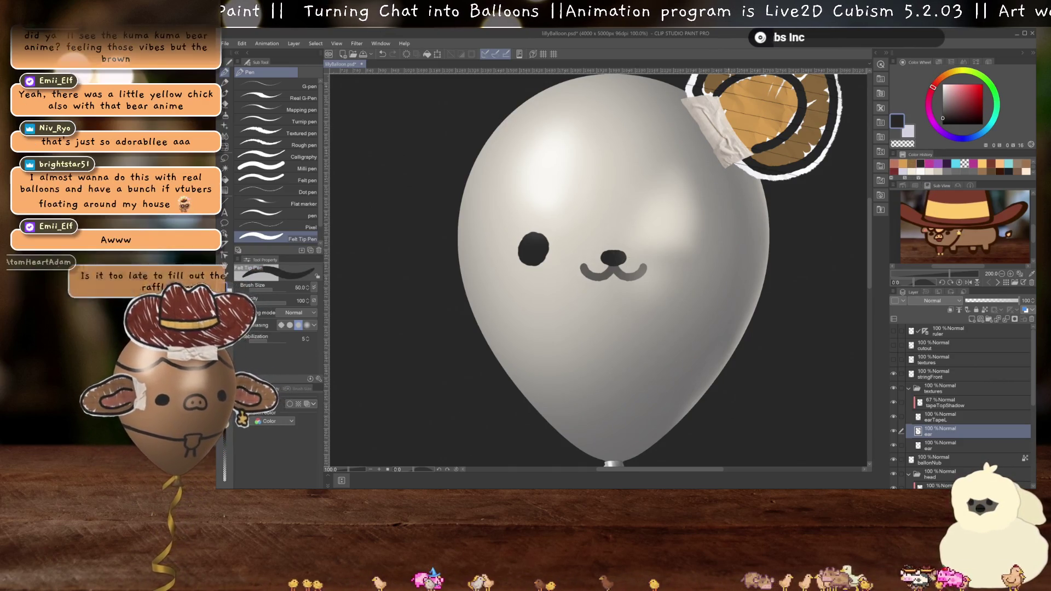
scroll(949, 436, "down", 3)
scroll(950, 436, "down", 4)
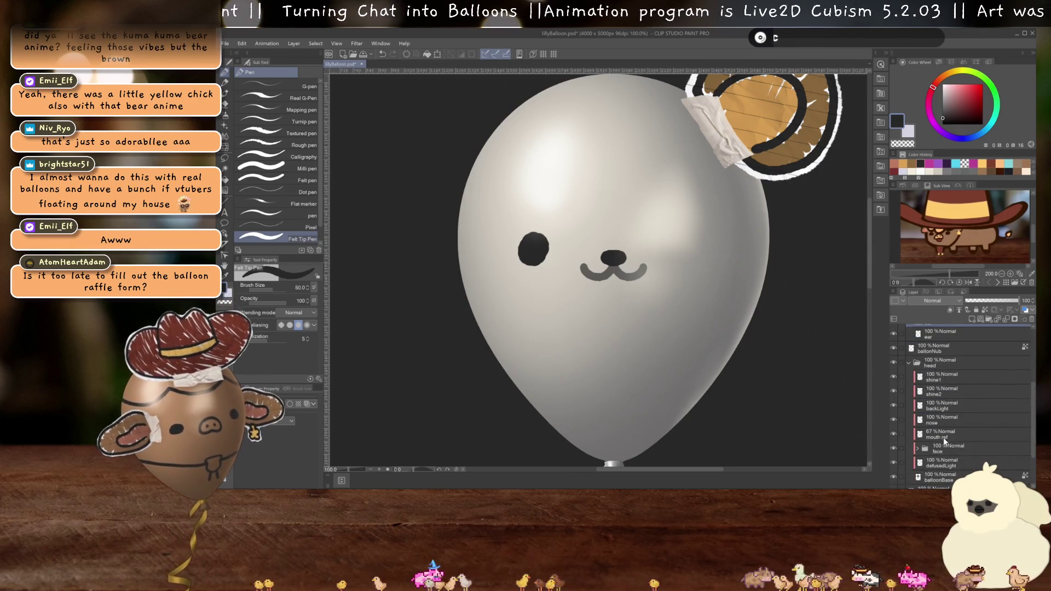
left_click(942, 446)
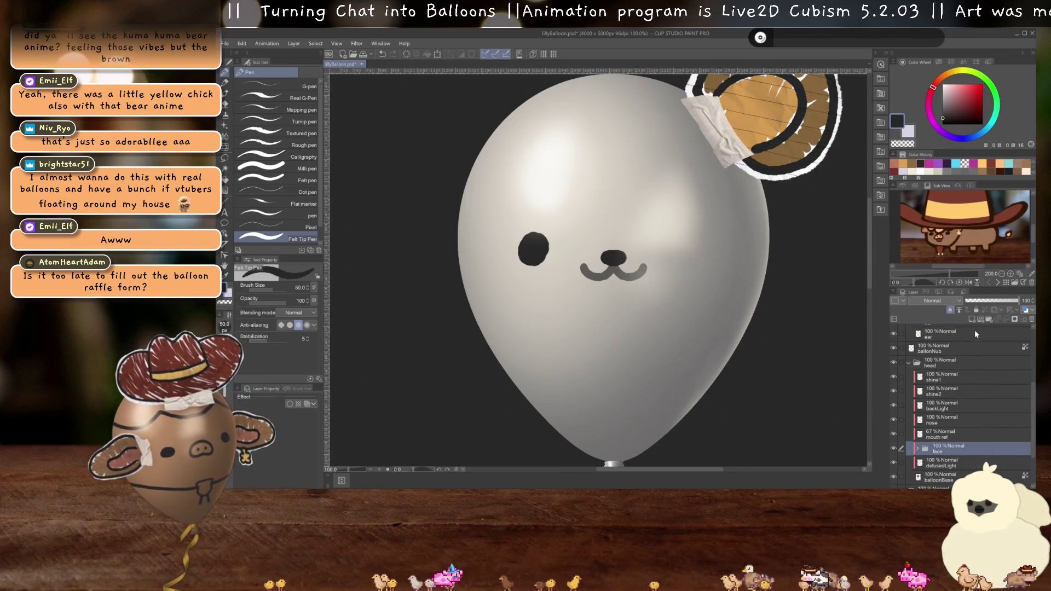
scroll(616, 305, "up", 1)
scroll(961, 377, "up", 4)
scroll(961, 377, "up", 3)
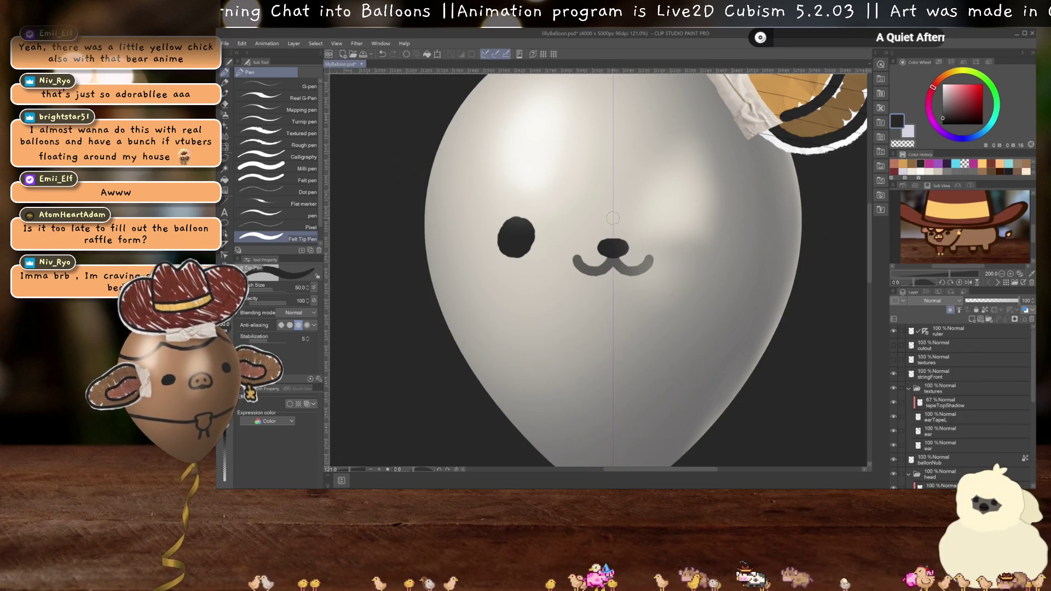
mouse_move(612, 218)
left_mouse_down()
mouse_move(568, 234)
mouse_move(536, 296)
mouse_move(588, 339)
mouse_move(613, 341)
left_mouse_up()
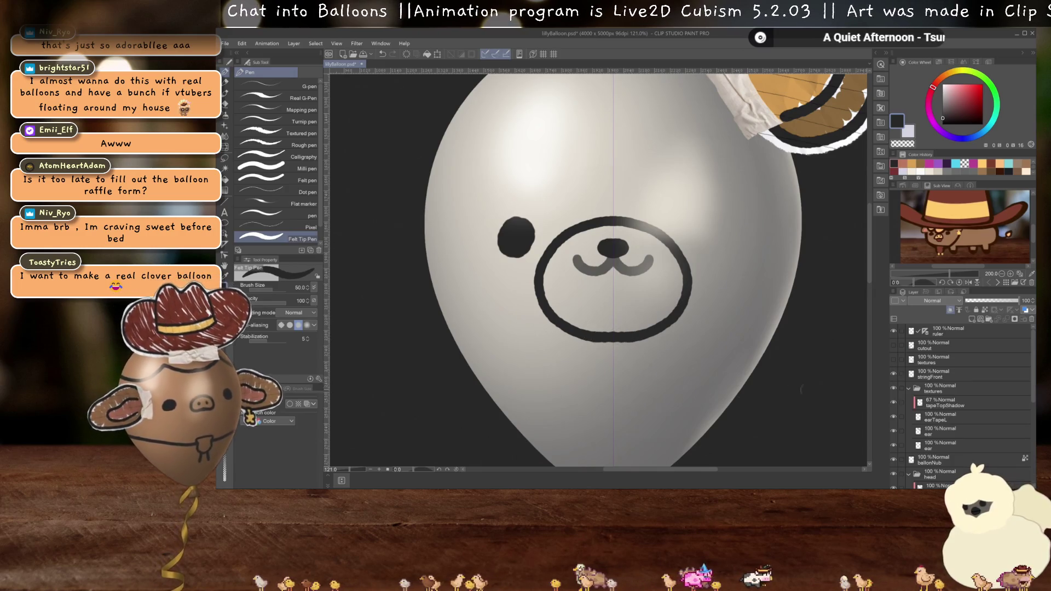
mouse_move(516, 222)
left_mouse_down()
mouse_move(503, 251)
mouse_move(527, 232)
mouse_move(510, 244)
left_mouse_up()
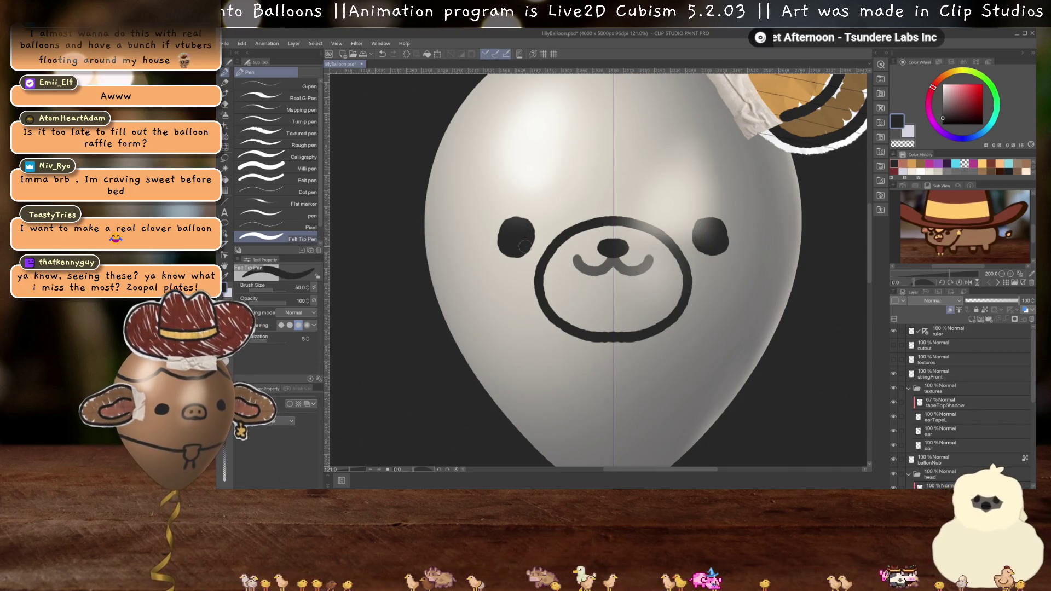
- Return the mouth ref layer to 100% opacity and turn off the symmetry ruler
key("ctrl+minus")
key("ctrl+minus")
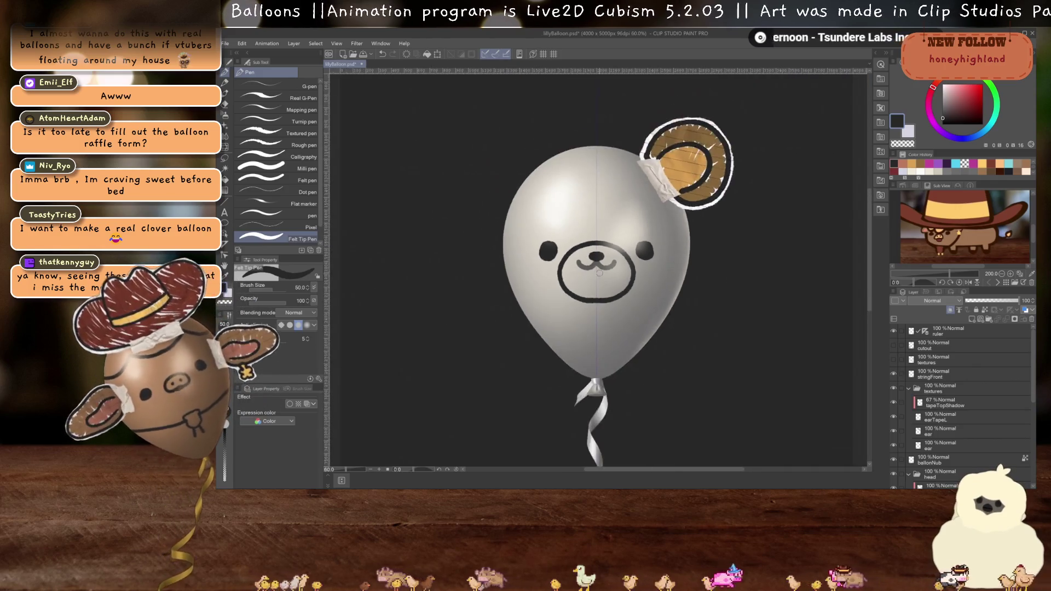
key("ctrl+plus")
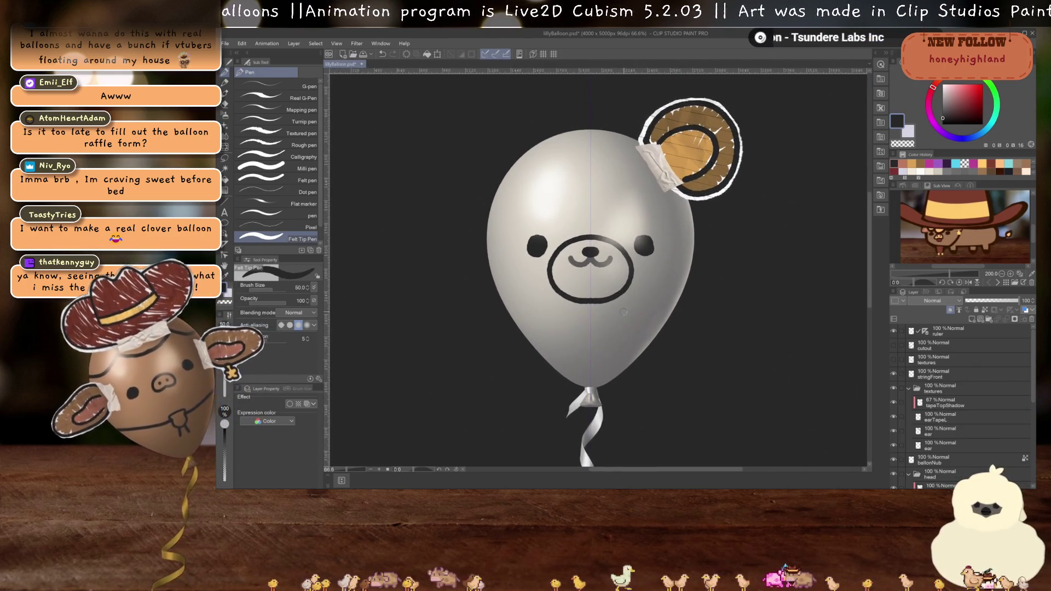
scroll(623, 312, "up", 1)
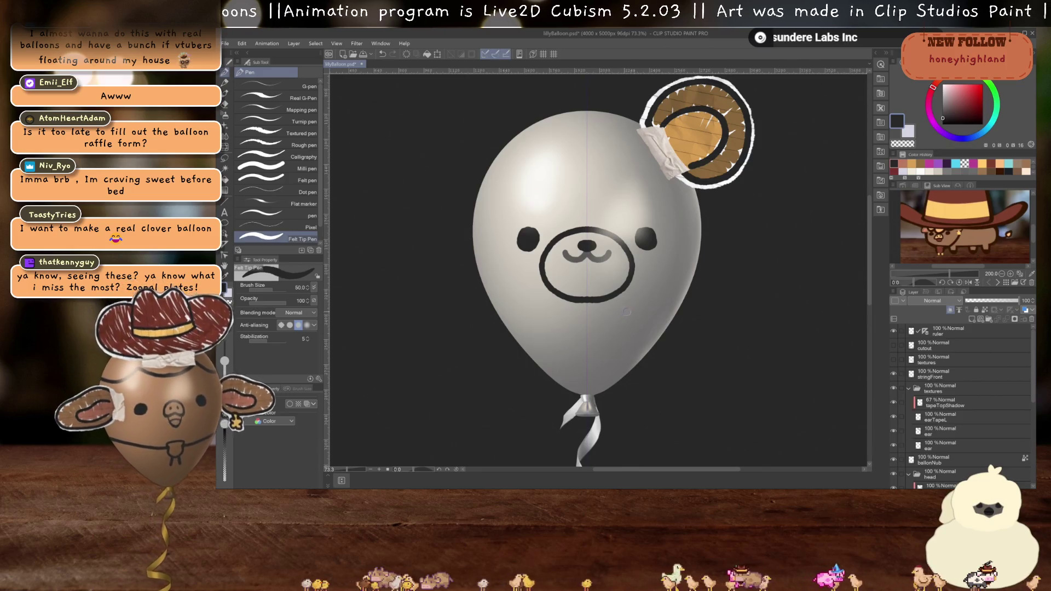
scroll(945, 441, "down", 4)
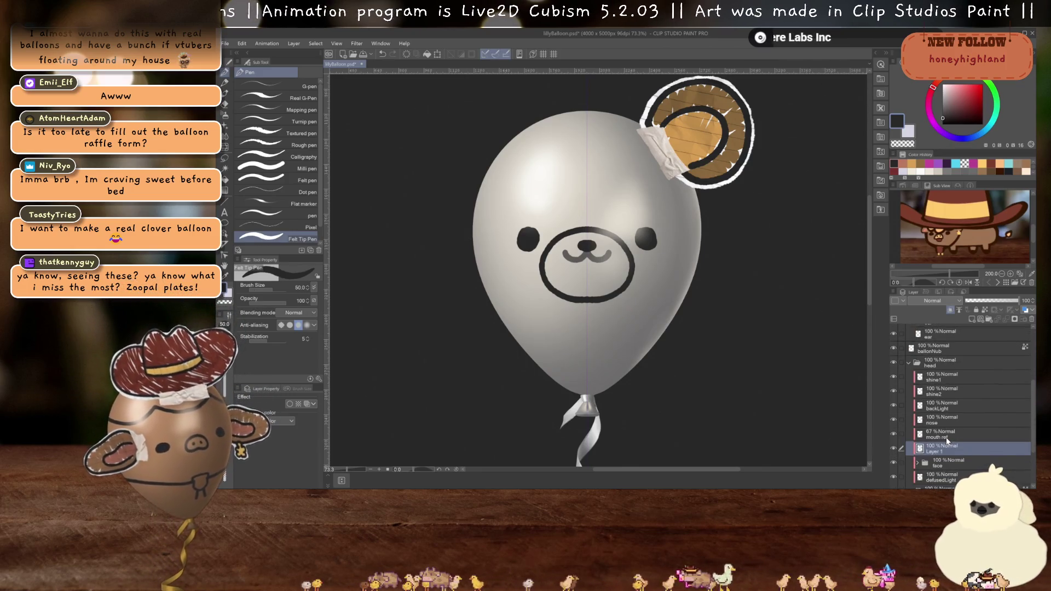
left_click(946, 435)
left_click_drag(1000, 300, 1018, 301)
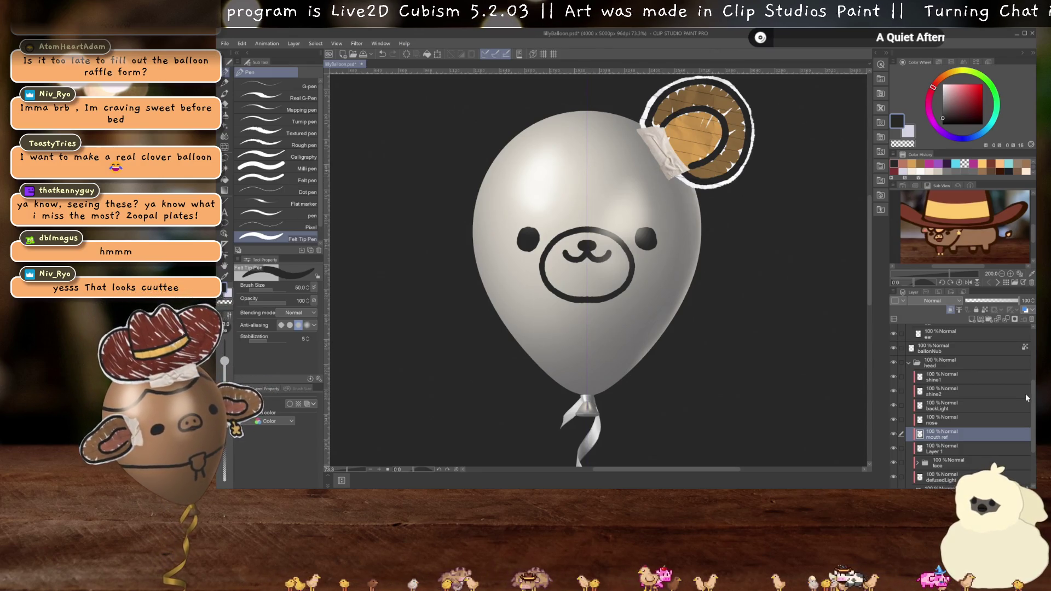
scroll(1026, 398, "up", 5)
left_click(903, 334)
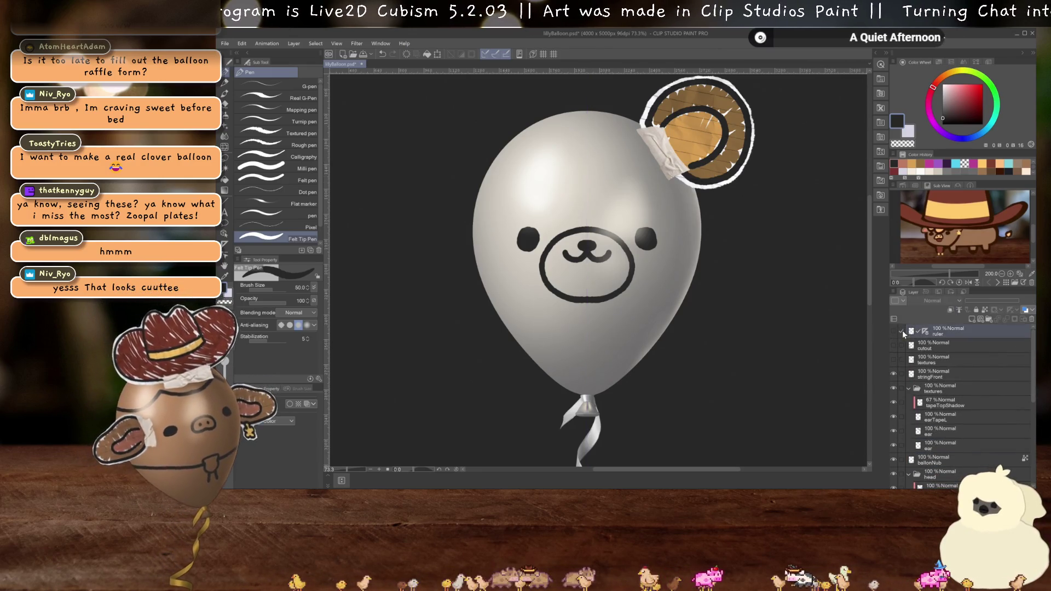
- Draw a black curly line on top of the balloon and compare it against the mouth ref layer
mouse_move(543, 168)
left_mouse_down()
mouse_move(579, 190)
mouse_move(632, 168)
left_mouse_up()
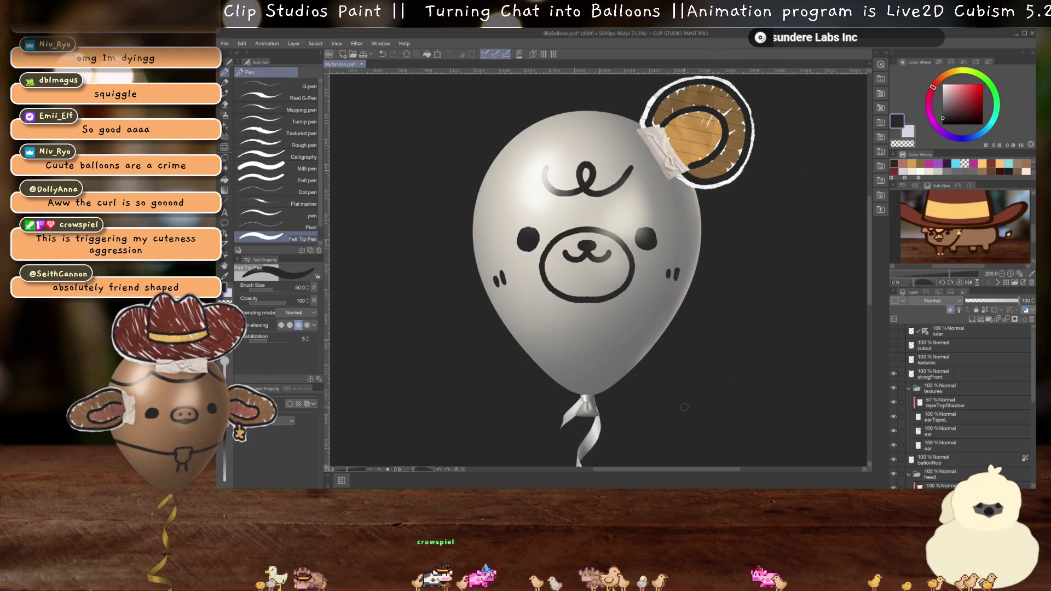
scroll(684, 407, "down", 3)
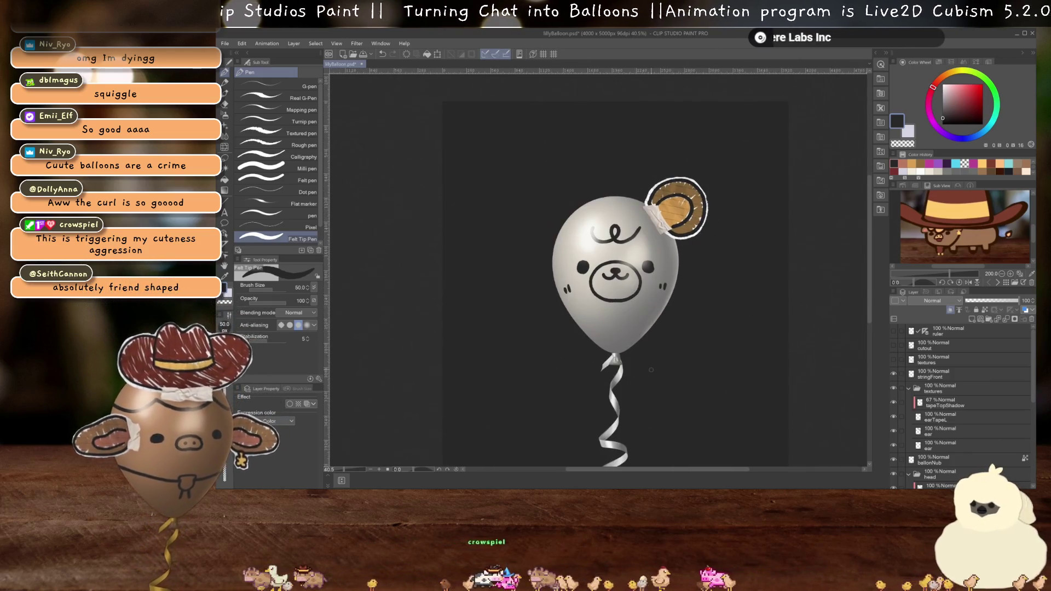
scroll(649, 359, "up", 1)
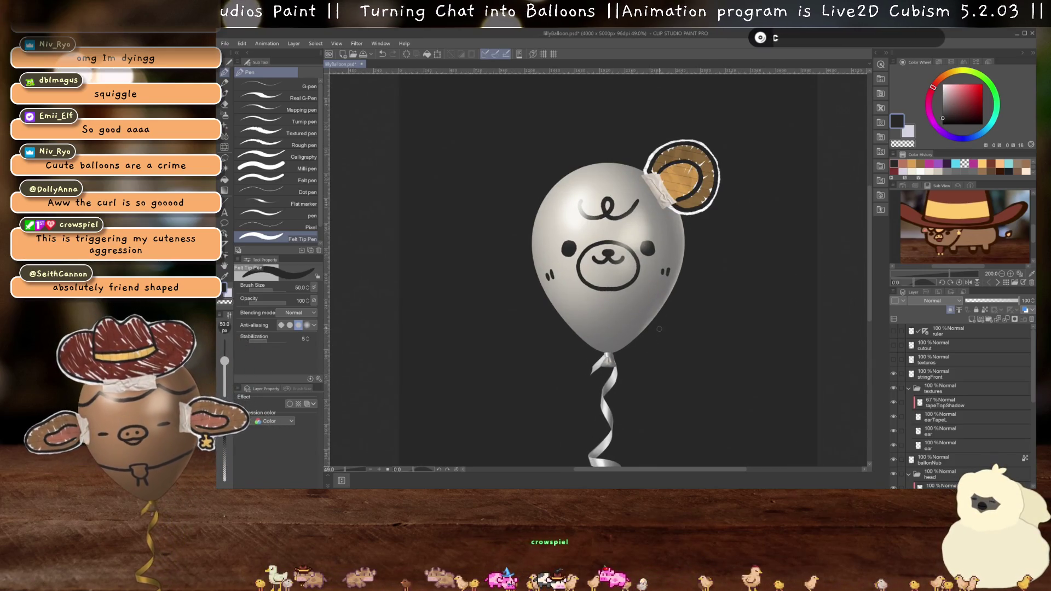
scroll(651, 312, "up", 1)
left_click_drag(643, 296, 644, 305)
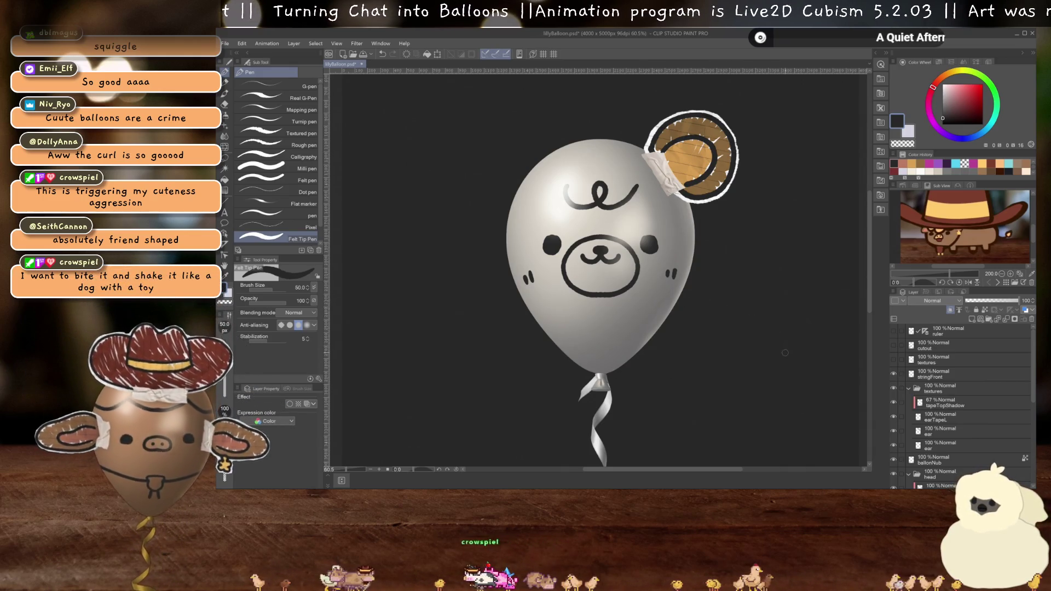
scroll(951, 444, "down", 3)
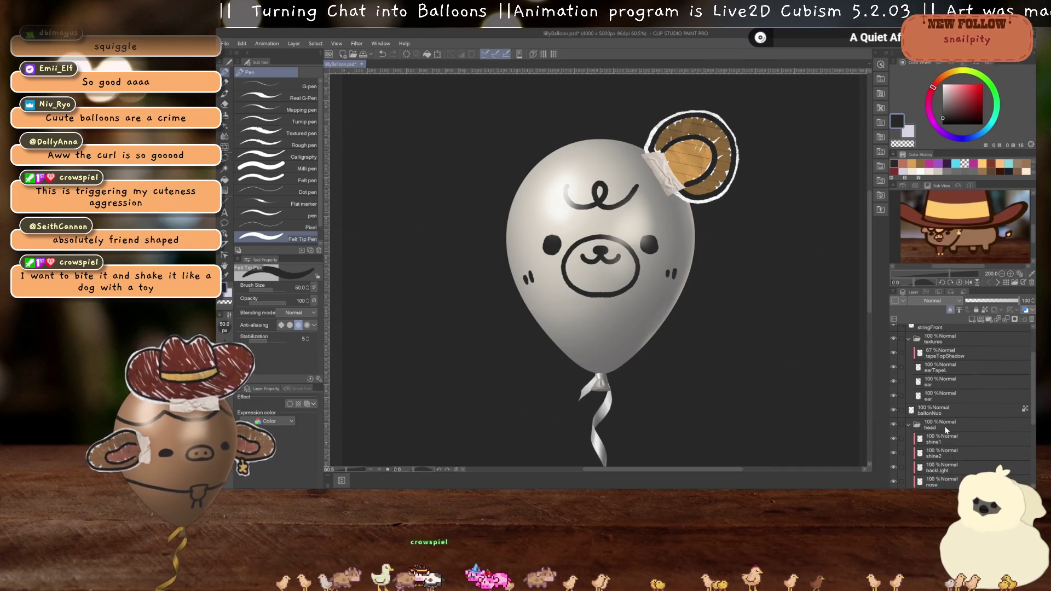
scroll(946, 425, "down", 3)
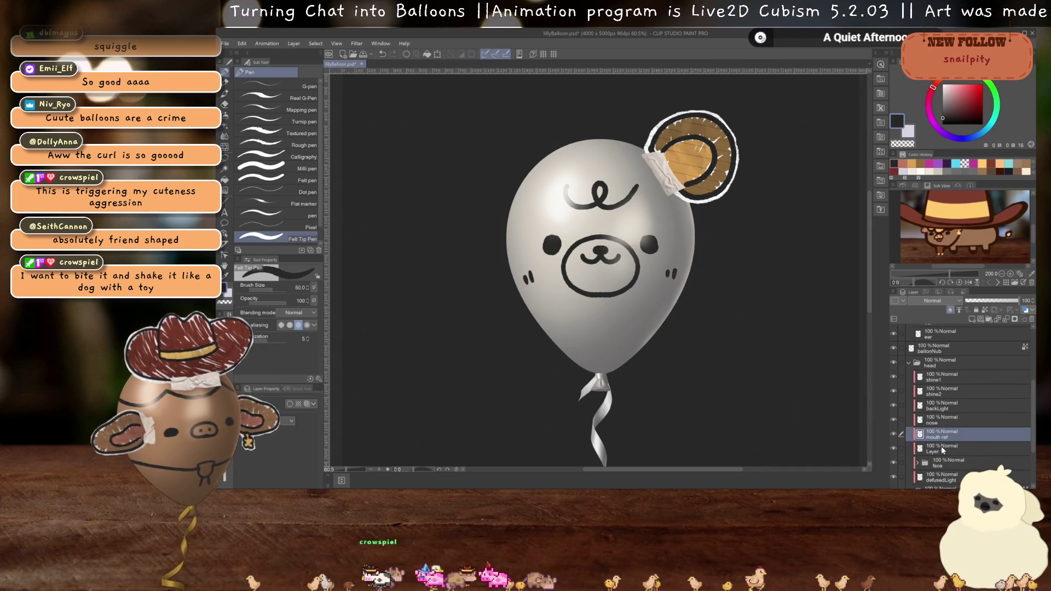
left_click(892, 433)
left_click(893, 433)
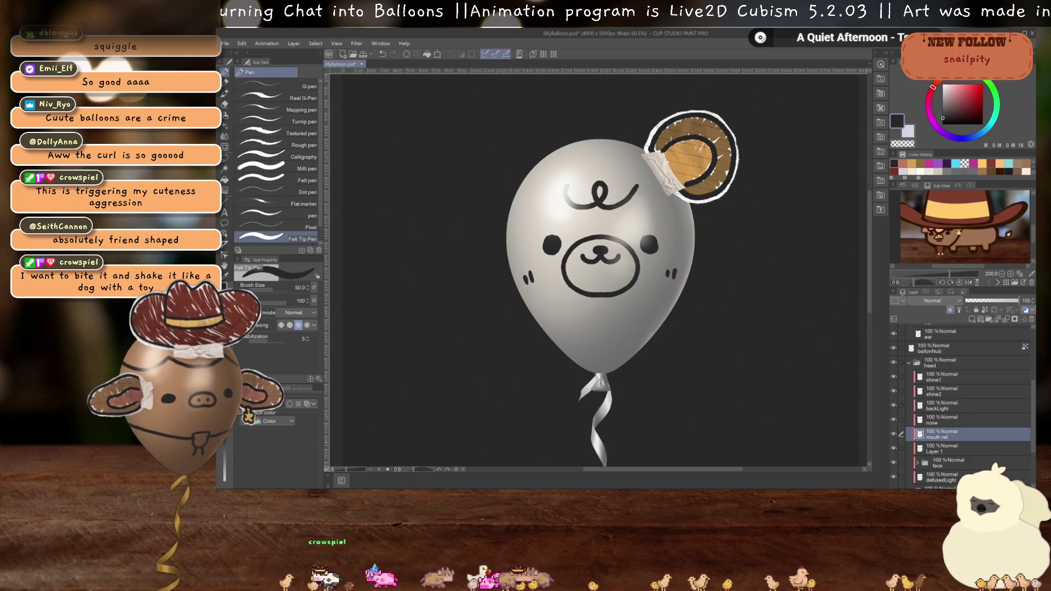
scroll(659, 323, "up", 5)
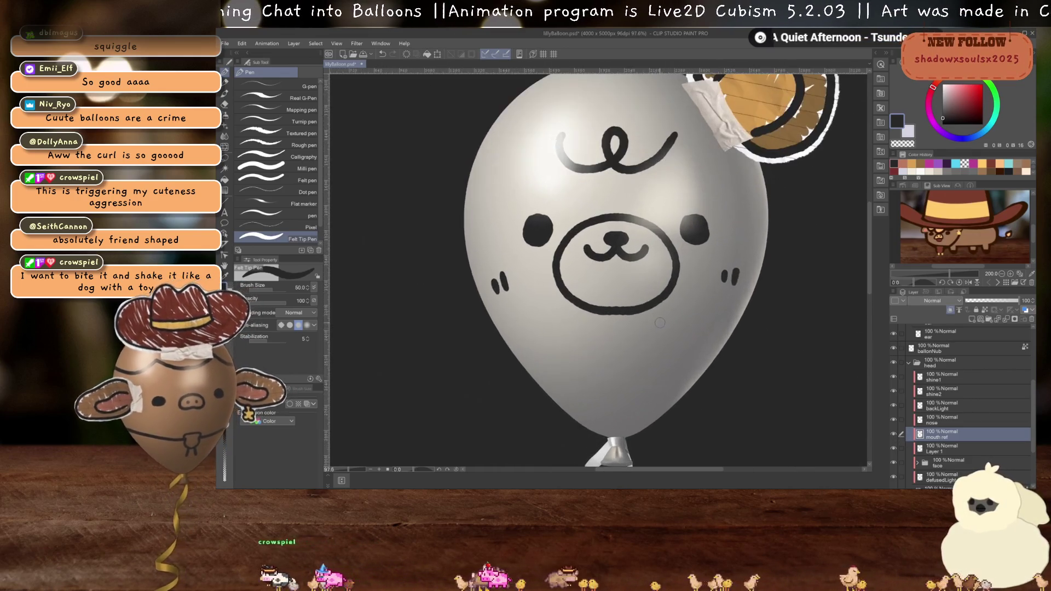
- Lasso both cheek marks onto their own layer named blush
key("m")
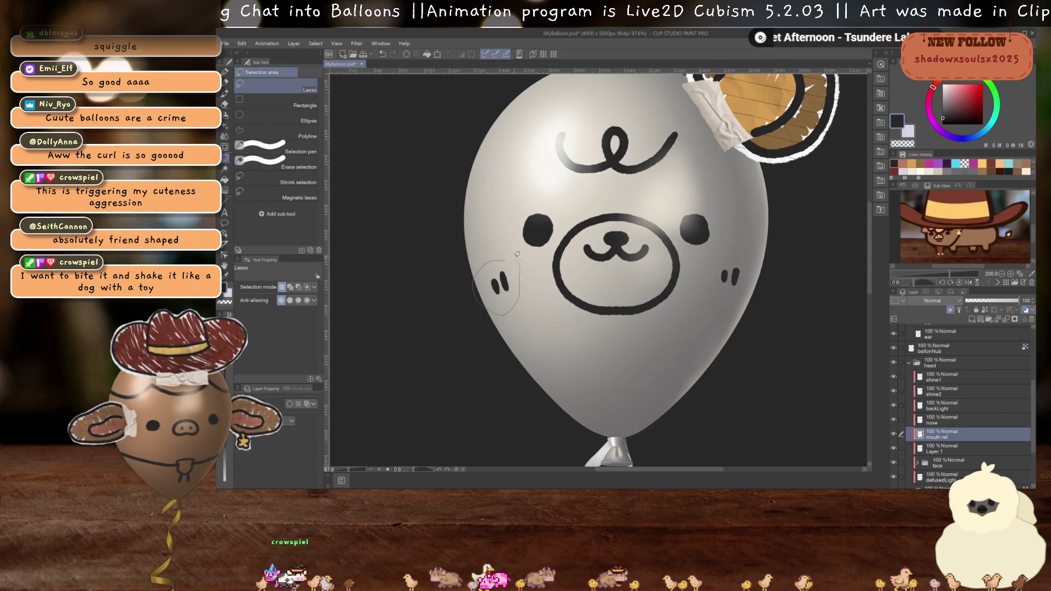
left_click_drag(517, 254, 518, 256)
left_click_drag(708, 291, 743, 247)
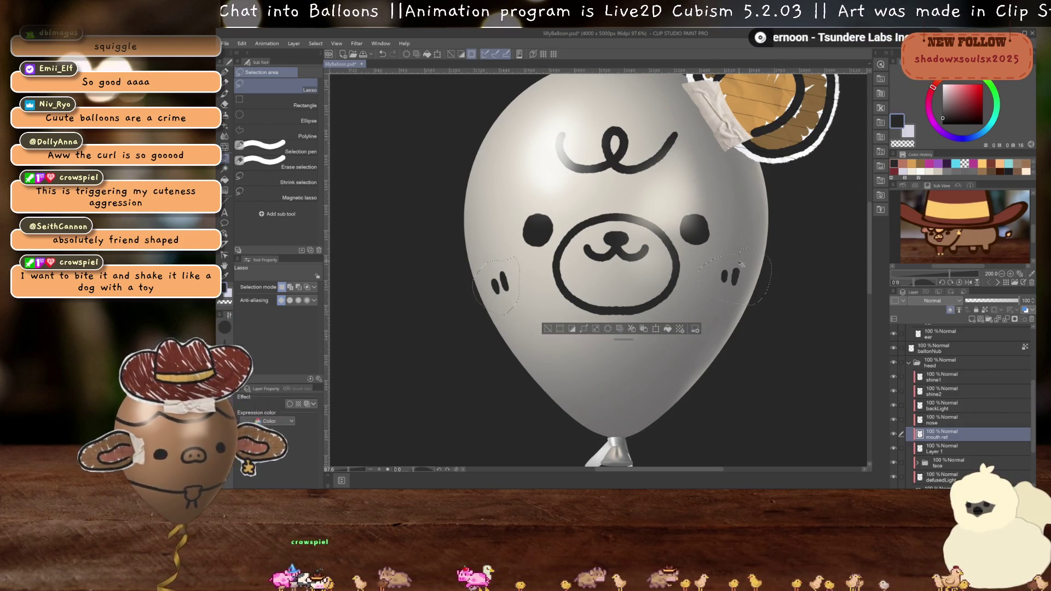
key("ctrl+v")
double_click(936, 436)
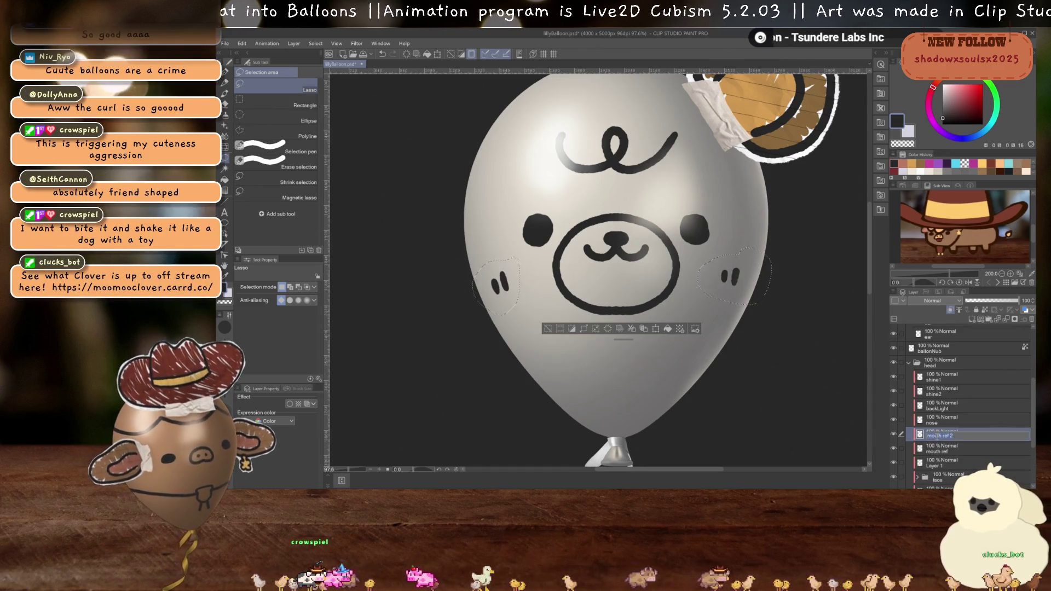
type("blush")
key("Return")
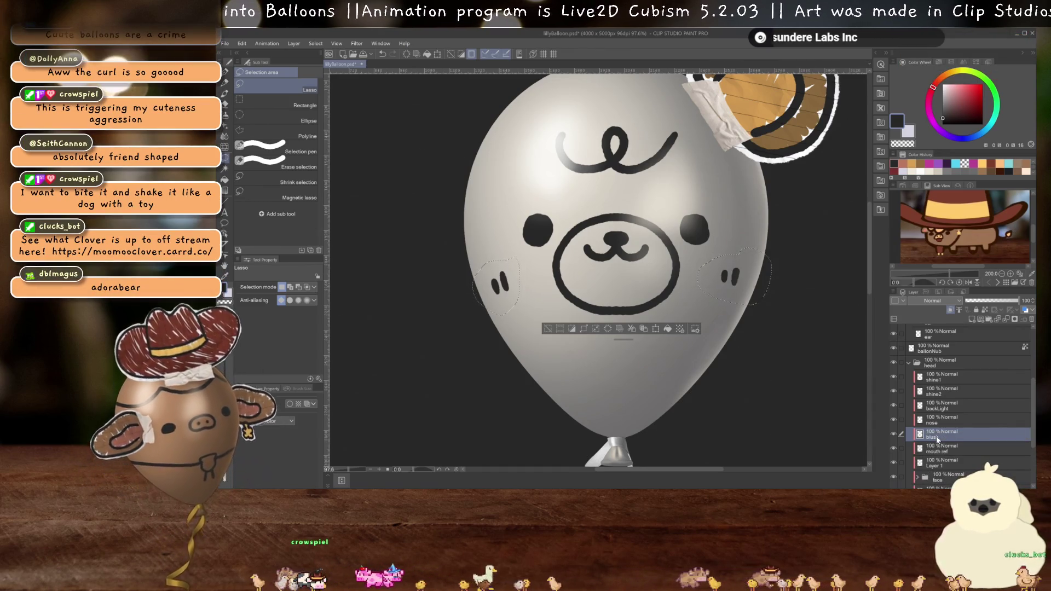
- Lasso the curly squiggle, cut and paste it to a new layer named squiggle, and deselect
left_click(962, 450)
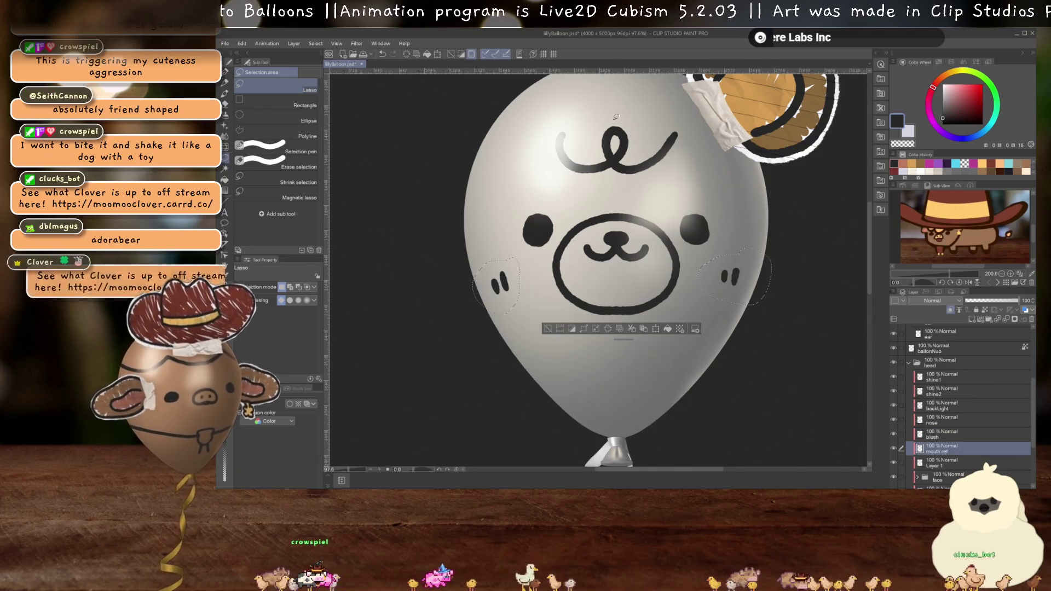
mouse_move(663, 186)
left_mouse_down()
mouse_move(704, 159)
mouse_move(642, 119)
left_mouse_up()
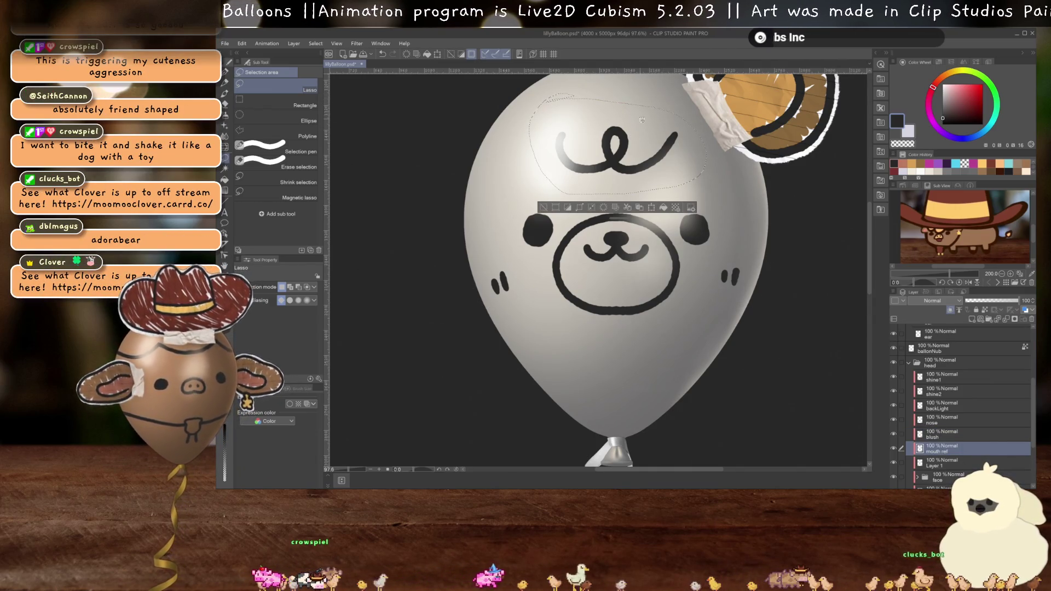
key("ctrl+x")
key("ctrl+v")
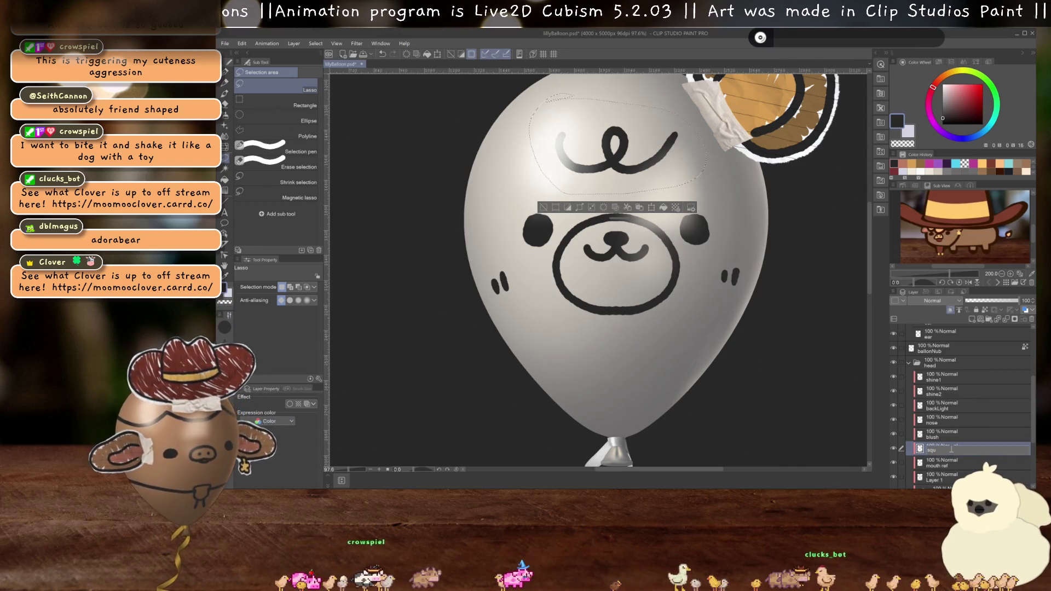
key("Return")
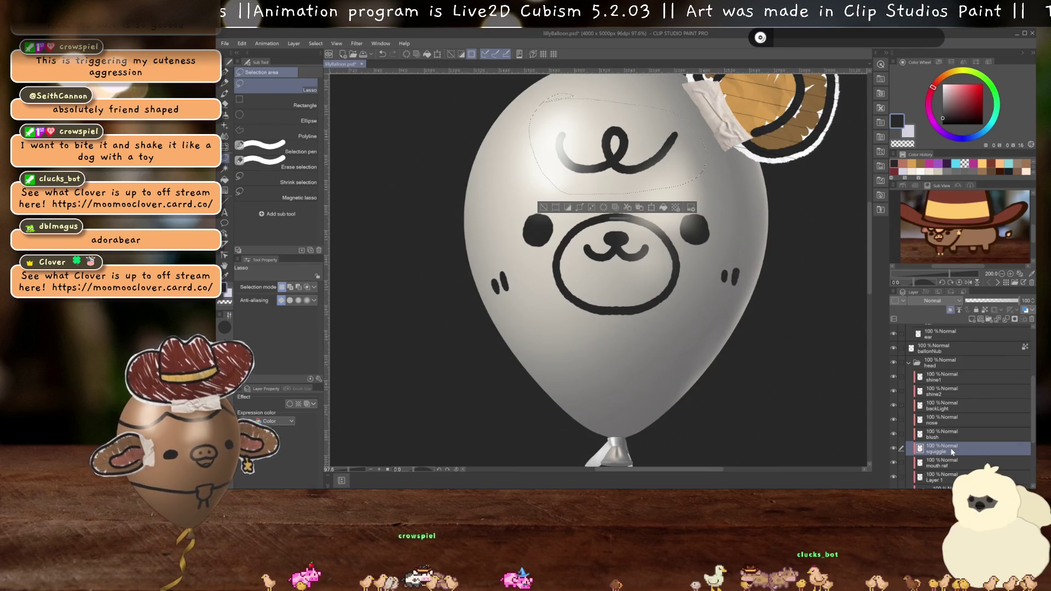
key("ctrl+d")
scroll(724, 337, "down", 1)
scroll(724, 337, "down", 1)
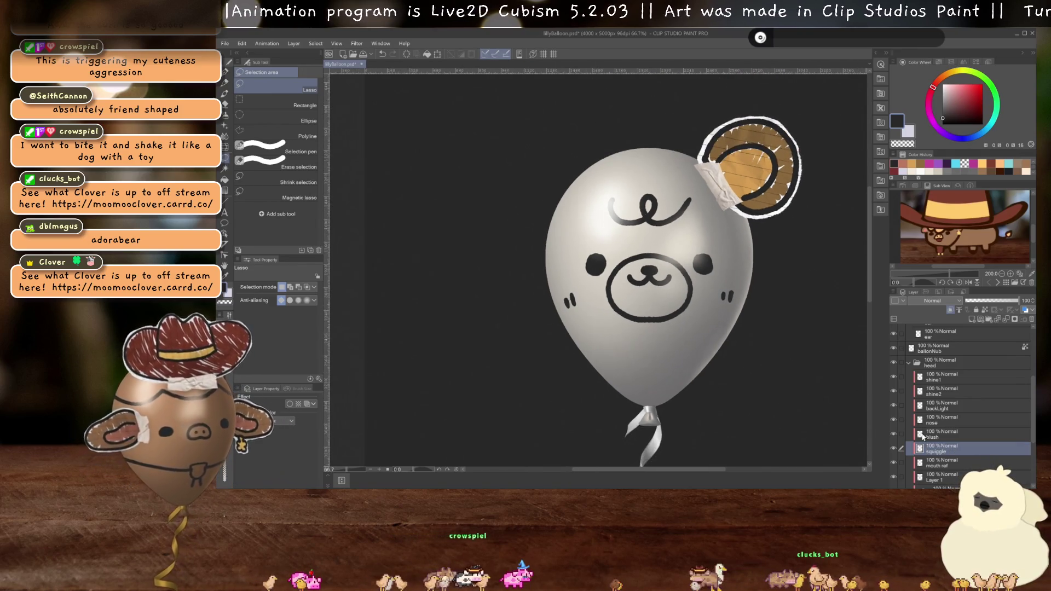
- Erase the balloon's right eye from Layer 1 (the muzzle layer), then deselect
scroll(941, 462, "down", 1)
left_click(936, 465)
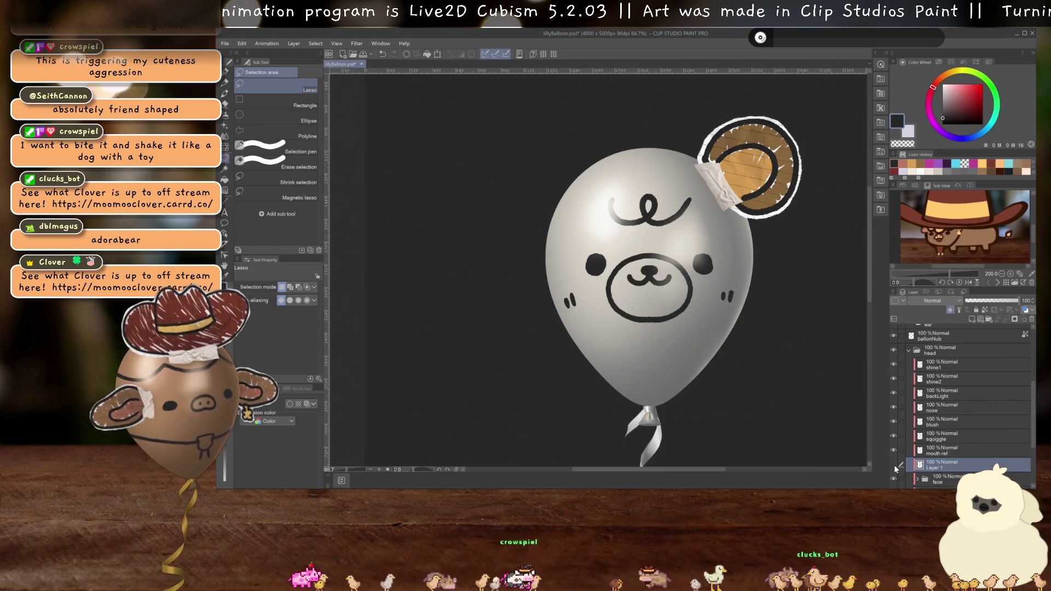
left_click(894, 464)
left_click(894, 465)
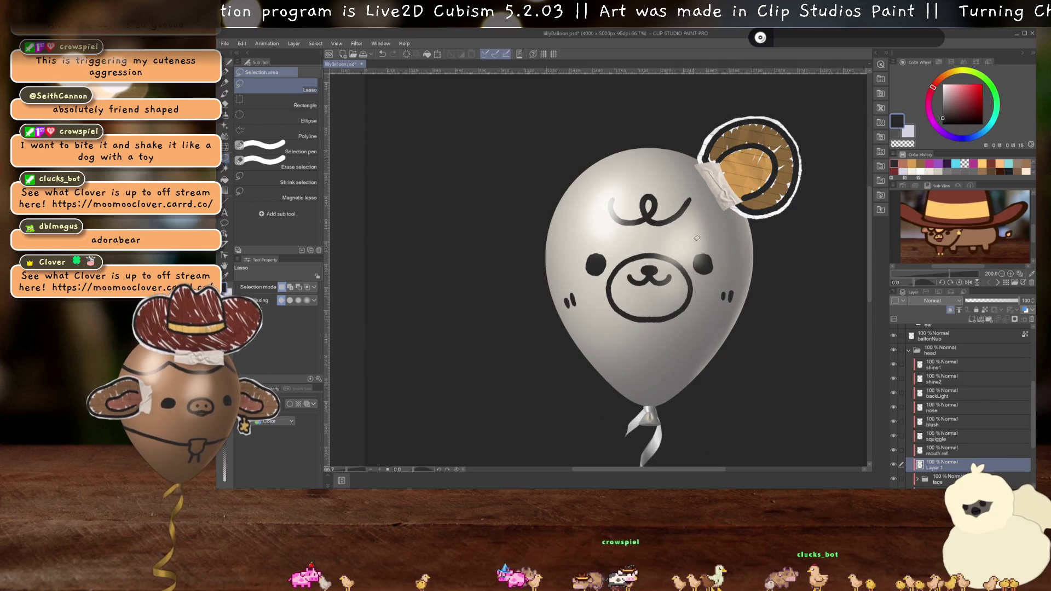
left_click_drag(704, 234, 690, 234)
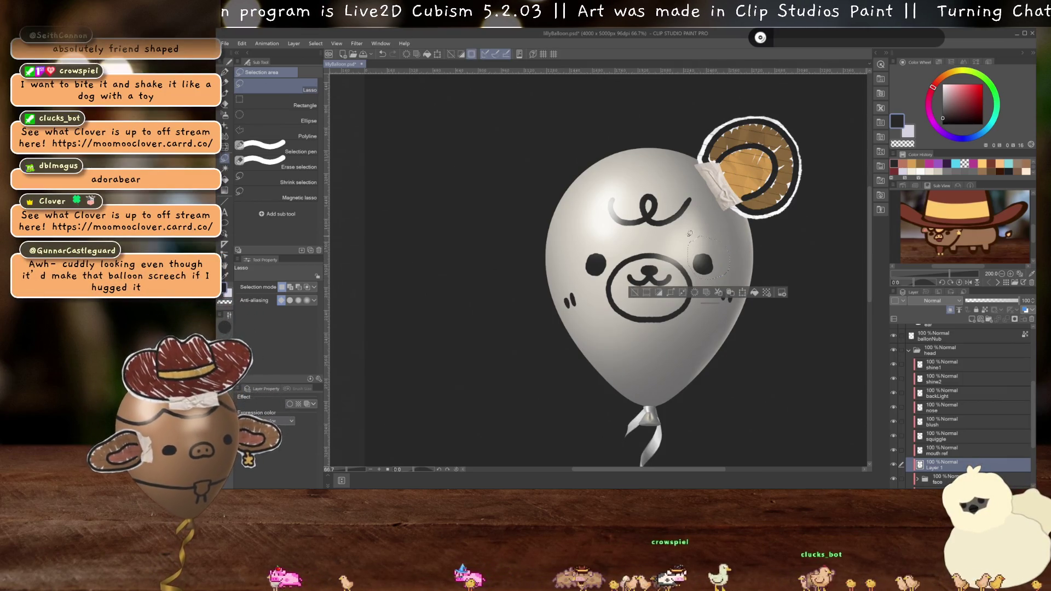
key("Delete")
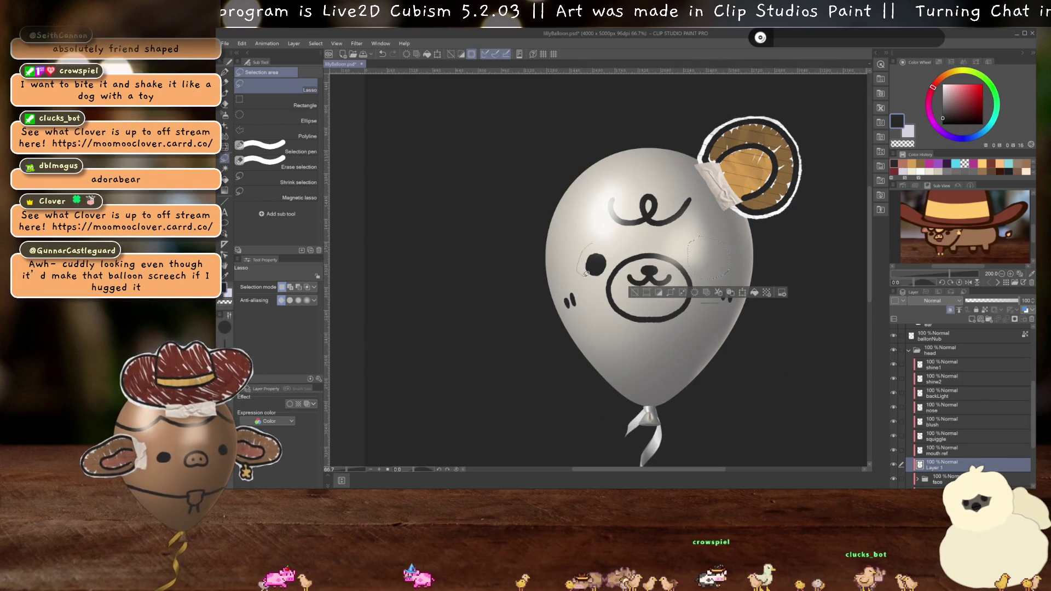
mouse_move(617, 259)
left_mouse_down()
mouse_move(599, 234)
mouse_move(580, 241)
mouse_move(605, 235)
left_mouse_up()
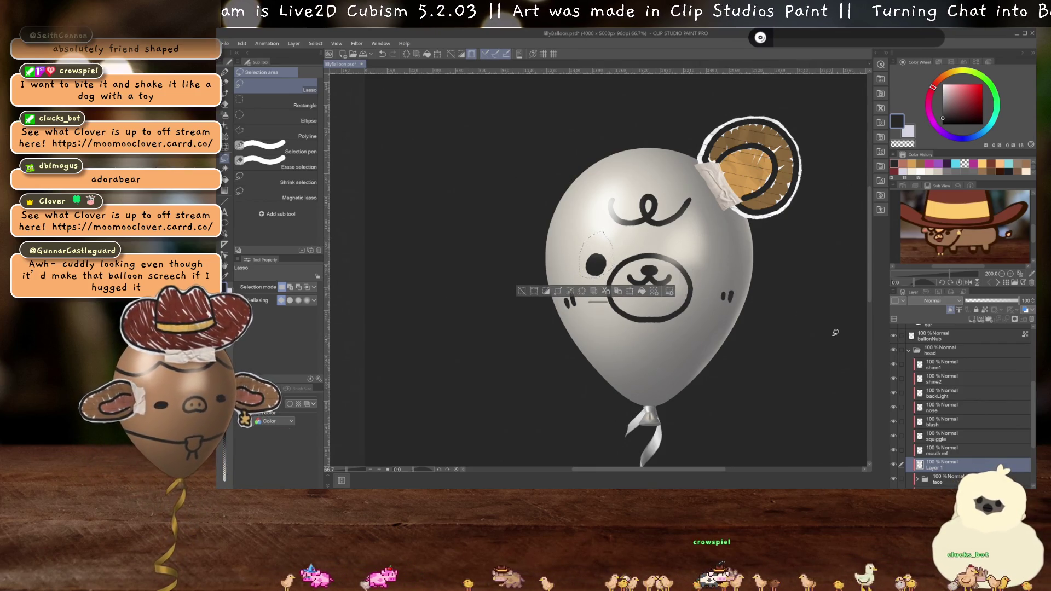
key("ctrl+d")
- Toggle Layer 1's visibility to check the erased eye, then rename the layer snoot
scroll(675, 310, "down", 2)
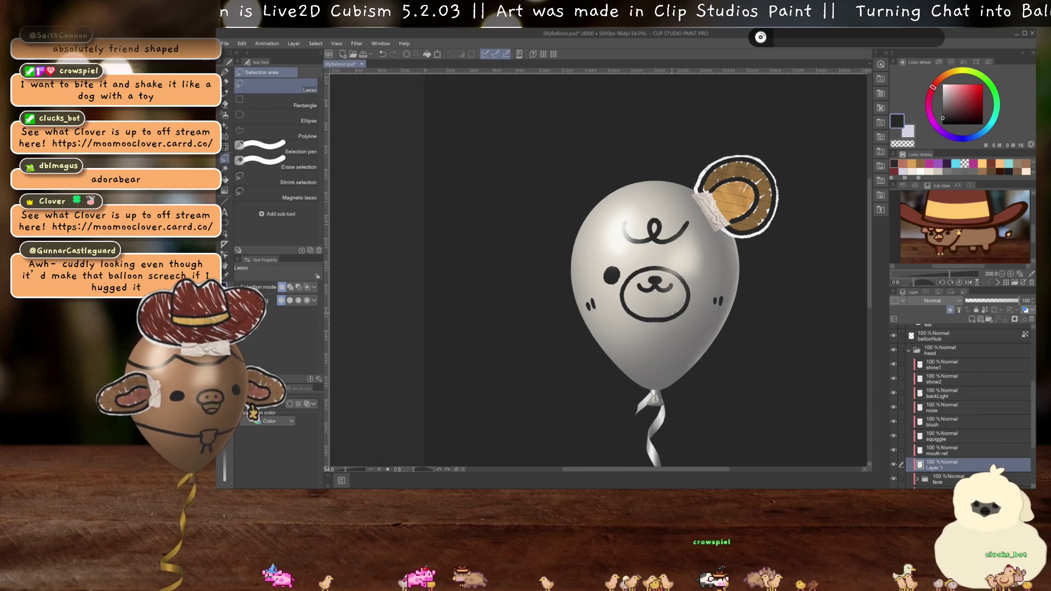
left_click(894, 465)
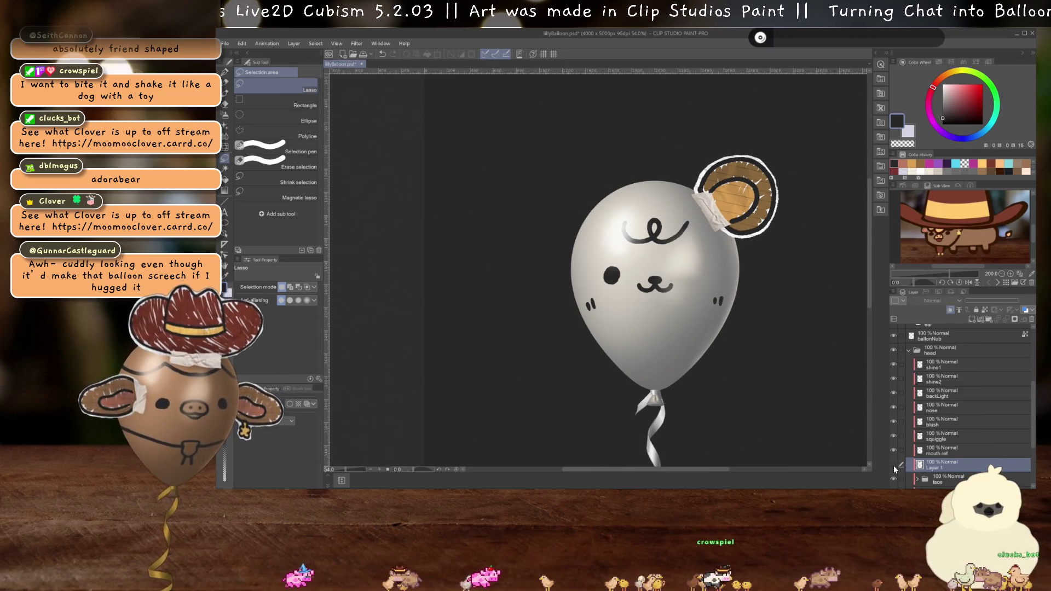
left_click(894, 467)
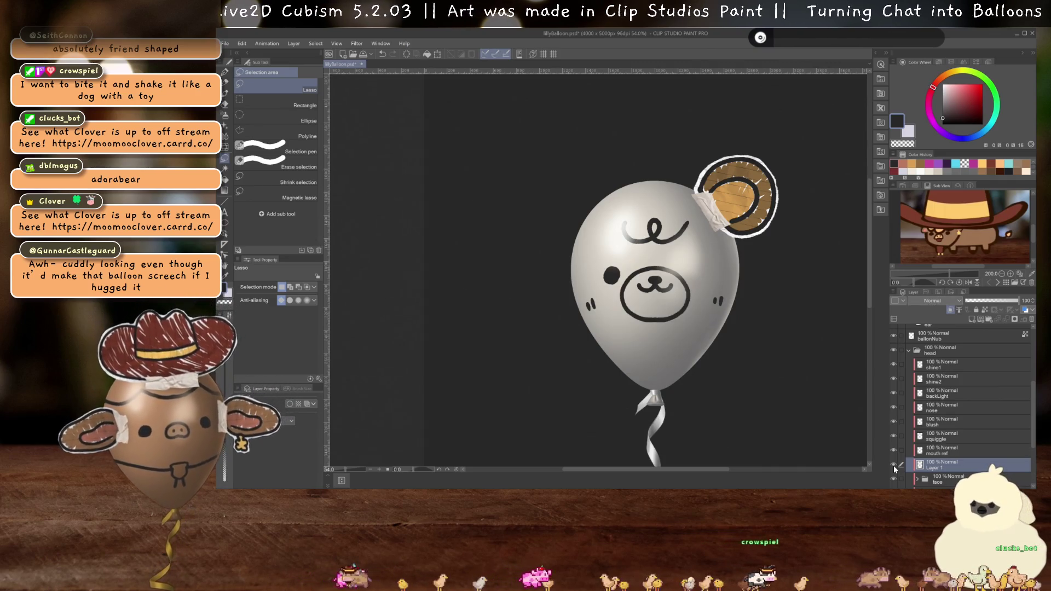
left_click(894, 465)
left_click(893, 466)
left_click(893, 465)
left_click(893, 465)
left_click(893, 465)
left_click(893, 465)
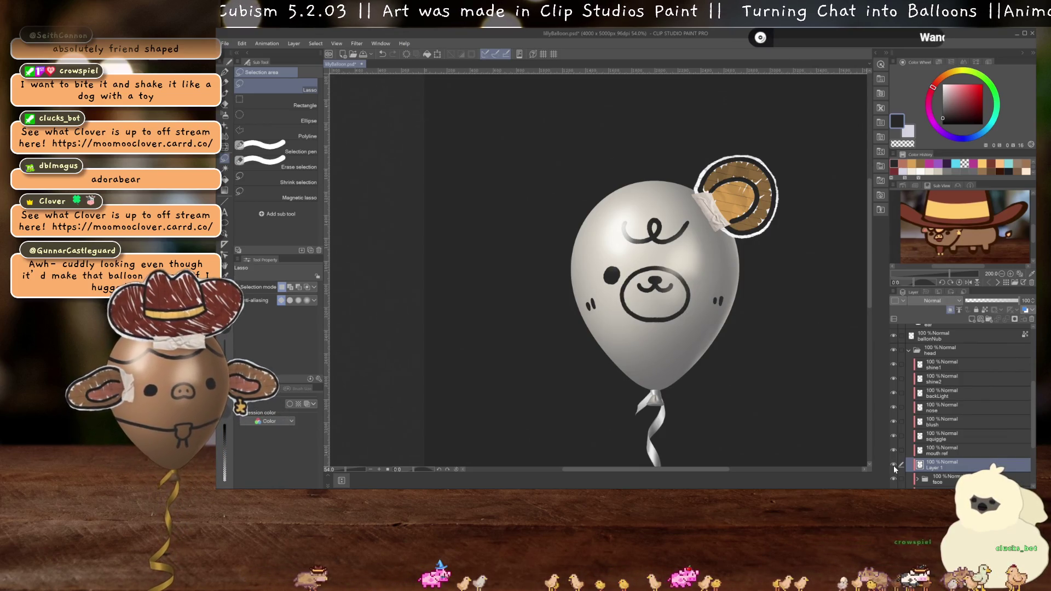
double_click(935, 468)
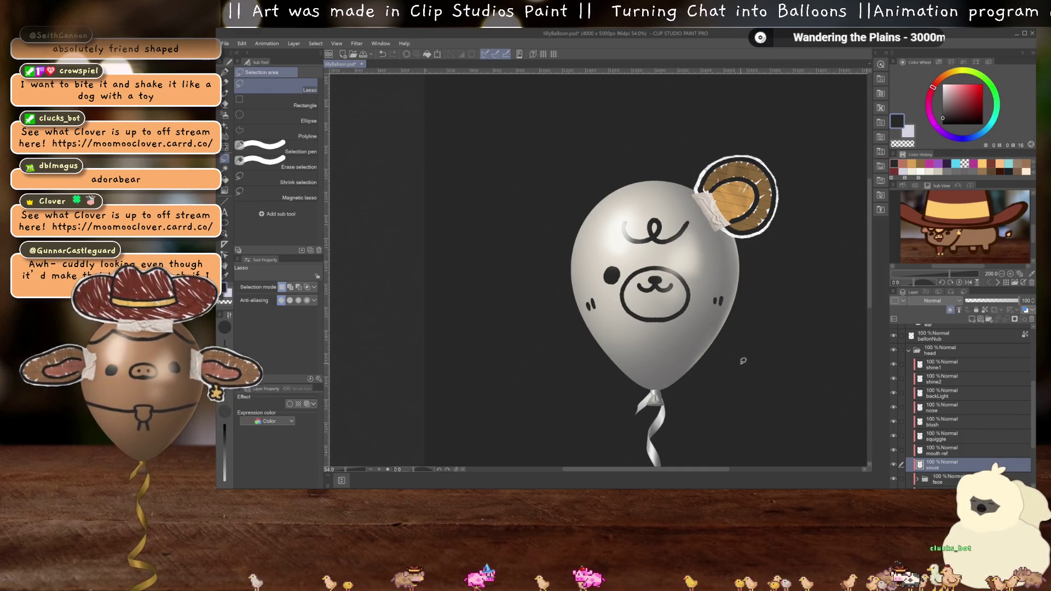
scroll(736, 349, "up", 1)
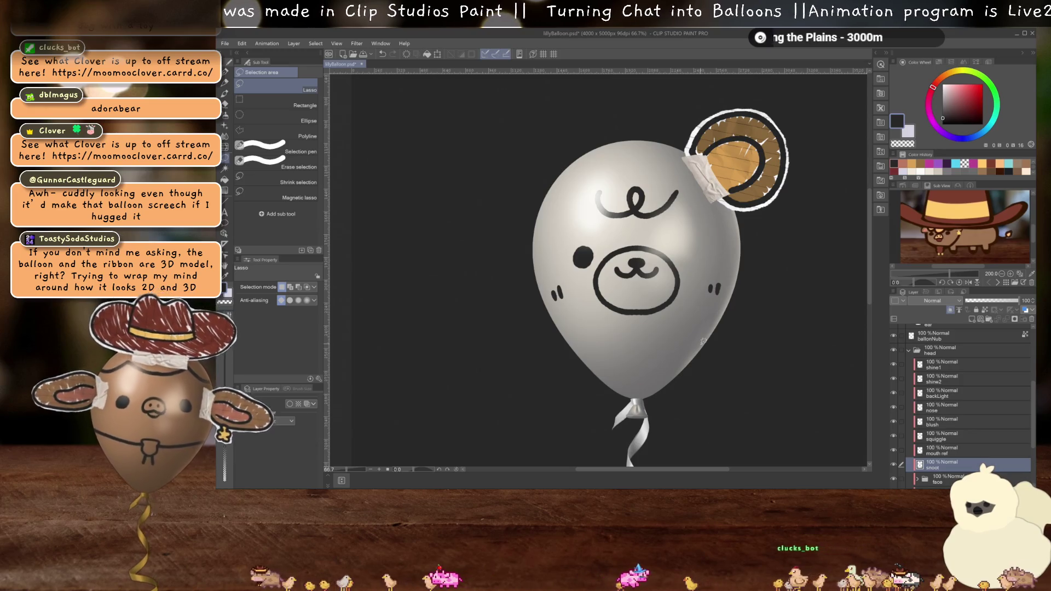
scroll(695, 323, "down", 2)
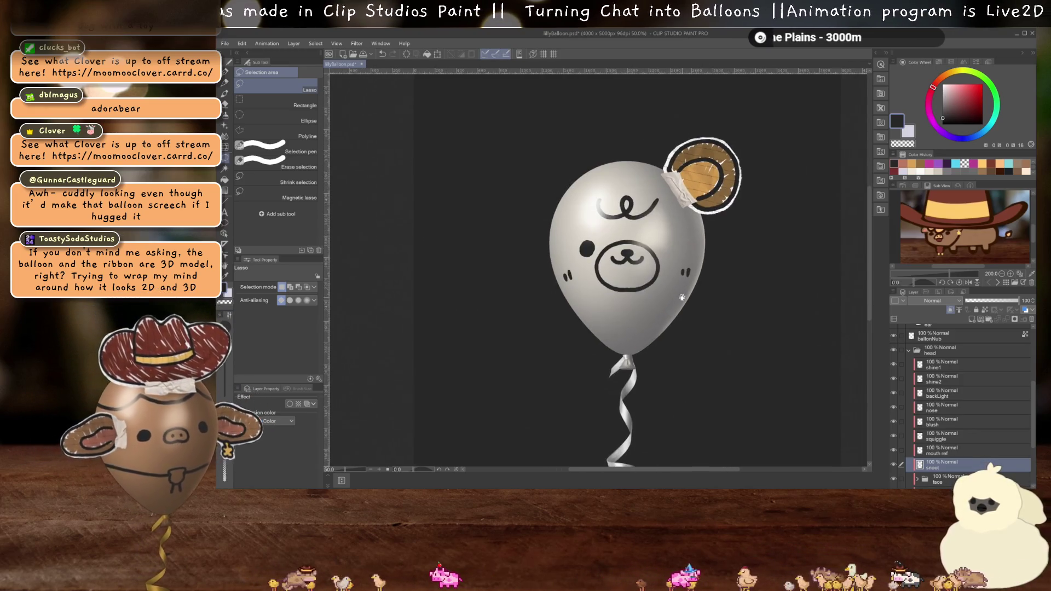
key("o")
left_click(639, 221)
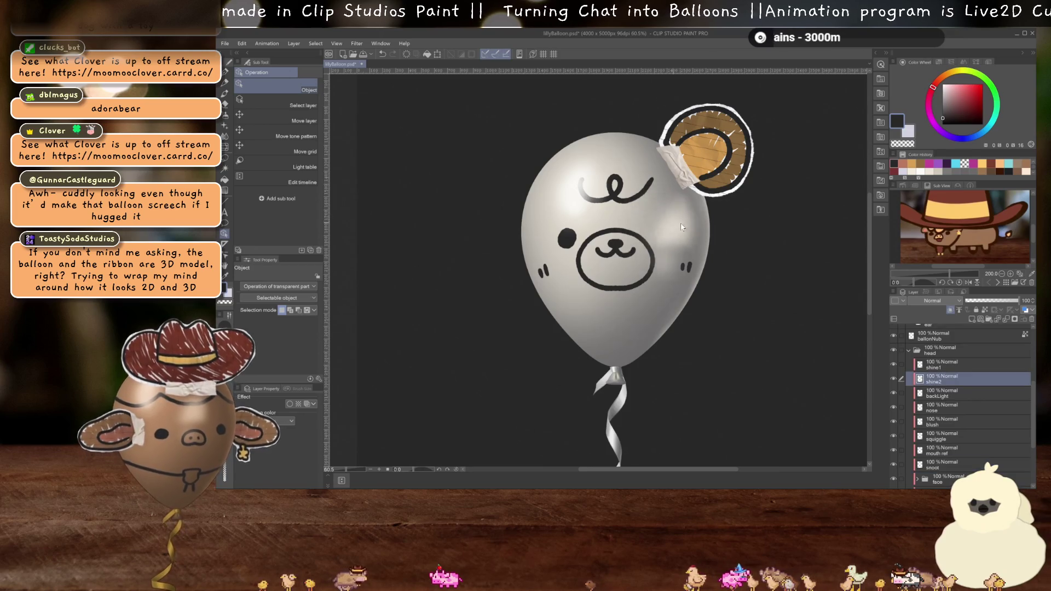
left_click(963, 365)
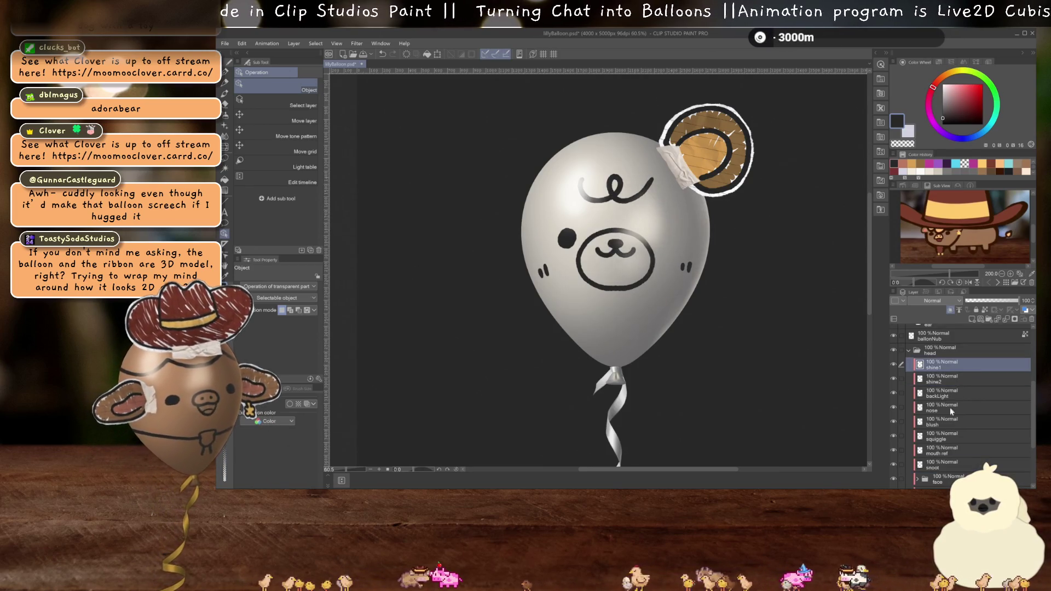
scroll(945, 464, "down", 1)
left_click(950, 466, "shift")
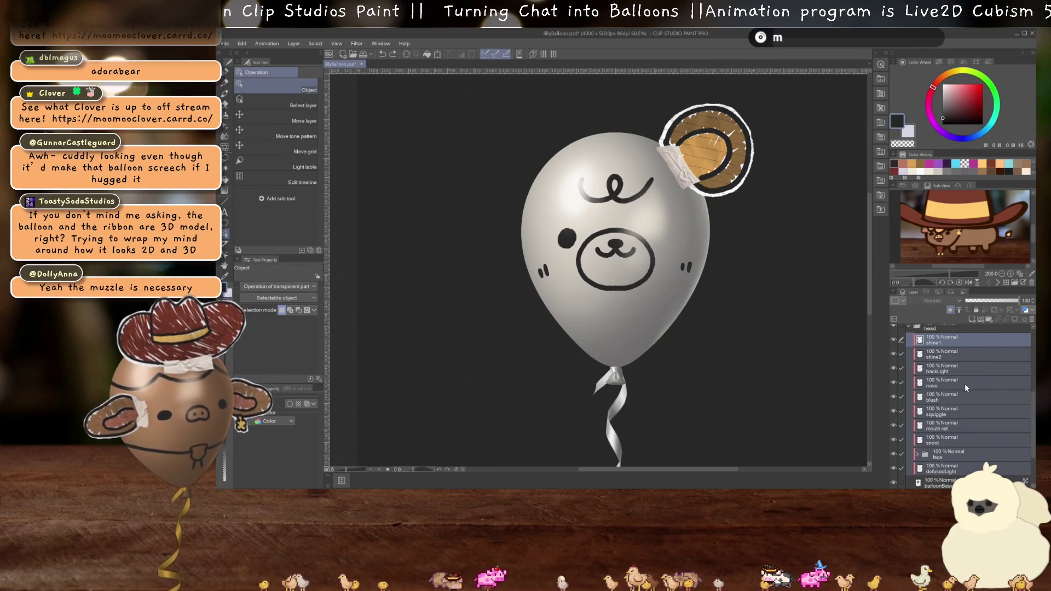
left_click(949, 310)
scroll(725, 306, "up", 1)
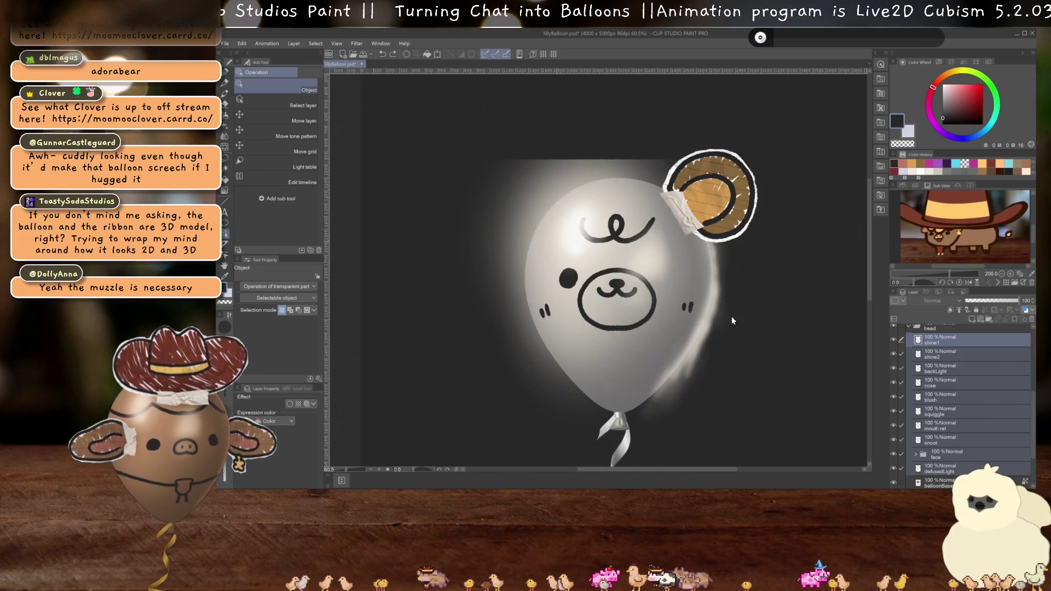
left_click(962, 413)
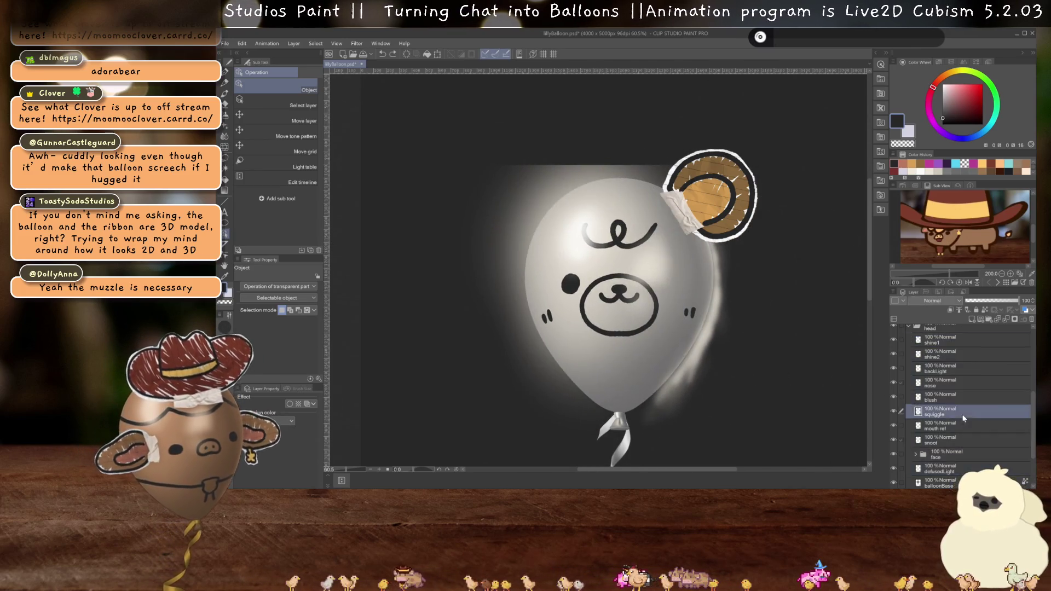
left_click(722, 299)
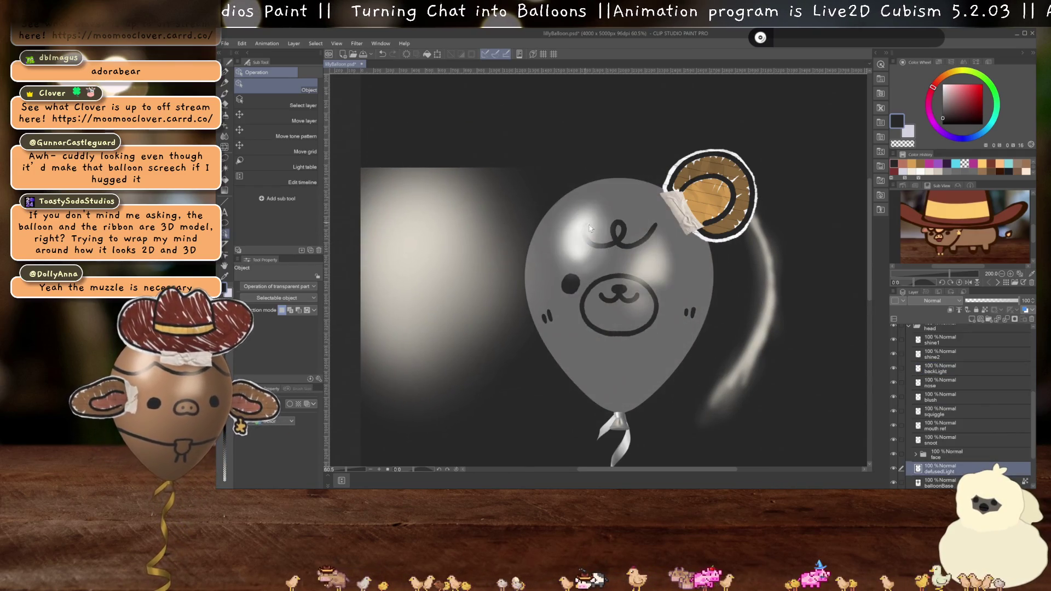
left_click(693, 288)
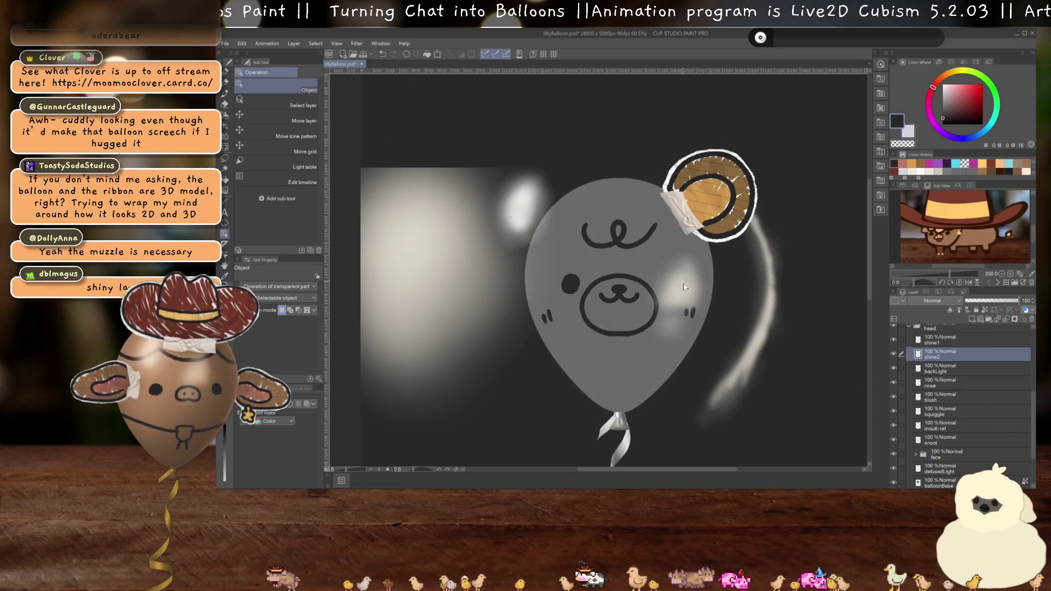
mouse_move(697, 433)
left_mouse_down()
mouse_move(730, 358)
mouse_move(803, 261)
mouse_move(616, 344)
mouse_move(639, 416)
mouse_move(631, 316)
mouse_move(666, 388)
left_mouse_up()
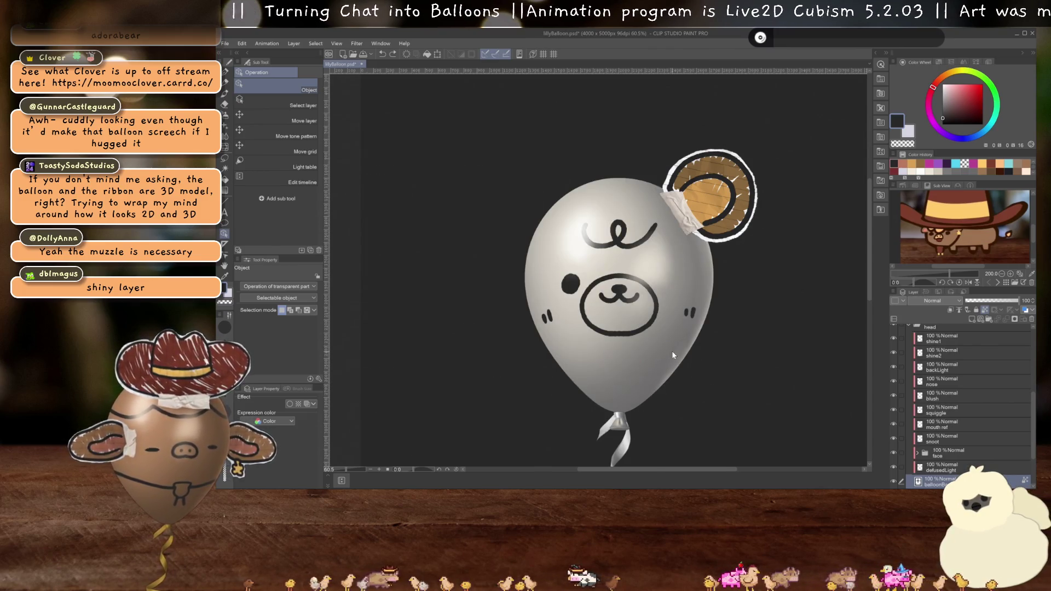
scroll(648, 370, "down", 2)
scroll(648, 337, "up", 1)
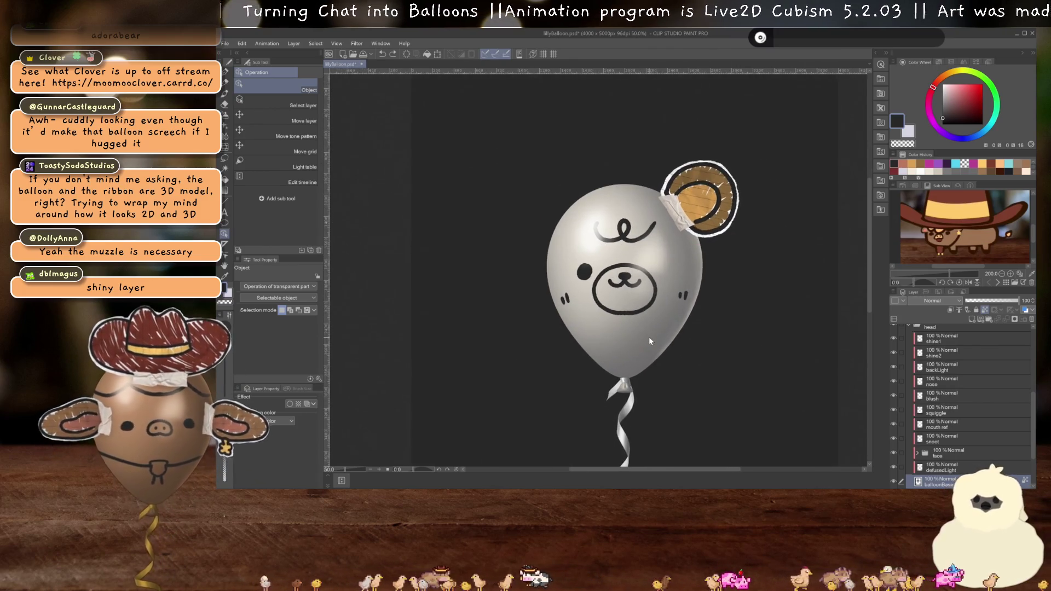
left_click_drag(665, 380, 660, 345)
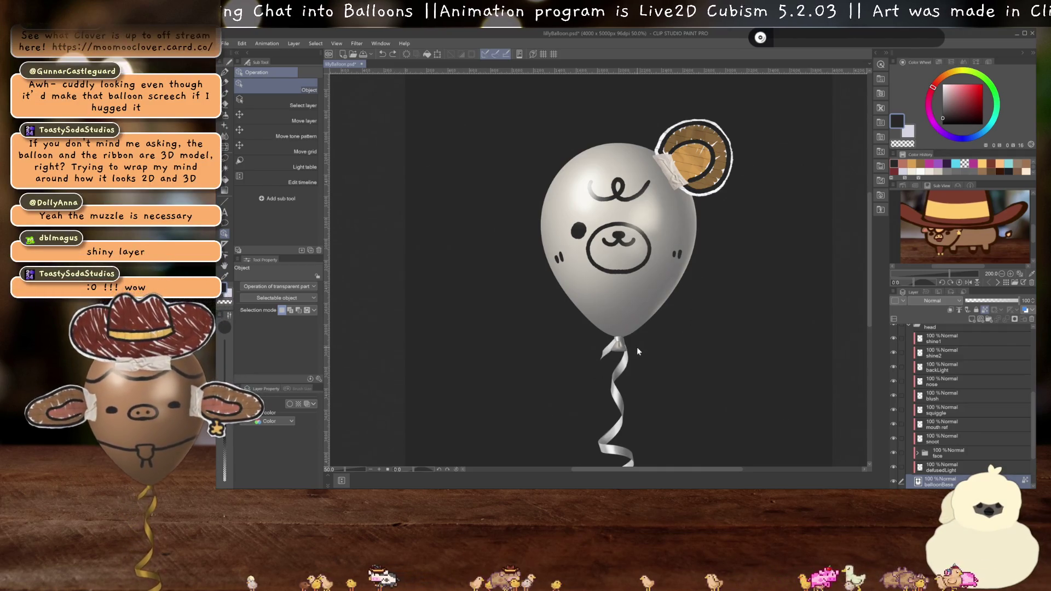
- Zoom in on the ear tape and select the earTapeL layer with the Object tool
scroll(650, 252, "up", 4)
left_click(649, 251)
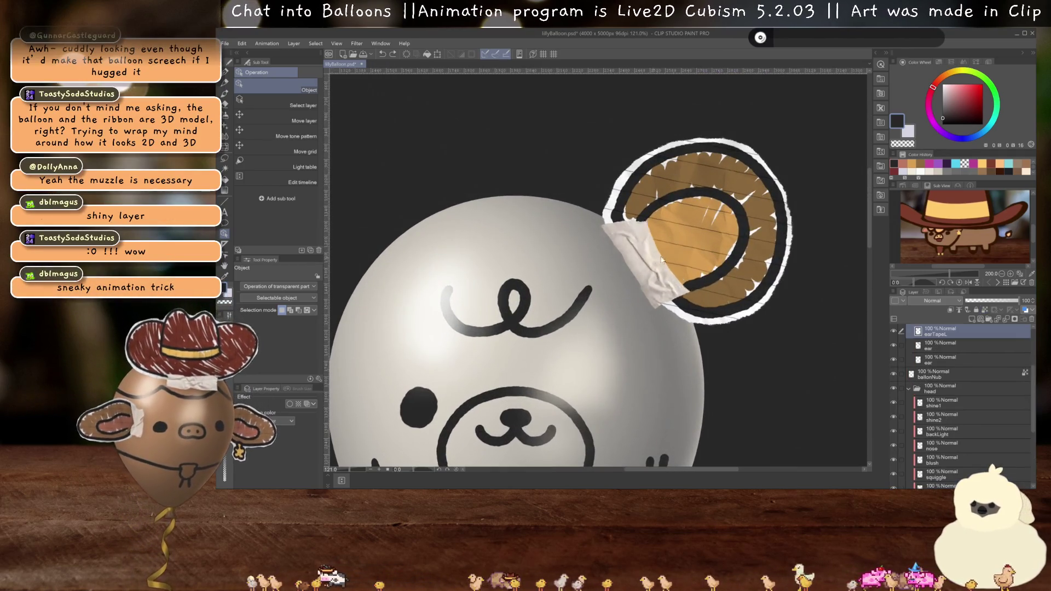
scroll(640, 241, "up", 5)
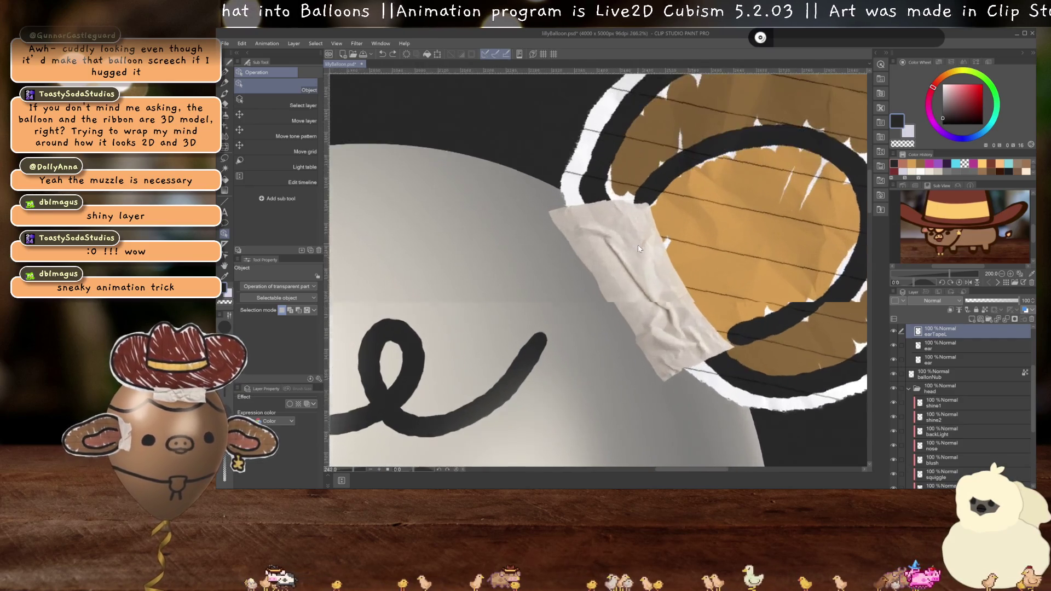
left_click(635, 285)
left_click(685, 310)
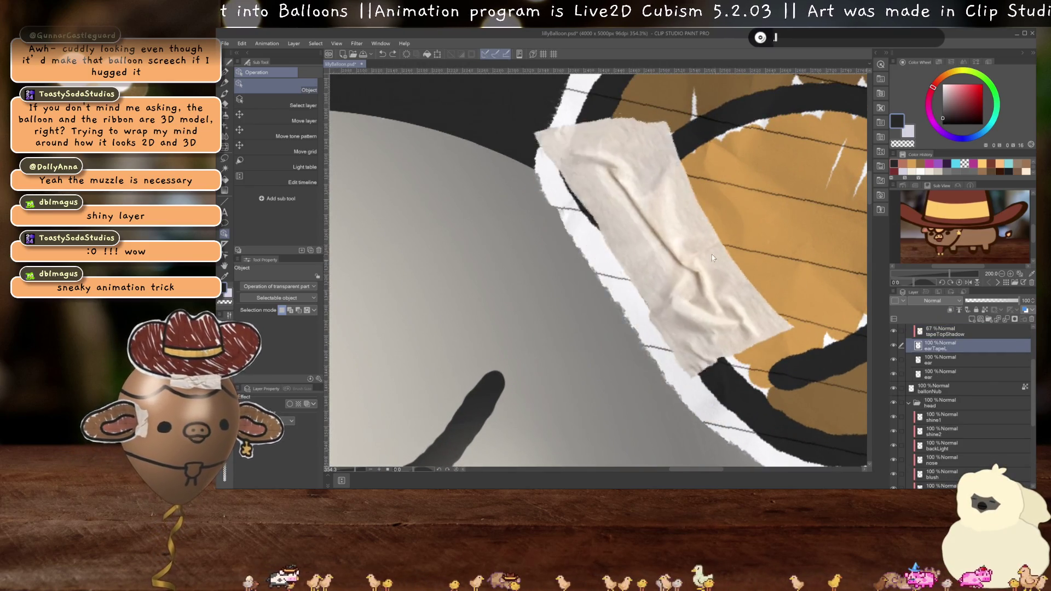
left_click_drag(684, 310, 582, 385)
- Zoom out and pan over to the crumpled lined paper and torn tape strips
scroll(582, 385, "down", 2)
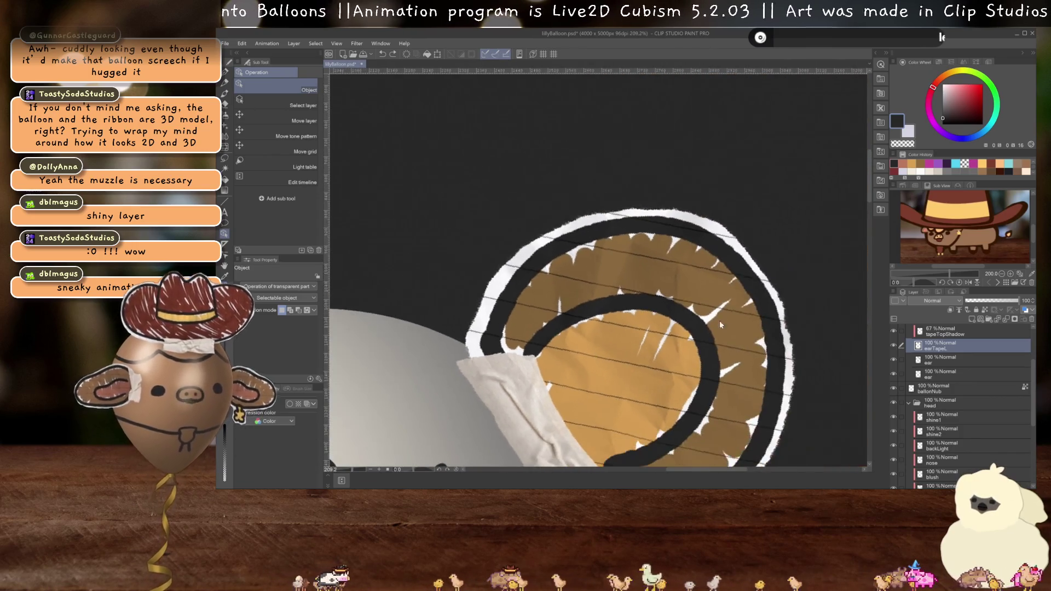
scroll(721, 328, "down", 5)
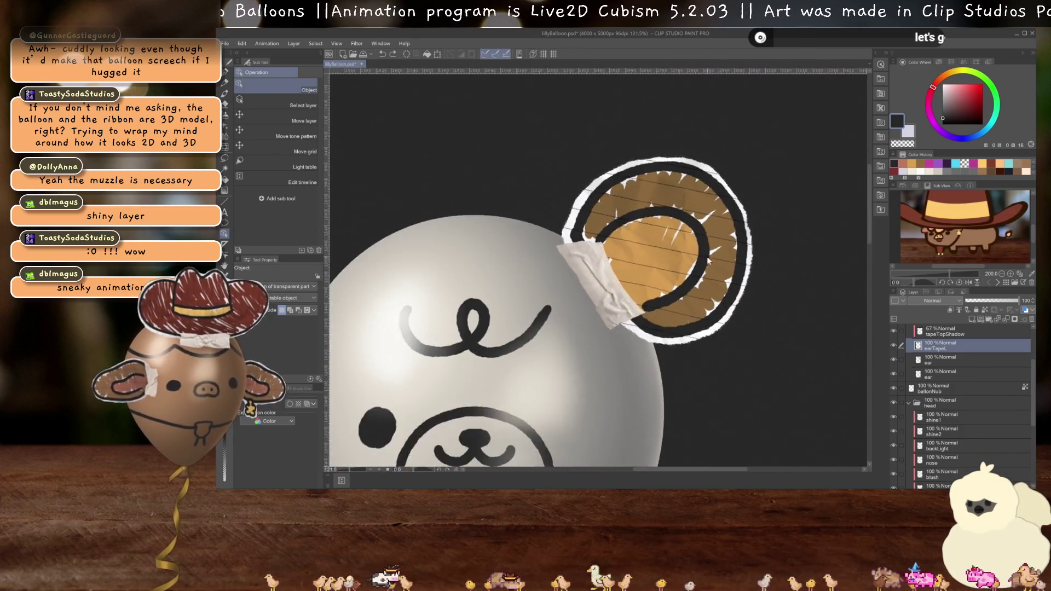
left_click_drag(699, 296, 699, 221)
scroll(943, 383, "up", 1)
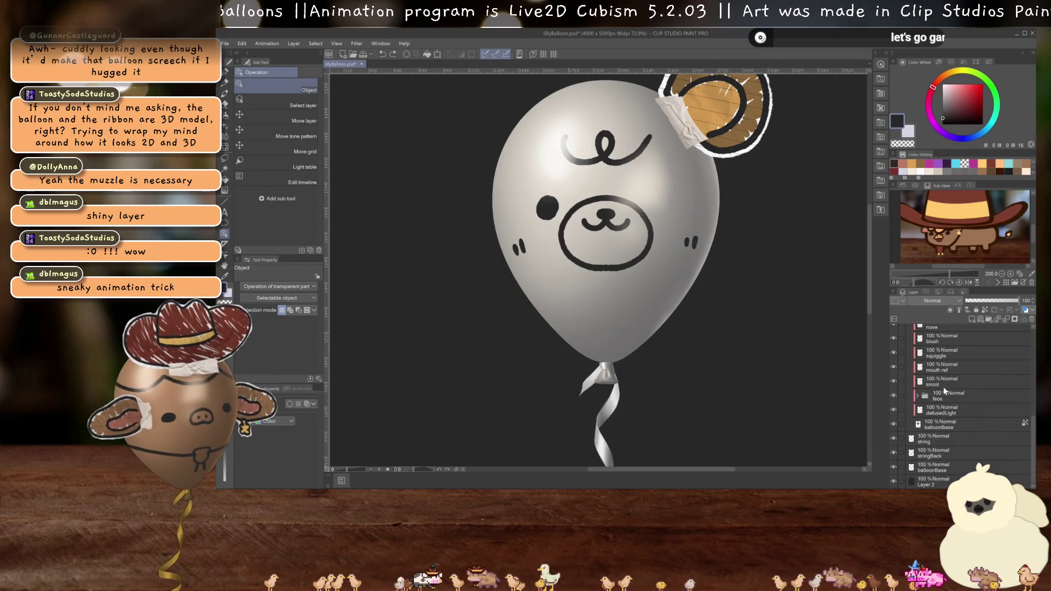
scroll(938, 415, "up", 2)
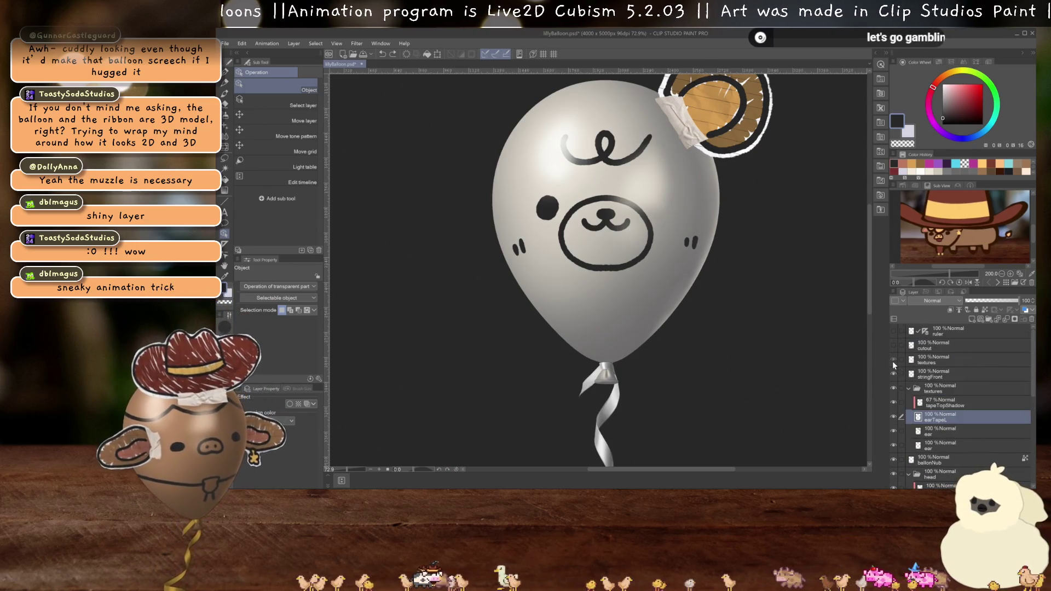
scroll(718, 381, "down", 2)
mouse_move(719, 381)
left_mouse_down()
mouse_move(602, 181)
mouse_move(557, 230)
left_mouse_up()
scroll(557, 293, "up", 3)
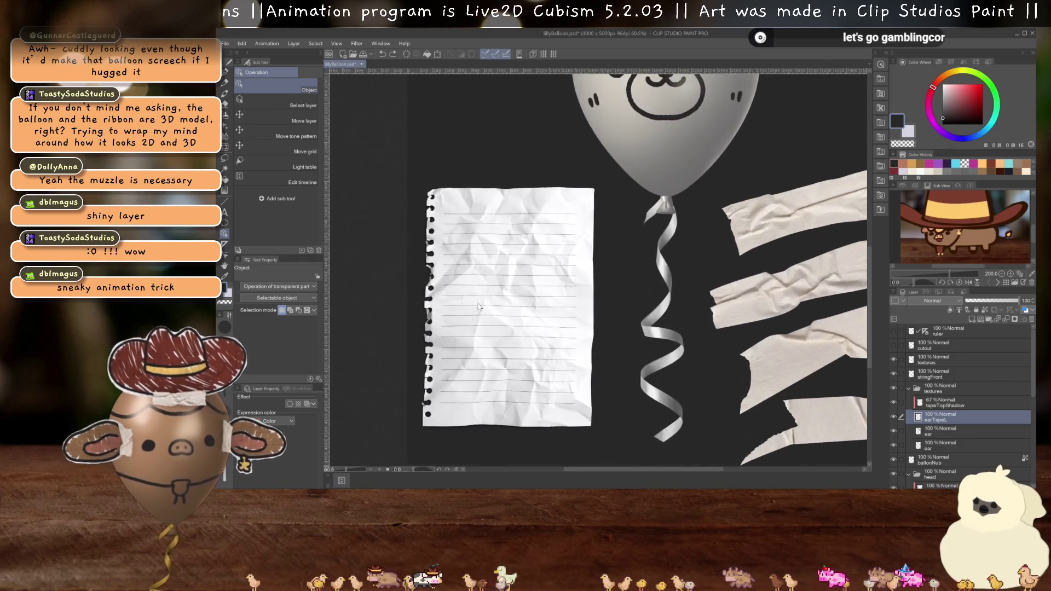
left_click_drag(557, 293, 579, 294)
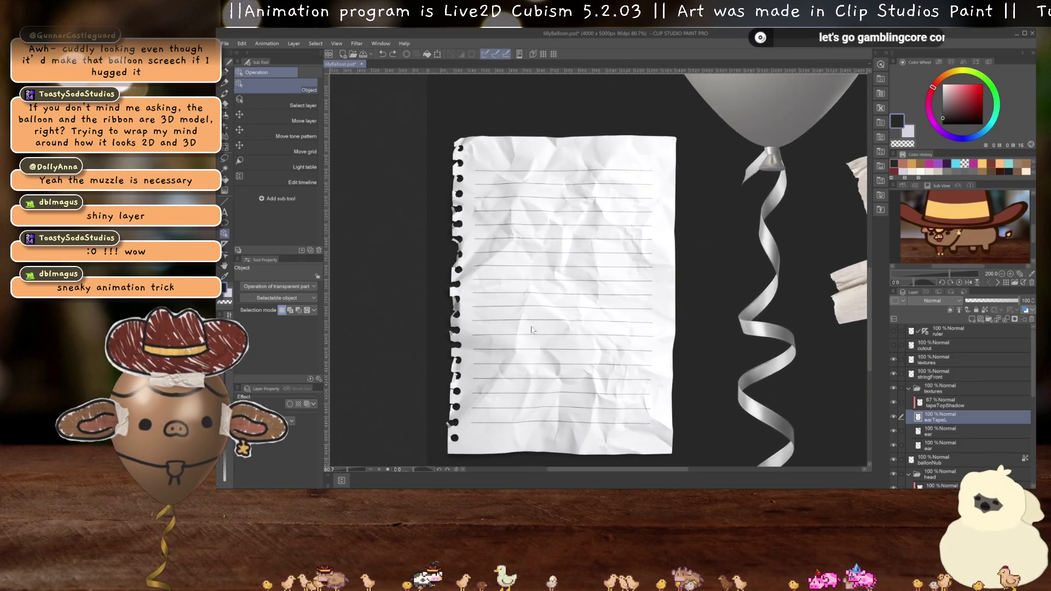
scroll(612, 359, "down", 2)
left_click_drag(730, 310, 547, 310)
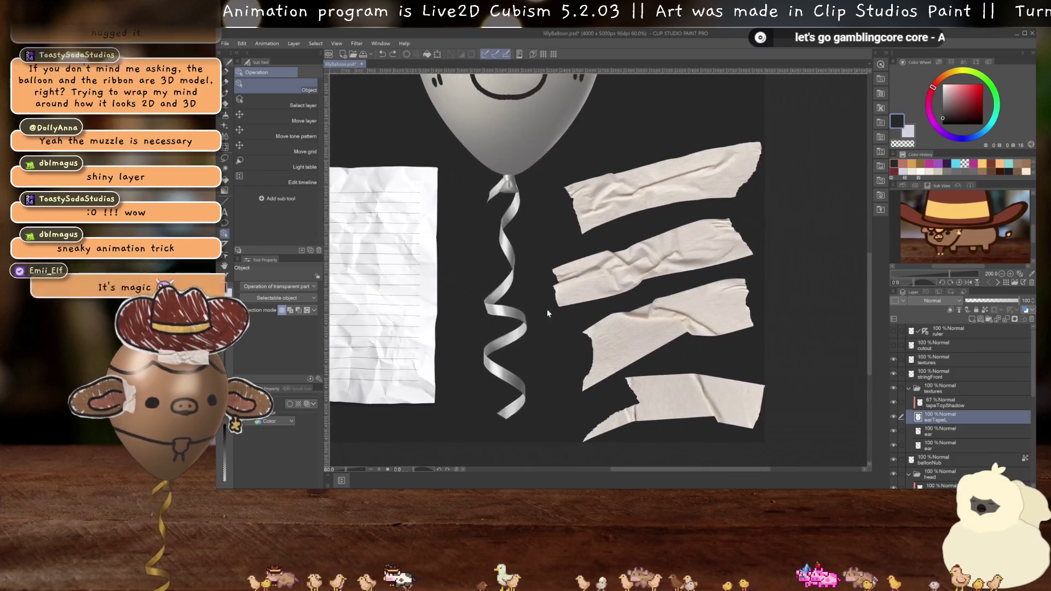
left_click(667, 266)
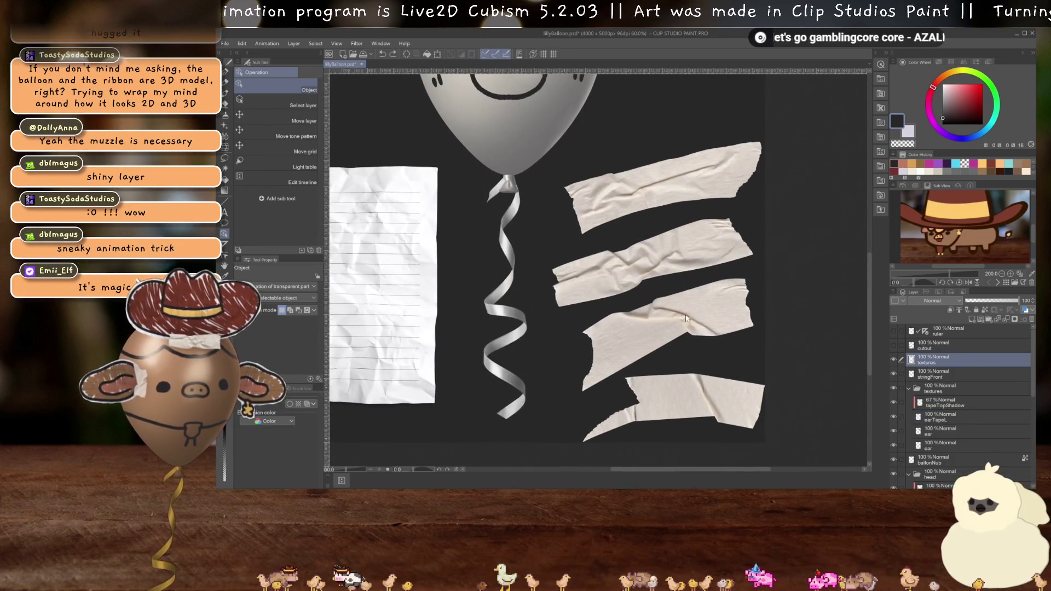
scroll(643, 320, "down", 2)
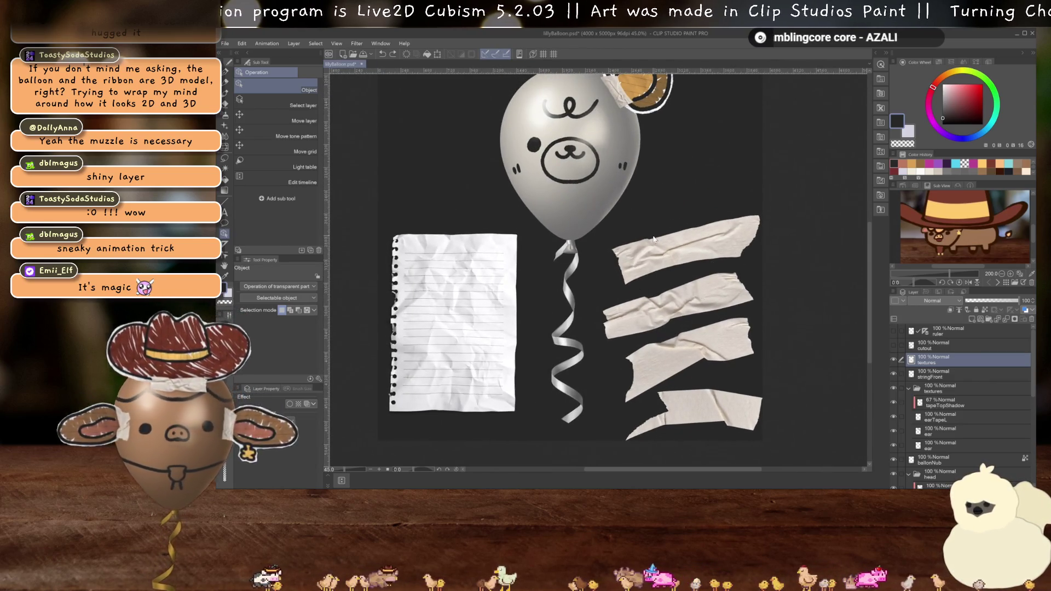
scroll(656, 327, "up", 3)
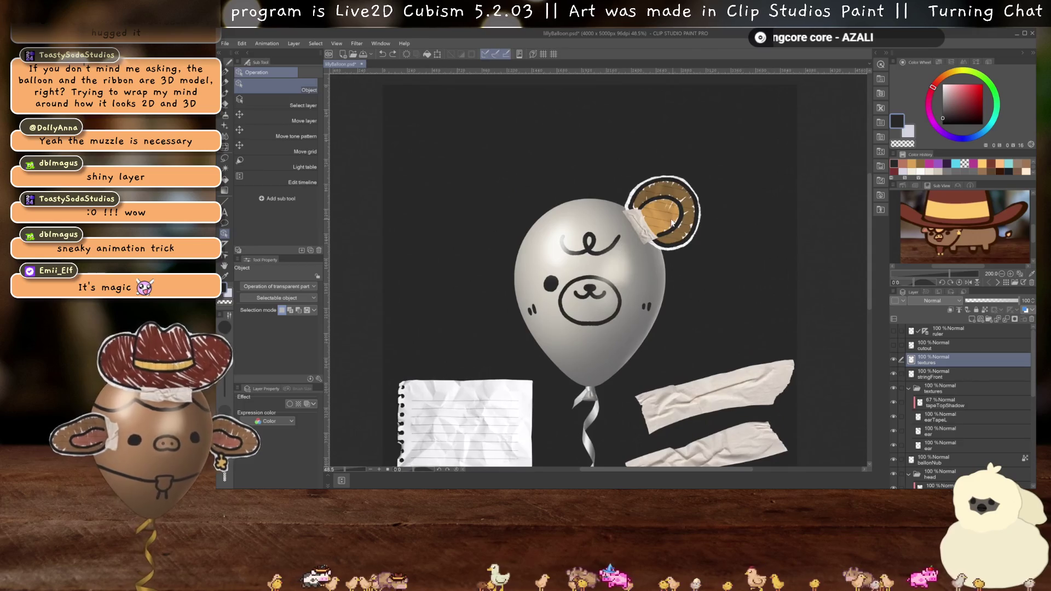
scroll(634, 320, "up", 1)
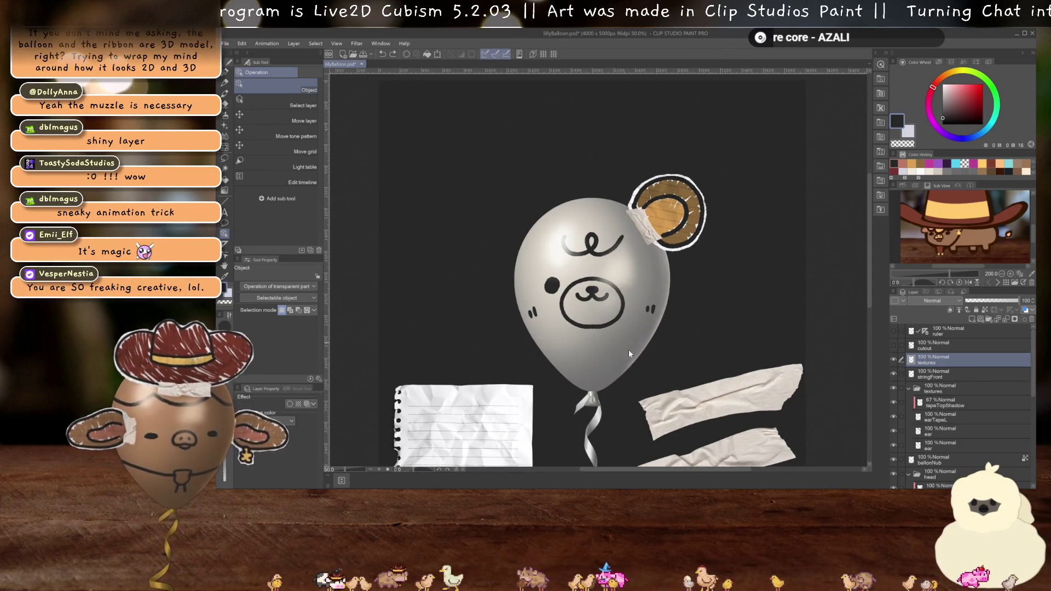
scroll(633, 339, "down", 2)
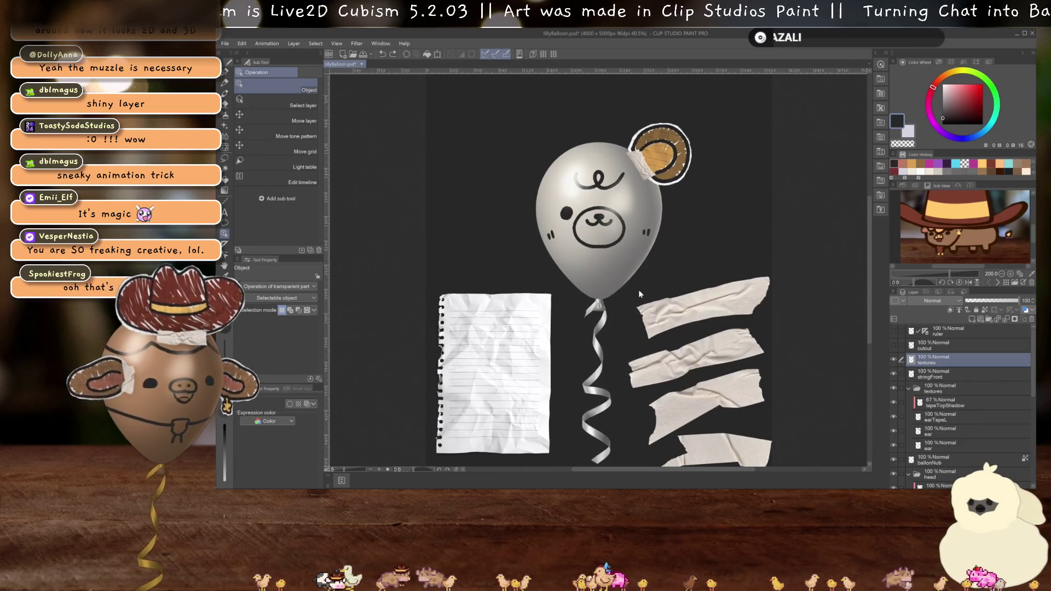
scroll(605, 260, "up", 2)
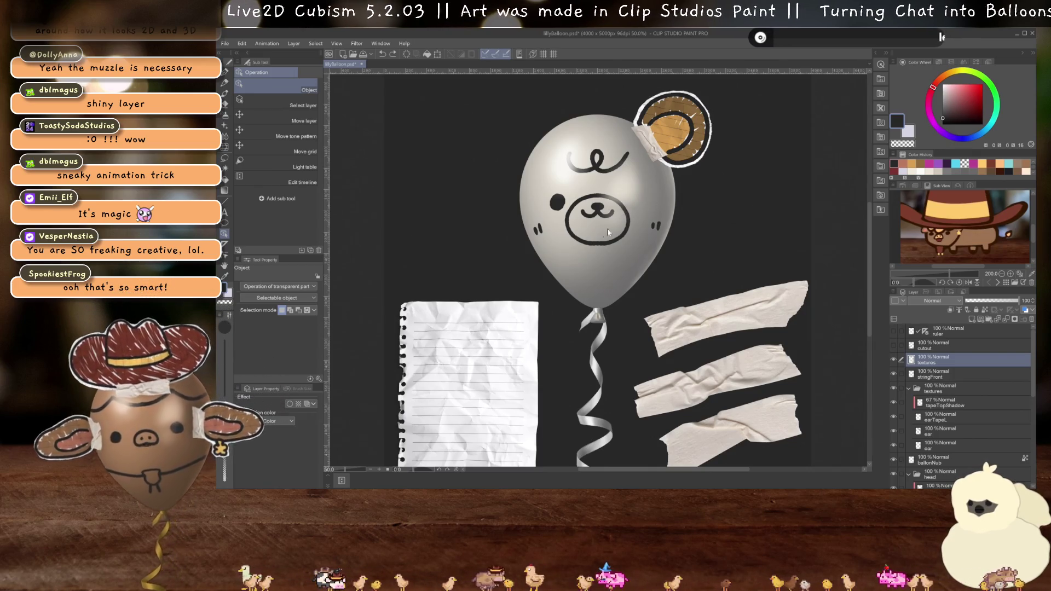
left_click(633, 181)
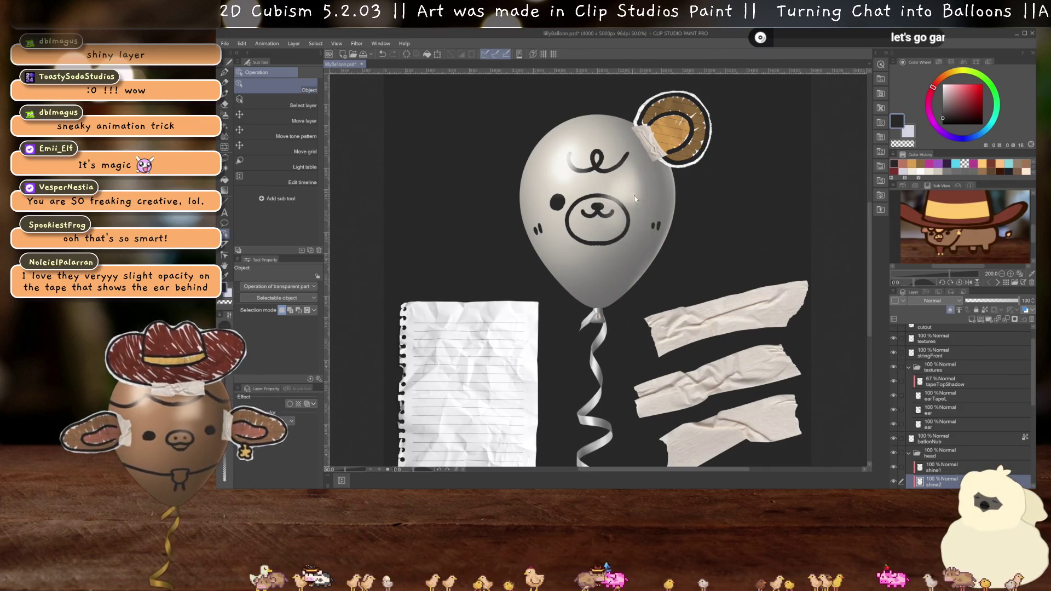
scroll(625, 275, "down", 3)
left_click(614, 254)
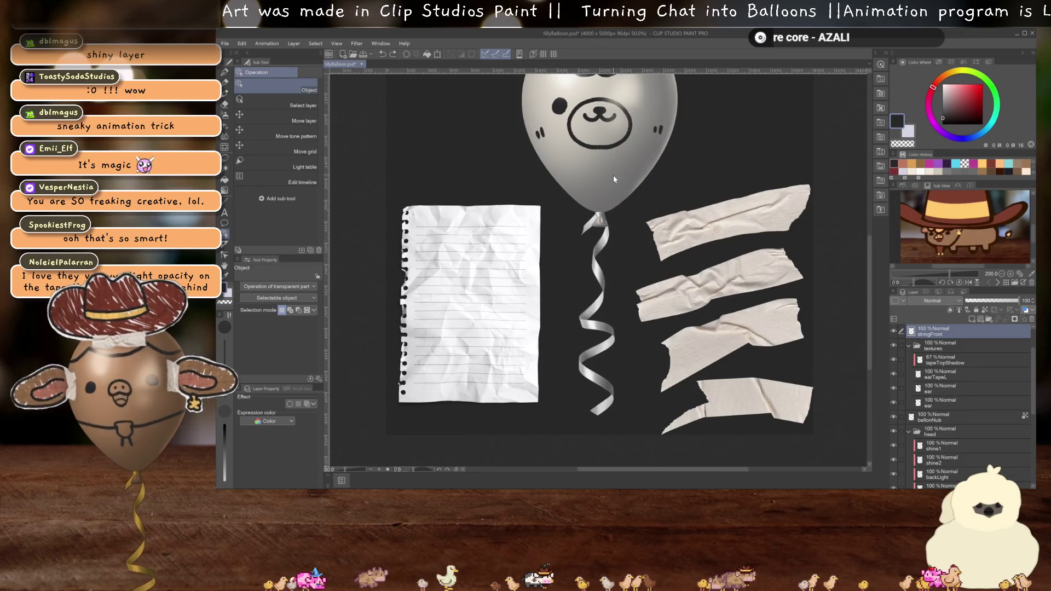
scroll(579, 148, "up", 2)
scroll(579, 149, "up", 5)
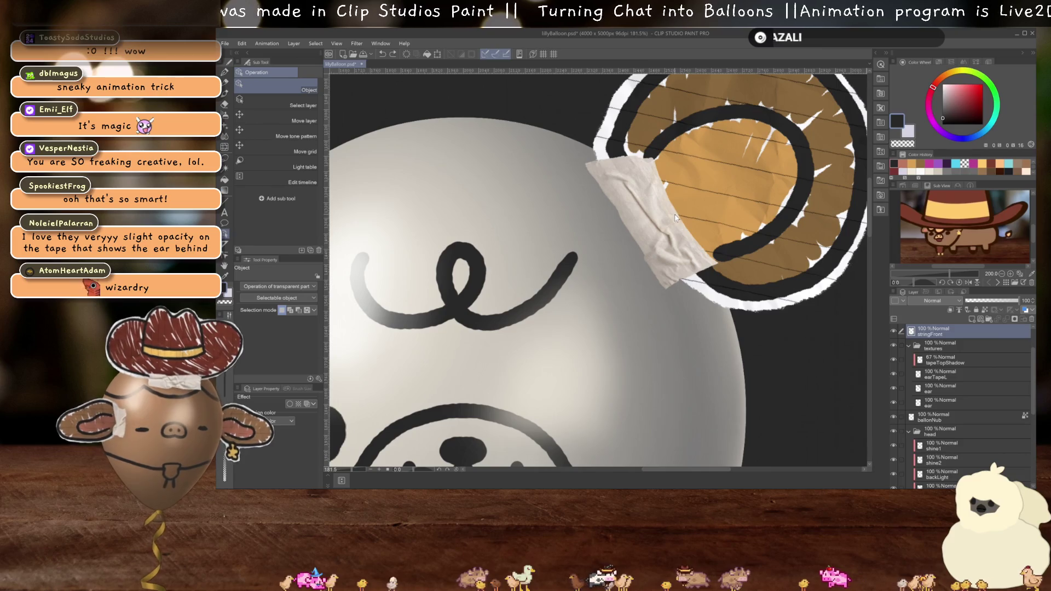
- Hide the paper and tape textures layer so only the balloon remains visible
scroll(651, 187, "down", 5)
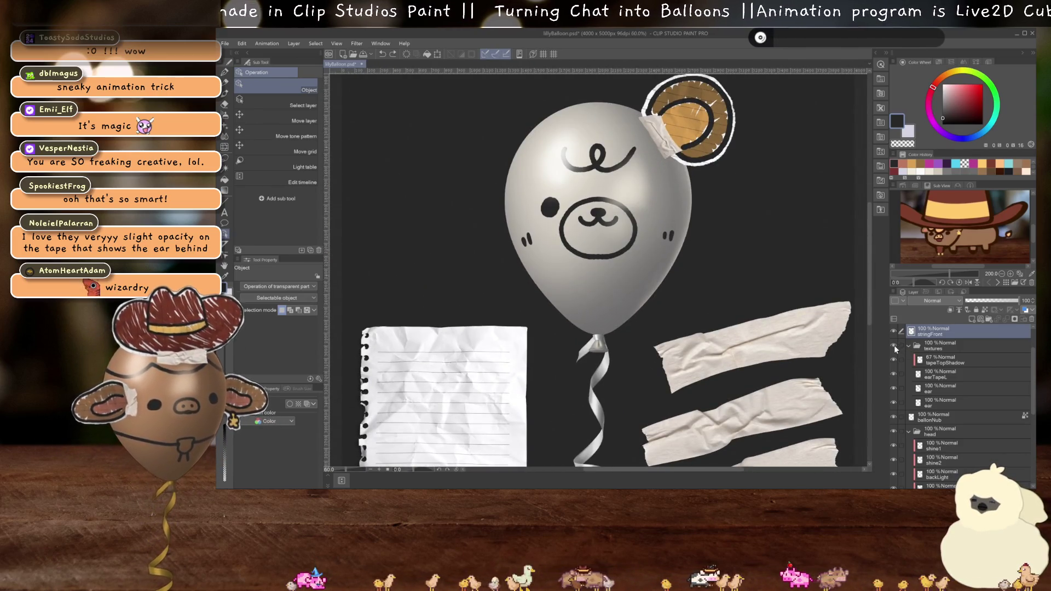
left_click(893, 345)
left_click(894, 345)
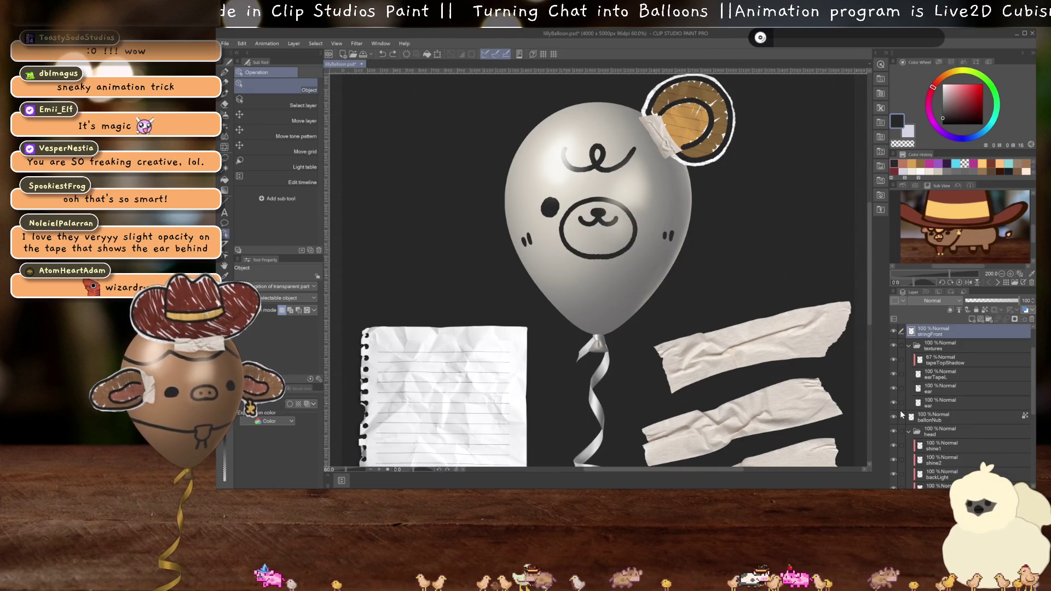
scroll(908, 403, "down", 1)
scroll(909, 411, "down", 3)
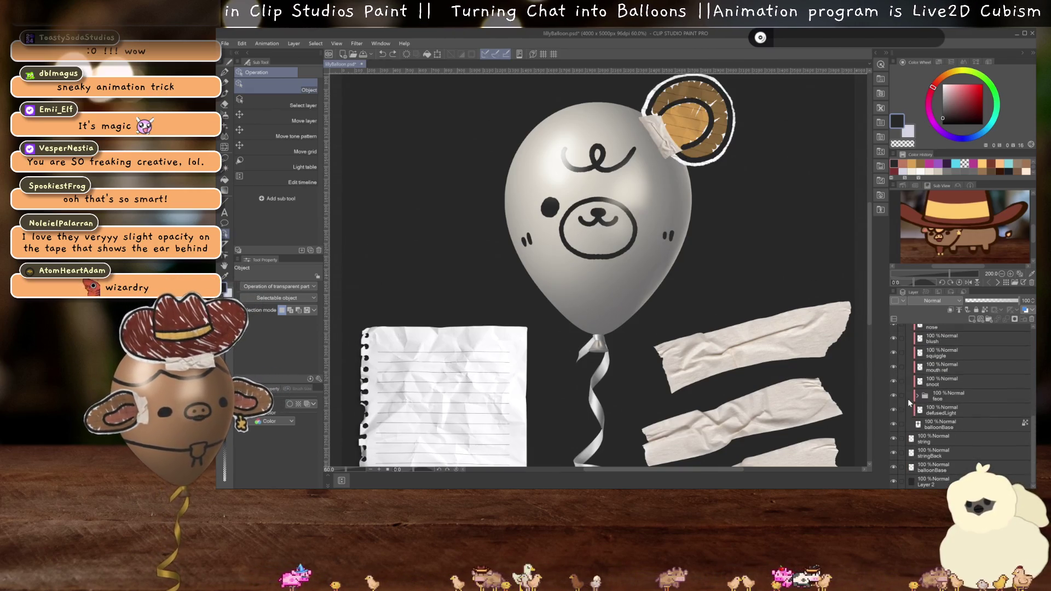
scroll(912, 416, "up", 7)
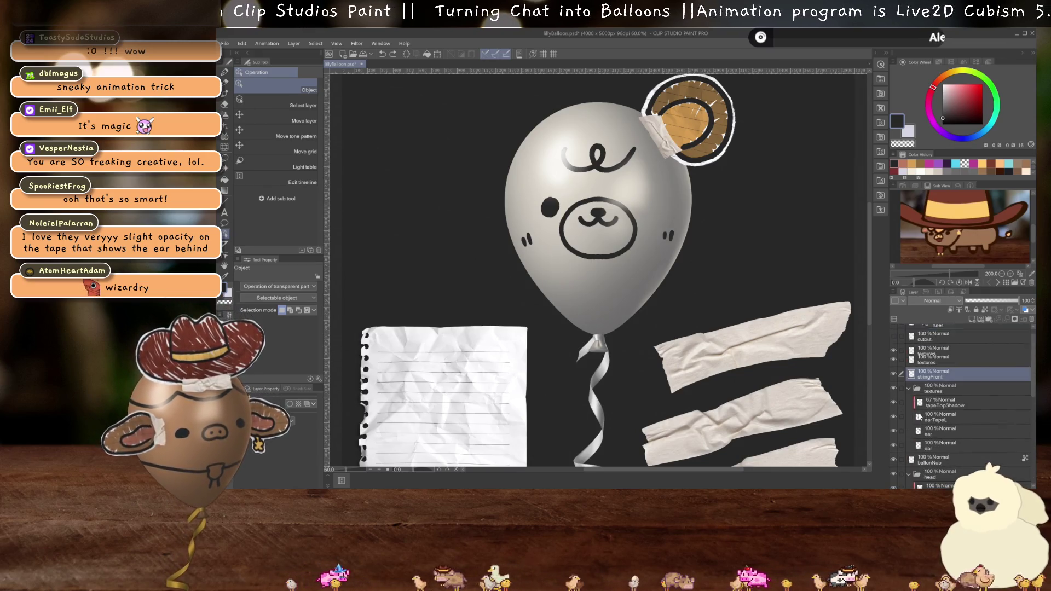
left_click(894, 359)
- Zoom out and minimize the Clip Studio Paint window
scroll(687, 247, "down", 3)
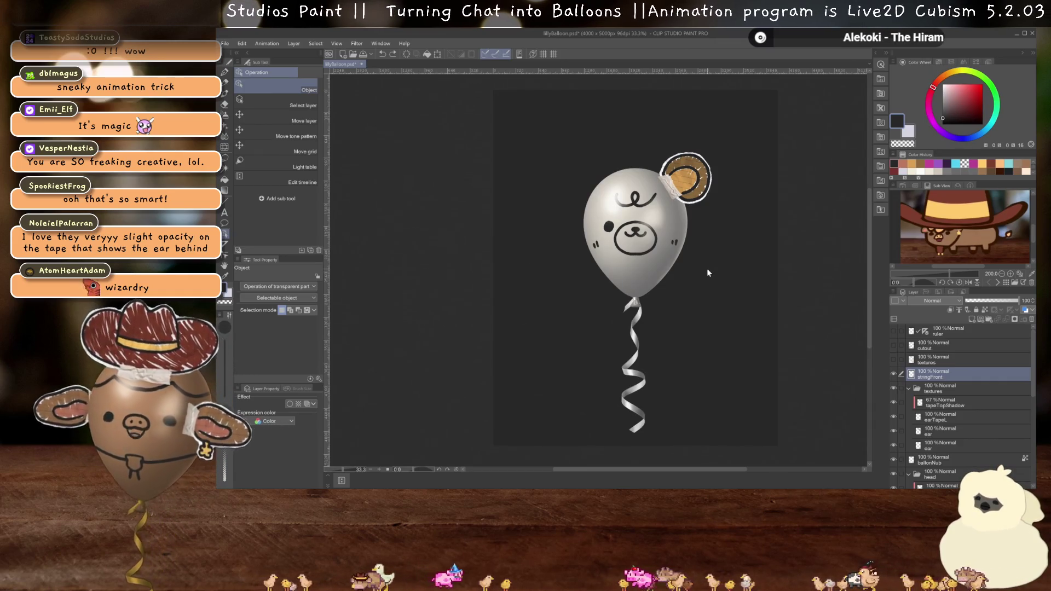
scroll(661, 249, "up", 2)
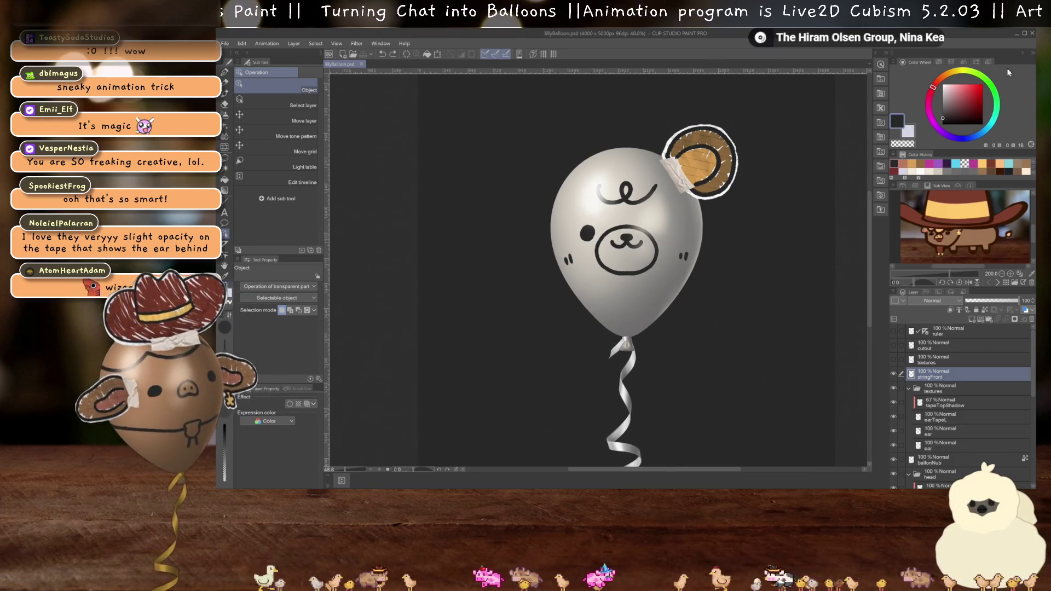
left_click(1015, 34)
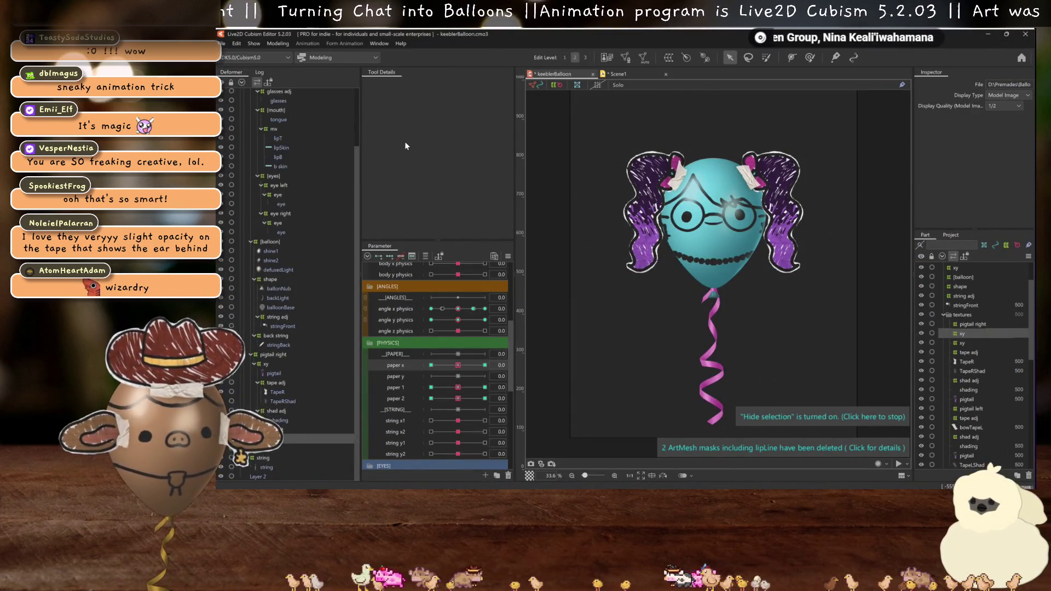
- Save the rig as lillyBalloon.cmo3 inside the Balloon > lillybears folder
key("ctrl+shift+s")
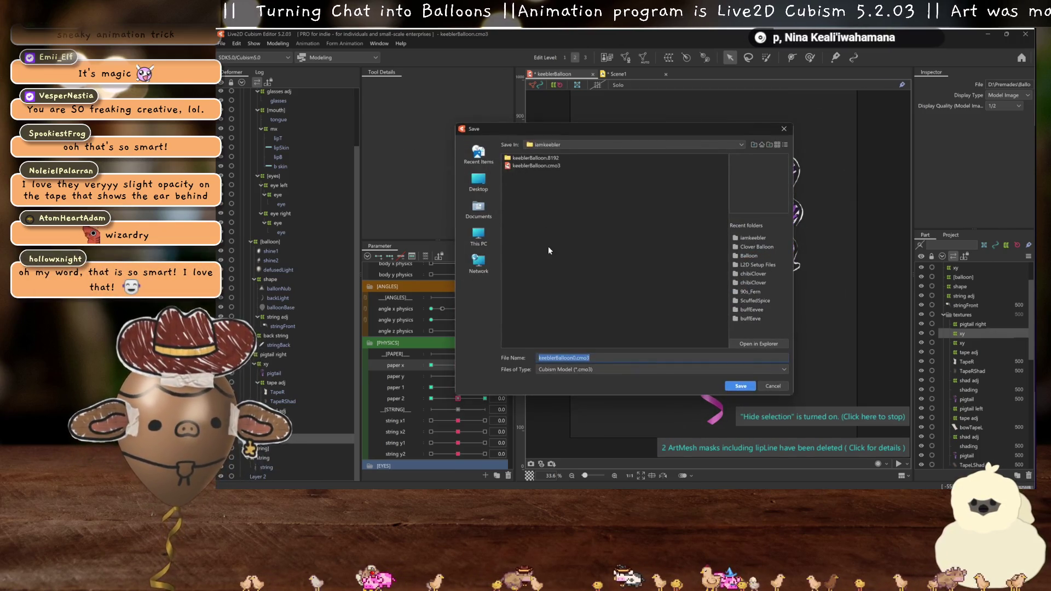
left_click(560, 143)
left_click(560, 213)
left_click(523, 173)
double_click(522, 174)
double_click(551, 357)
type("lilly")
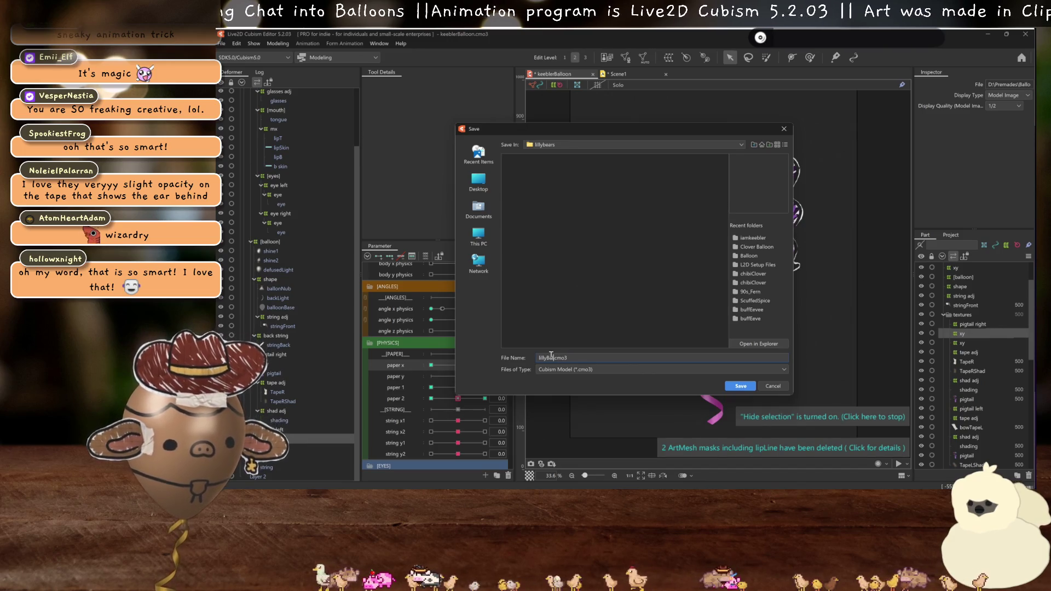
key("Return")
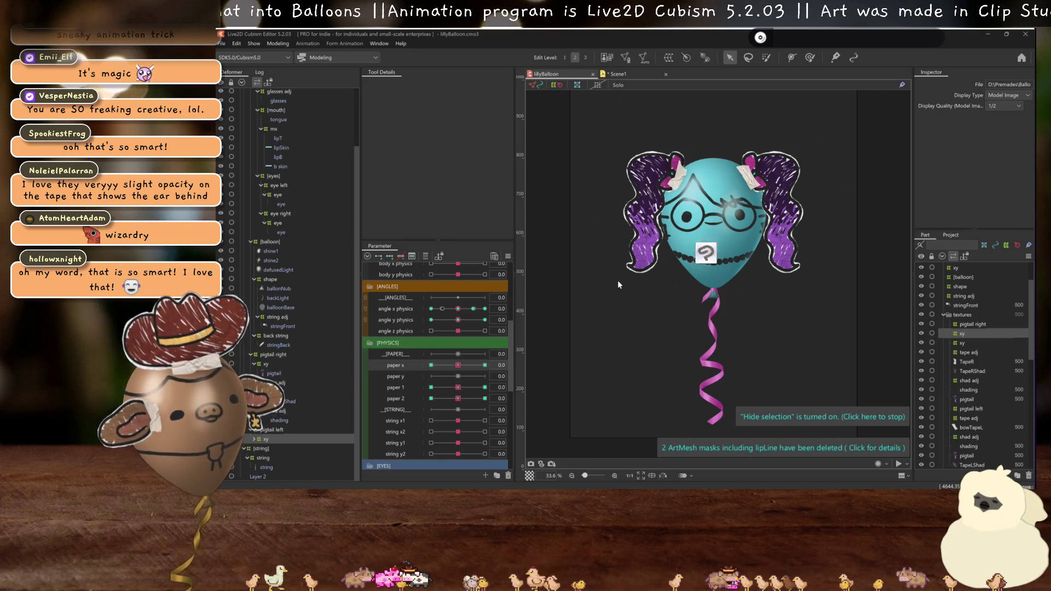
- Import the edited PSD into the lillyBalloon model, replacing keeblerBalloon.psd
left_click(576, 232)
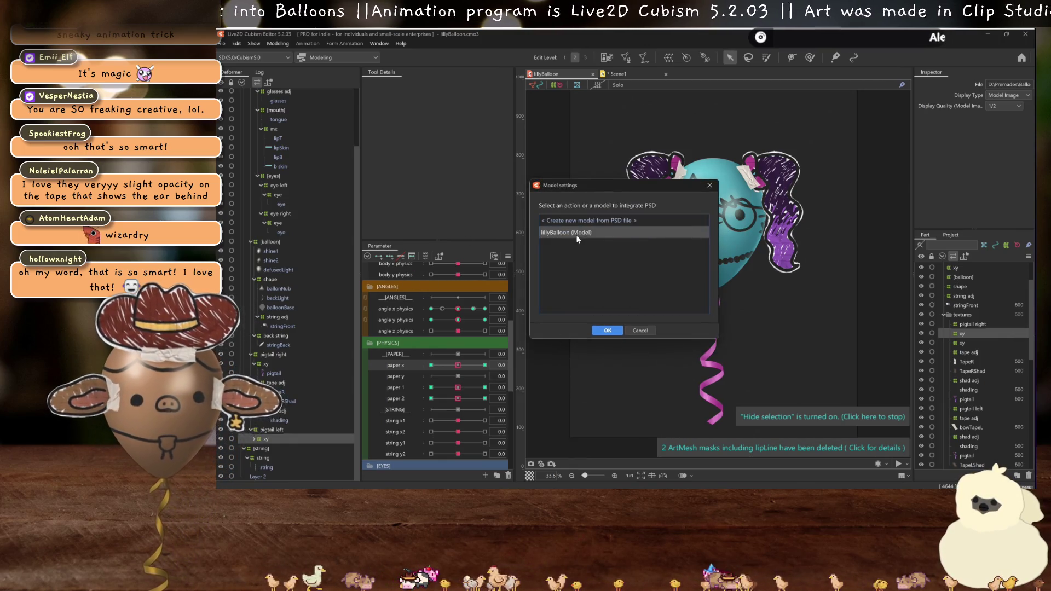
left_click(604, 331)
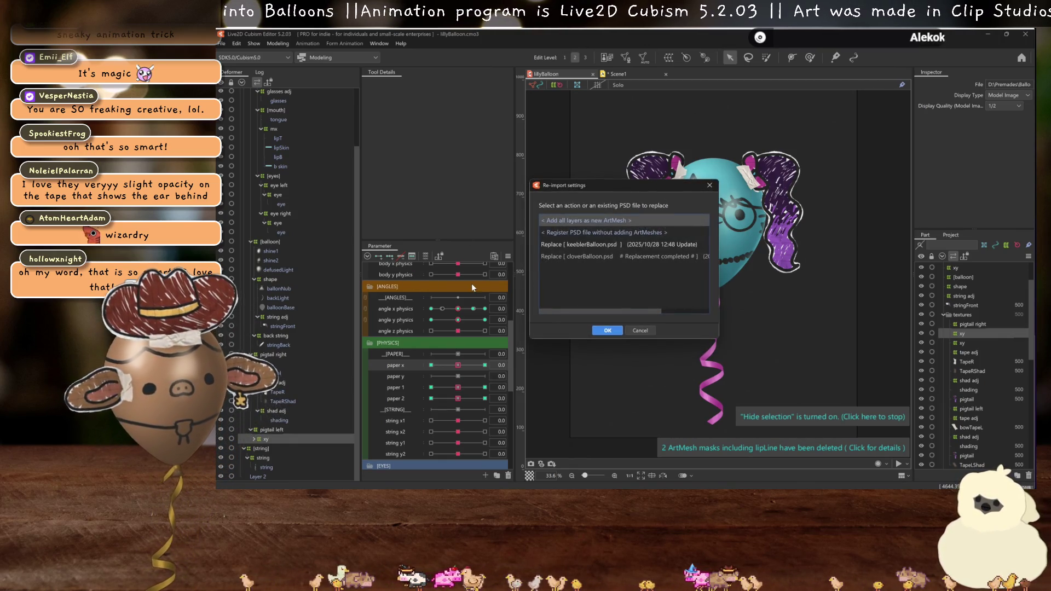
left_click(576, 248)
left_click(606, 329)
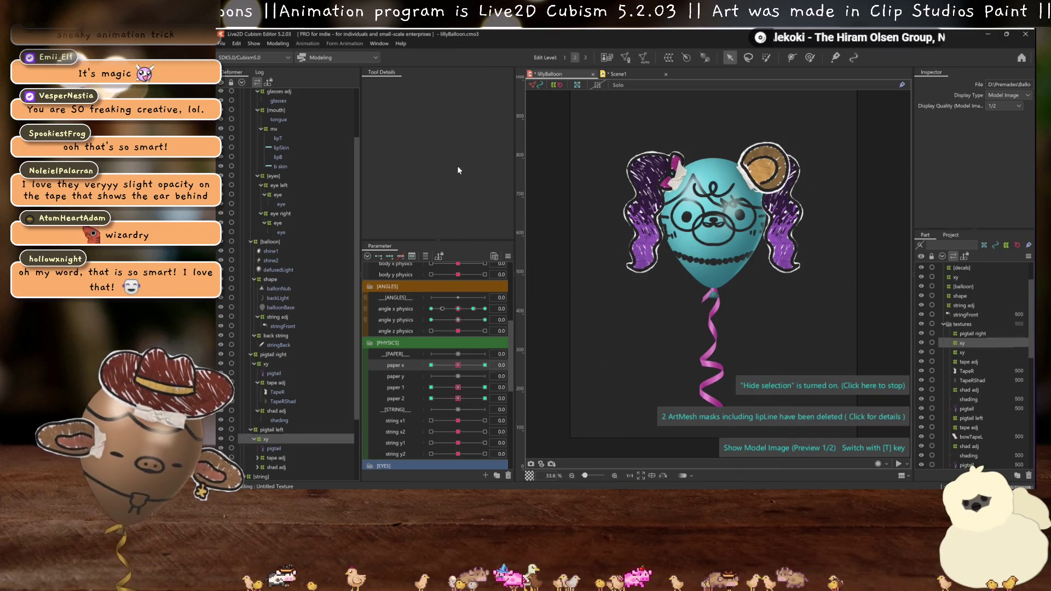
scroll(324, 321, "down", 3)
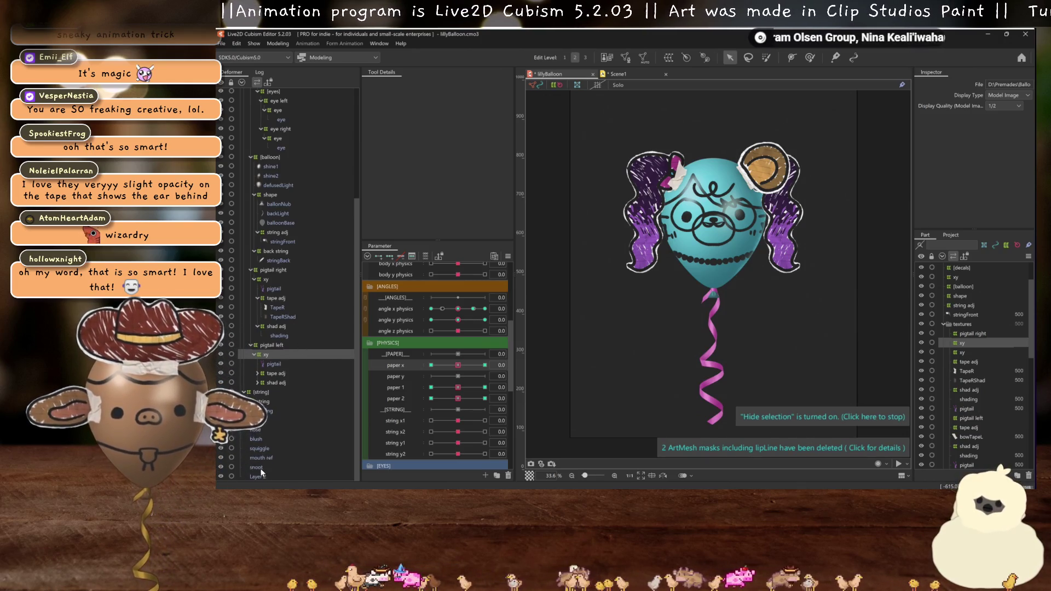
- Move the ear mesh inside the xy deformer under pigtail left
left_click(255, 421)
mouse_move(254, 419)
left_mouse_down()
mouse_move(263, 345)
mouse_move(289, 279)
left_mouse_up()
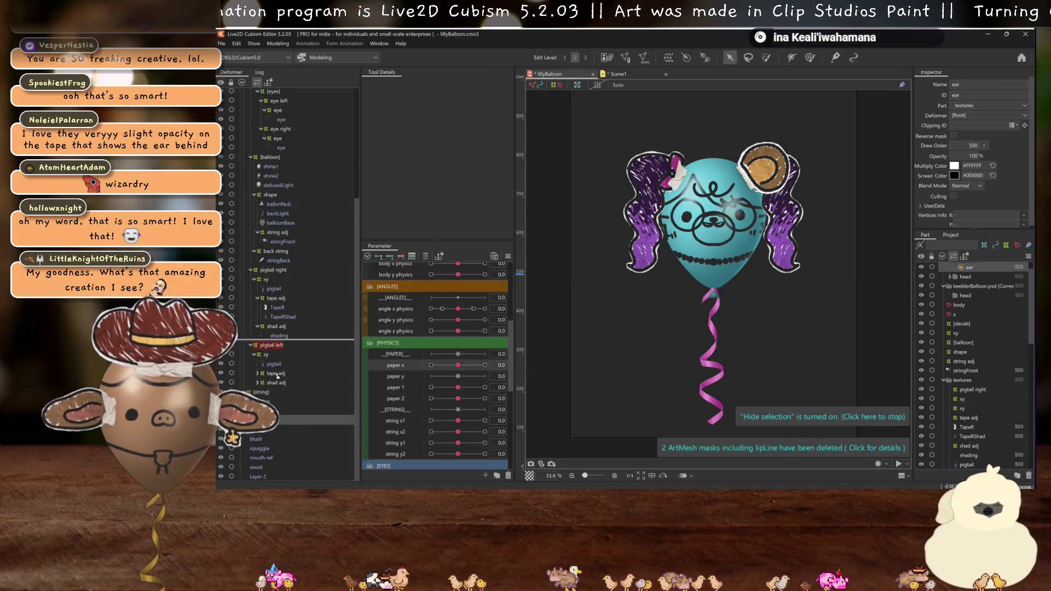
left_click(275, 270)
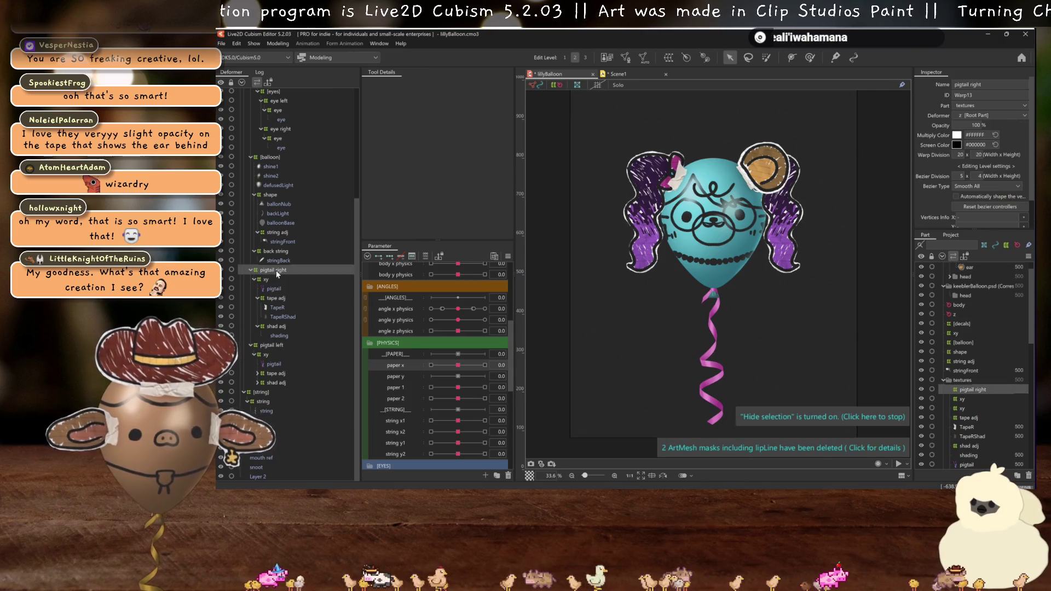
left_click(277, 345)
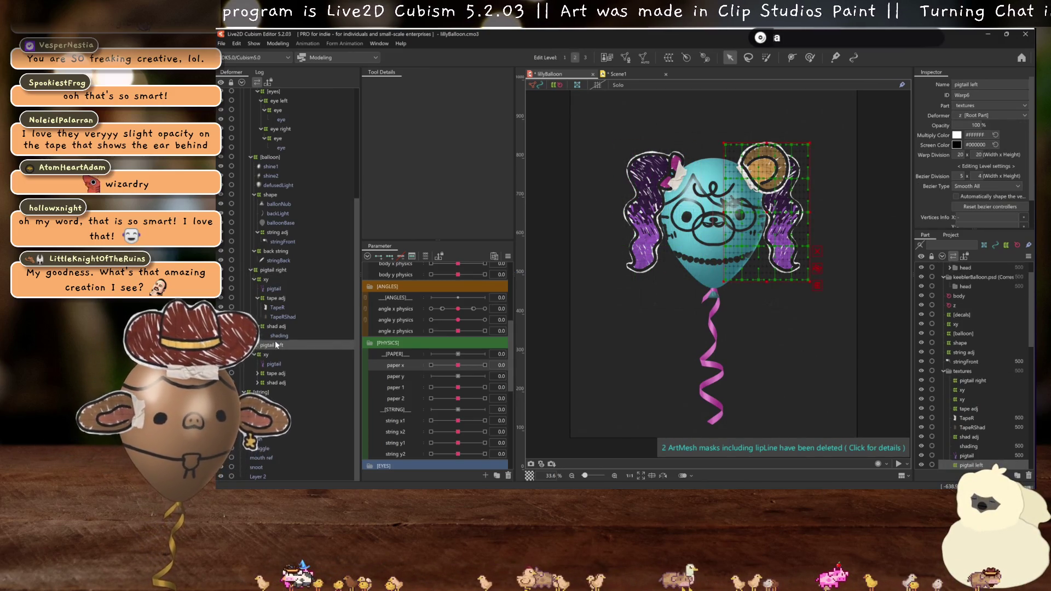
left_click(272, 354)
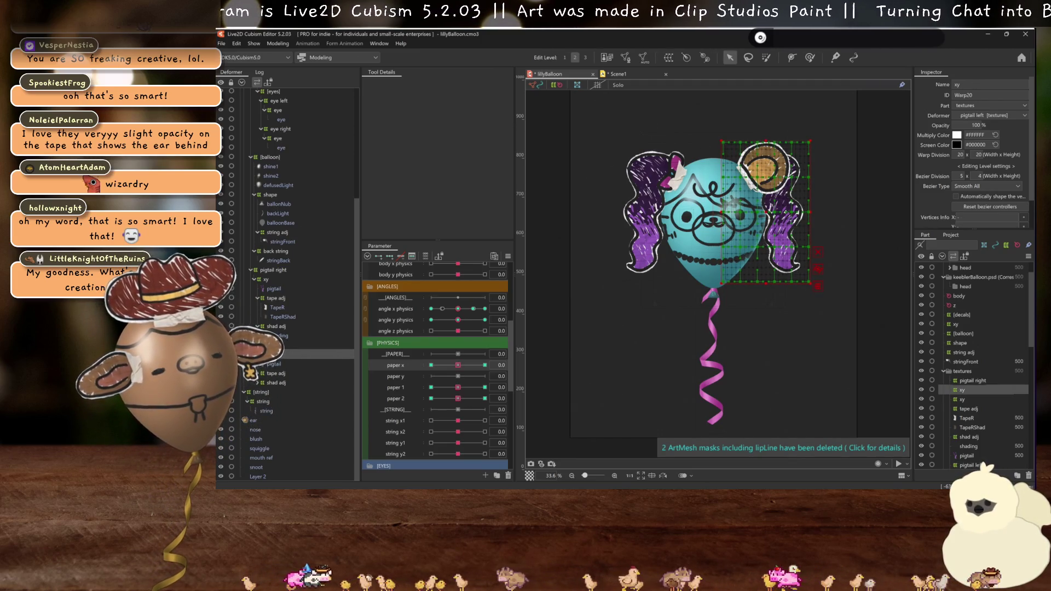
left_click(250, 422)
left_click_drag(267, 355, 266, 354)
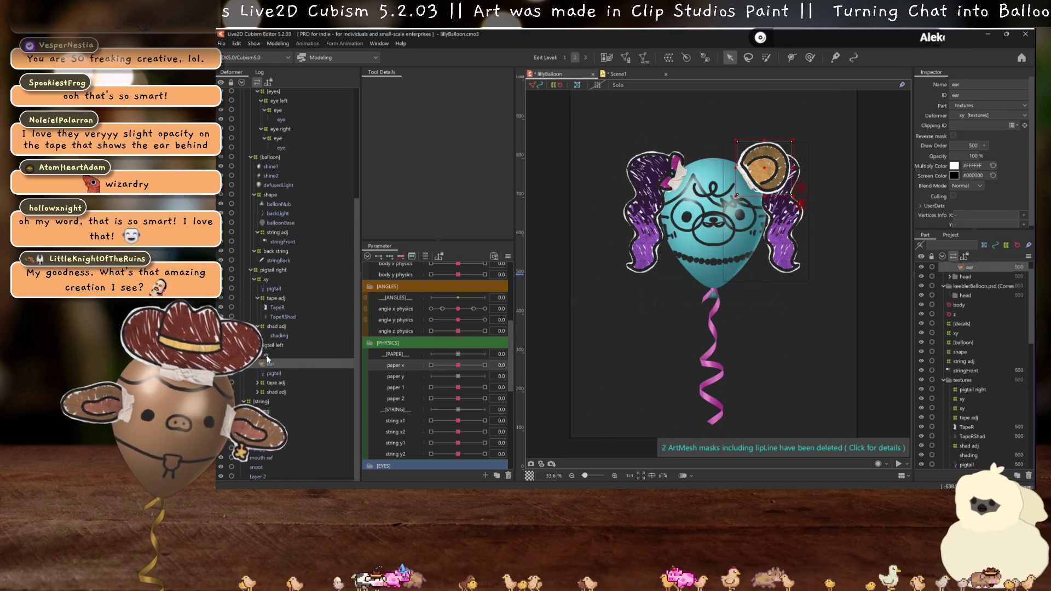
- Delete the old pigtail mesh and set shading's Clipping ID to ear
left_click(274, 373)
key("Delete")
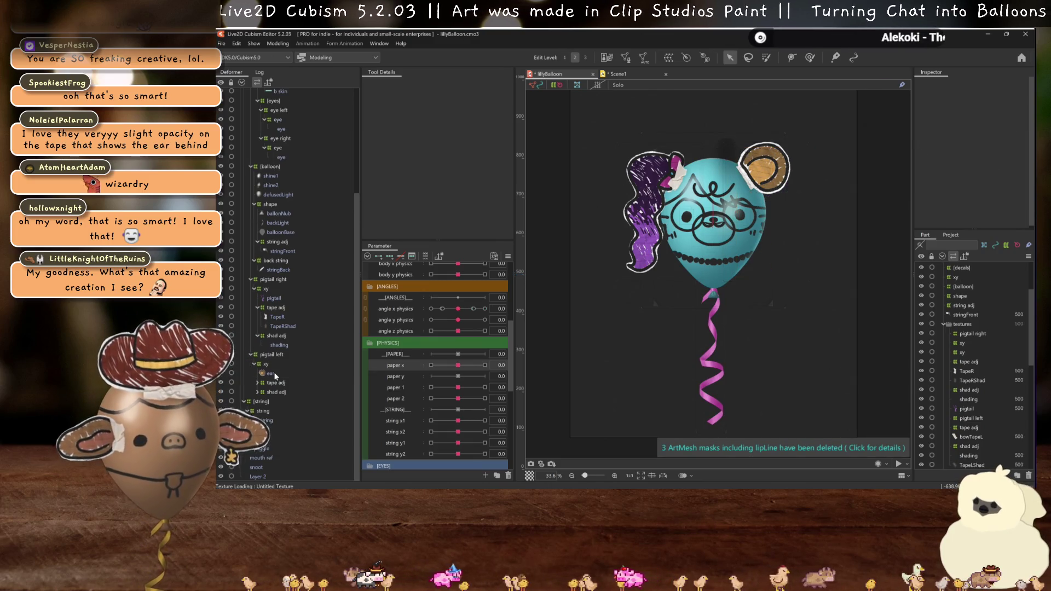
left_click(257, 392)
left_click(277, 401)
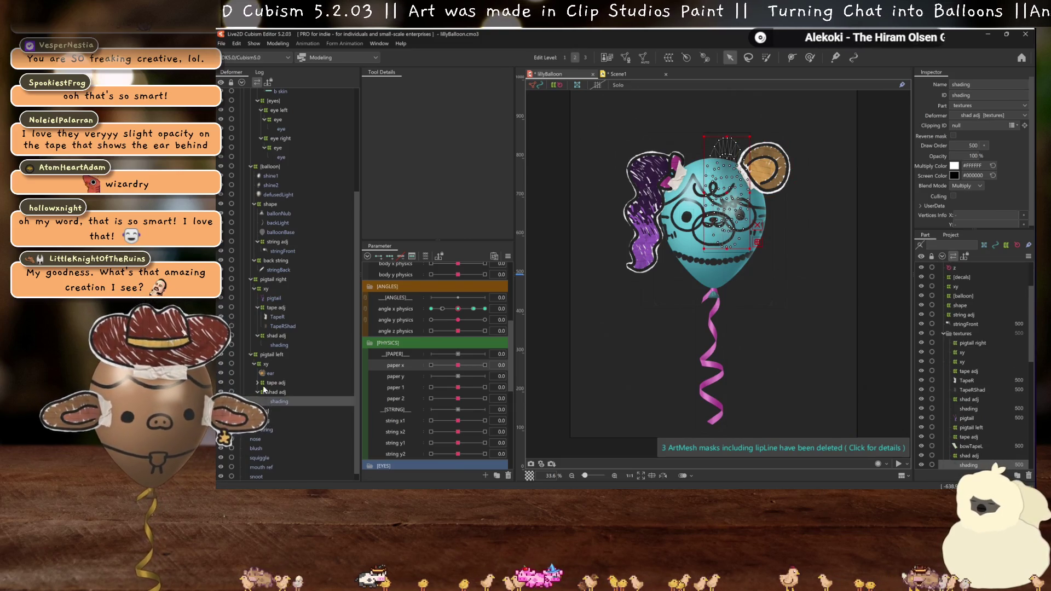
left_click(270, 373)
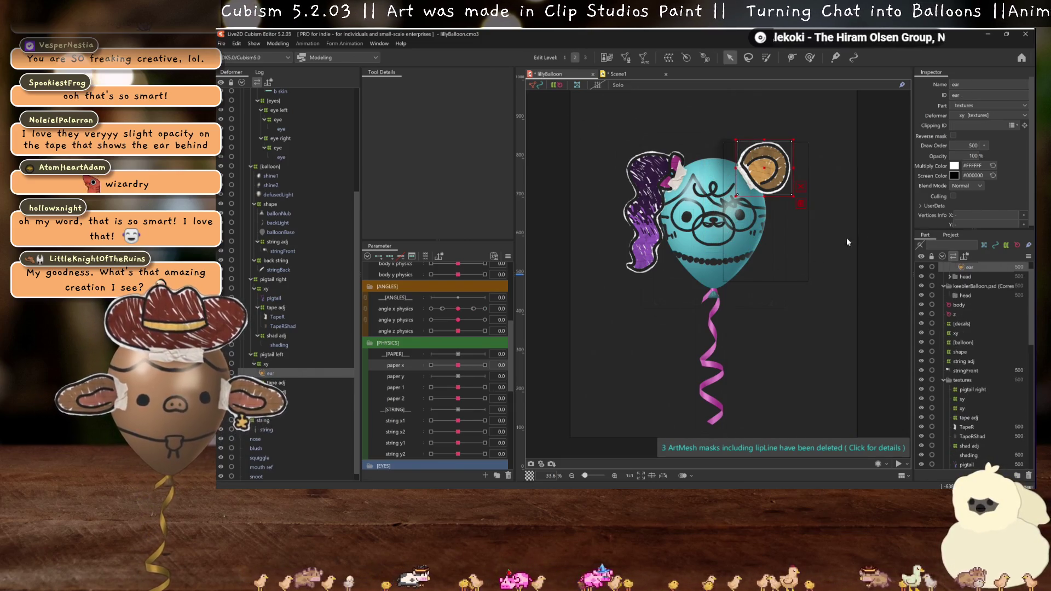
left_click(279, 401)
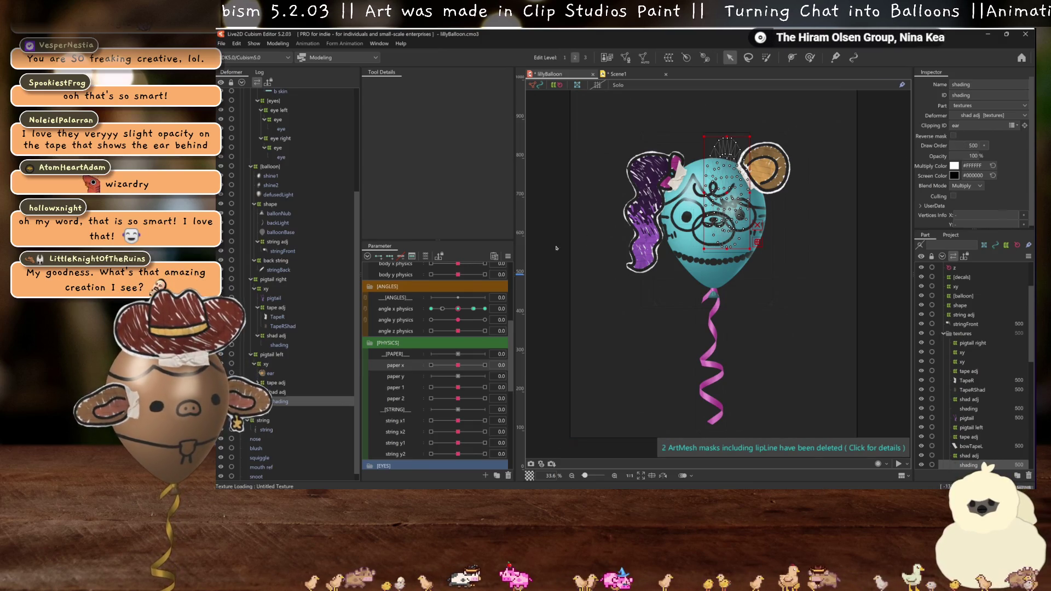
left_click(290, 374)
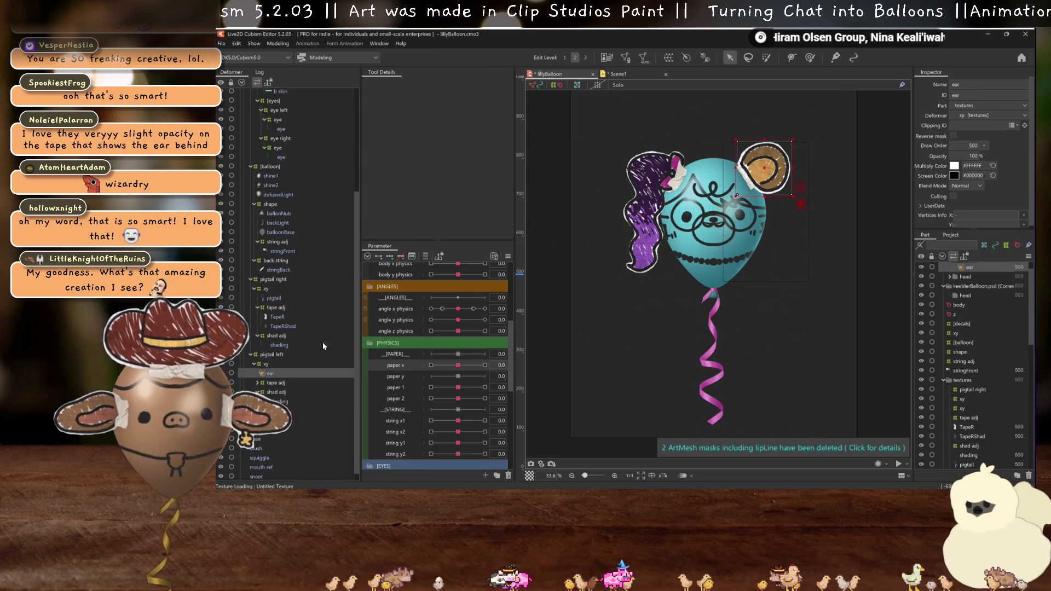
left_click(686, 57)
- Auto-mesh the ear with the Standard preset and move nose, blush and squiggle into decals
left_click(421, 143)
left_click(400, 152)
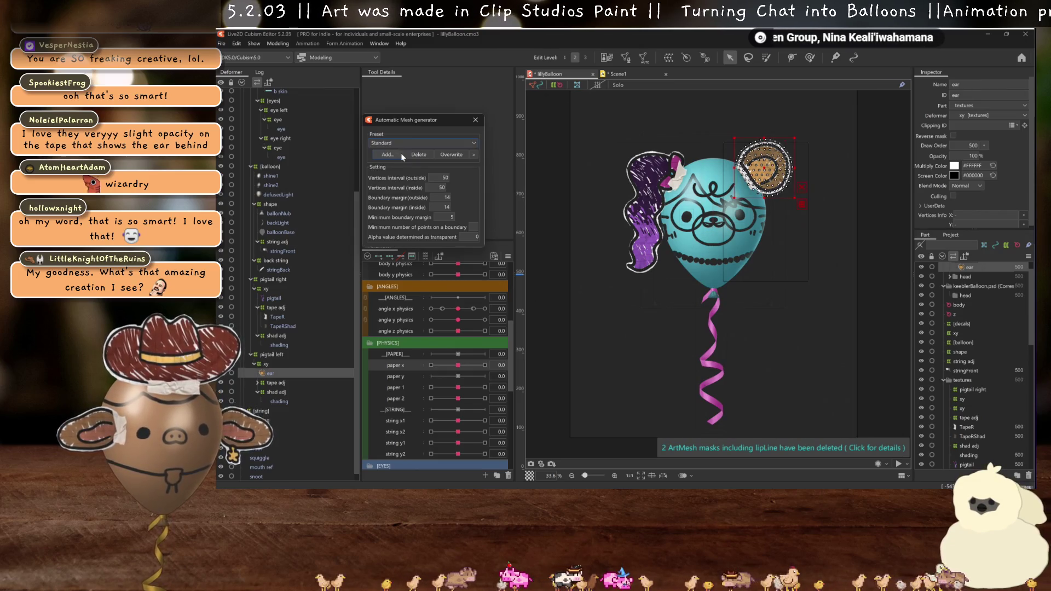
left_click(276, 392)
left_click(261, 438)
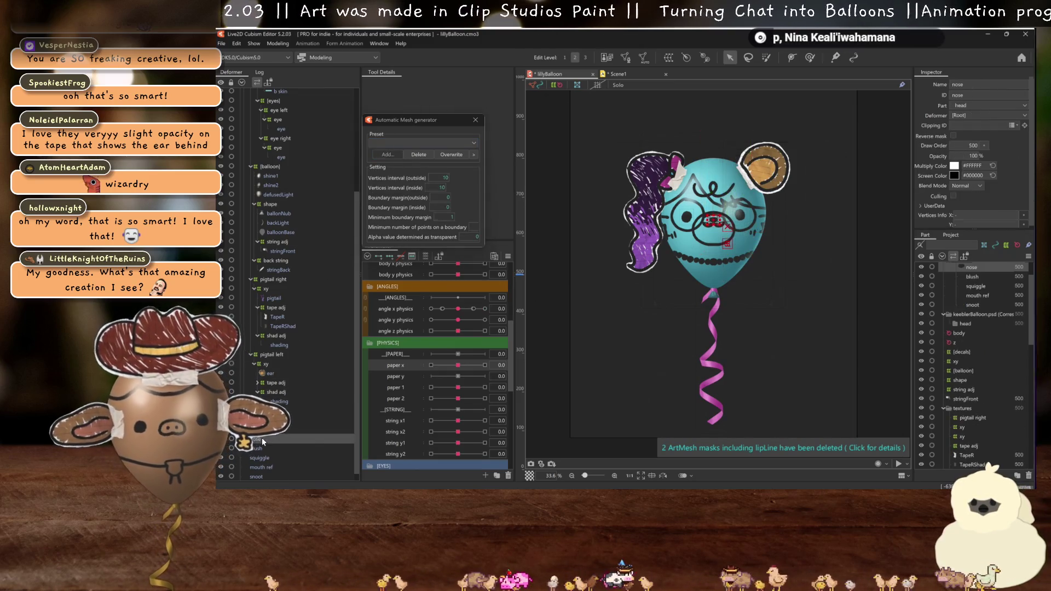
left_click(264, 456, "shift")
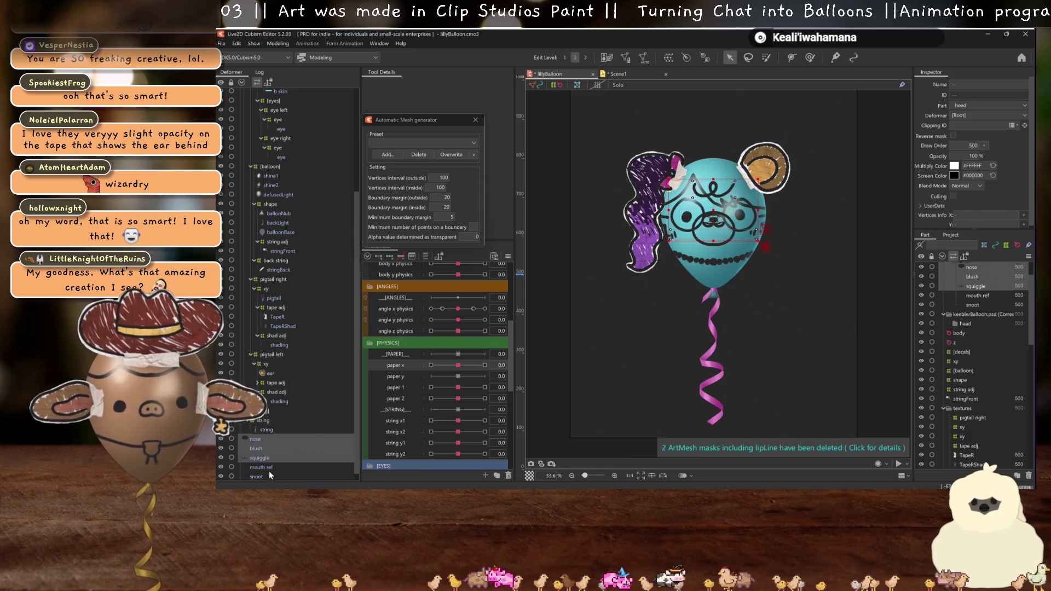
mouse_move(265, 458)
left_mouse_down()
mouse_move(328, 97)
mouse_move(267, 137)
left_mouse_up()
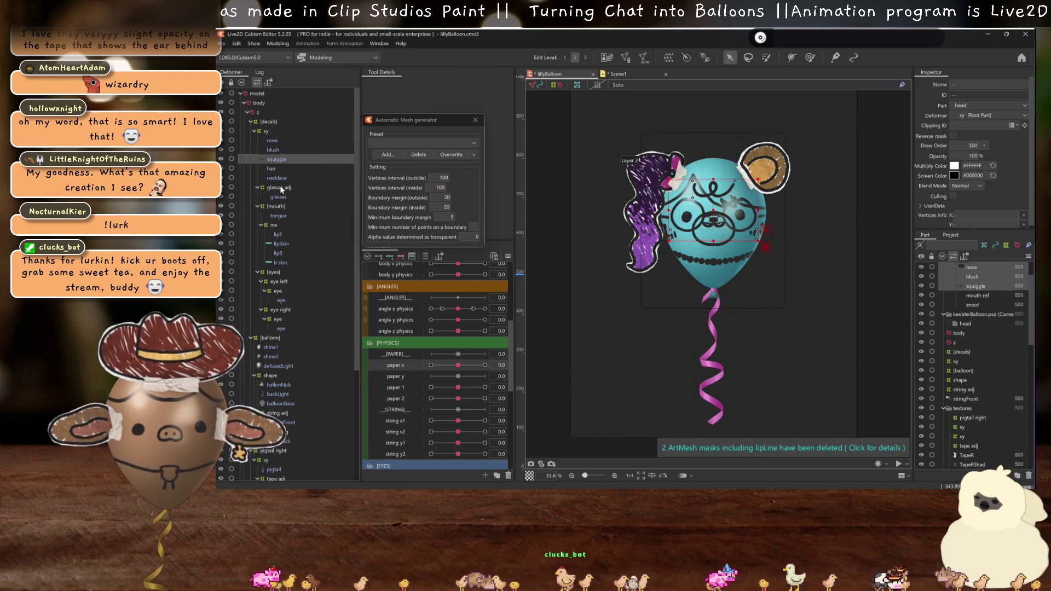
- Delete the hair, necklace and glasses meshes
left_click(276, 169)
left_click(287, 197, "shift")
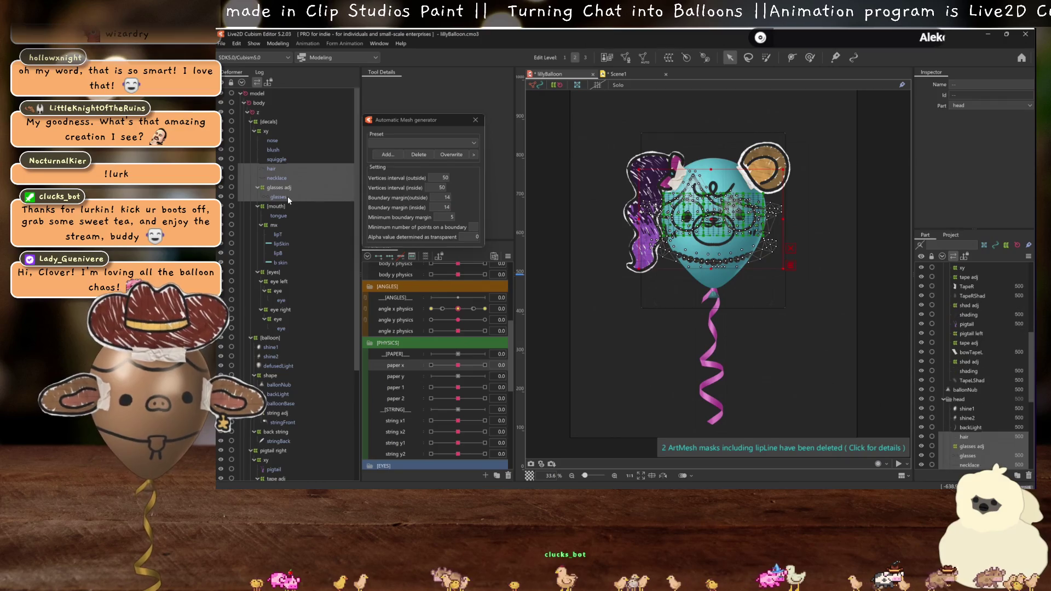
key("Delete")
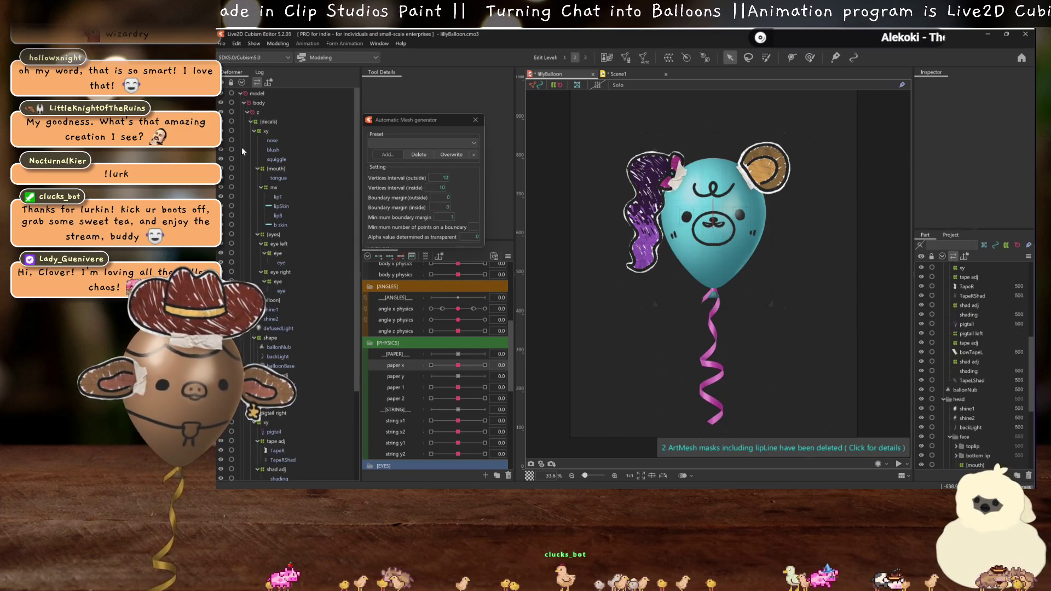
- Move the nose under the mx deformer and auto-mesh blush and squiggle with Standard
left_click(275, 151)
left_click(274, 140)
left_click(277, 158, "shift")
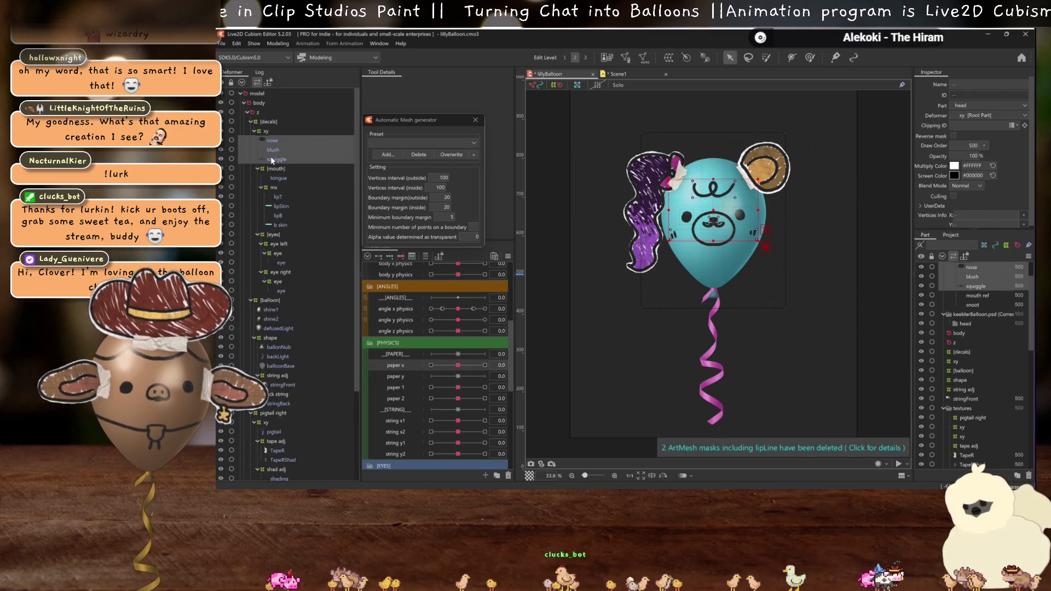
left_click_drag(273, 143, 300, 185)
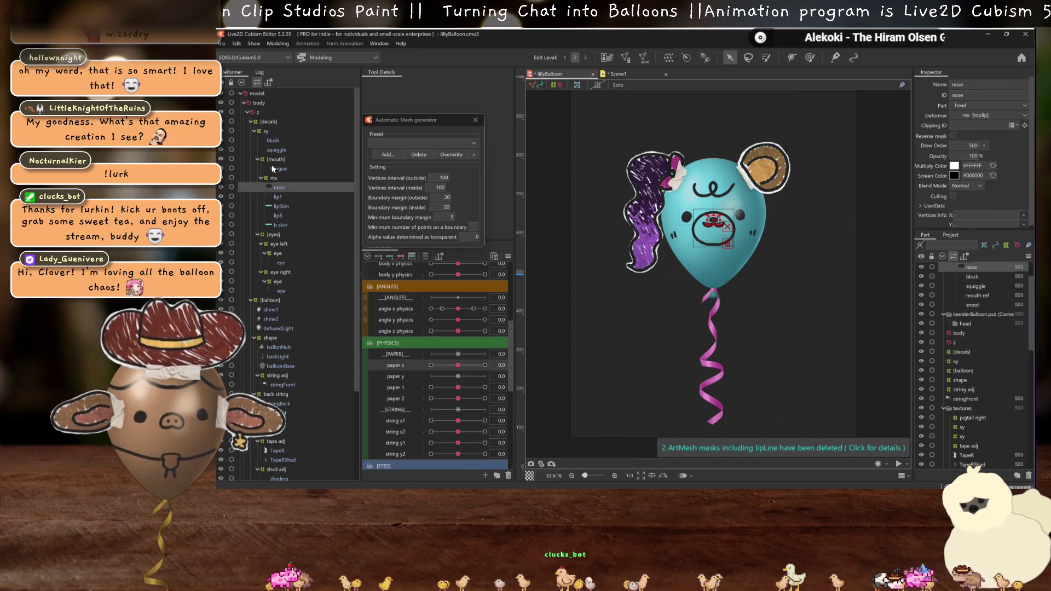
left_click(417, 156)
left_click(274, 141)
left_click(276, 150, "shift")
left_click(418, 142)
left_click(402, 153)
left_click(475, 119)
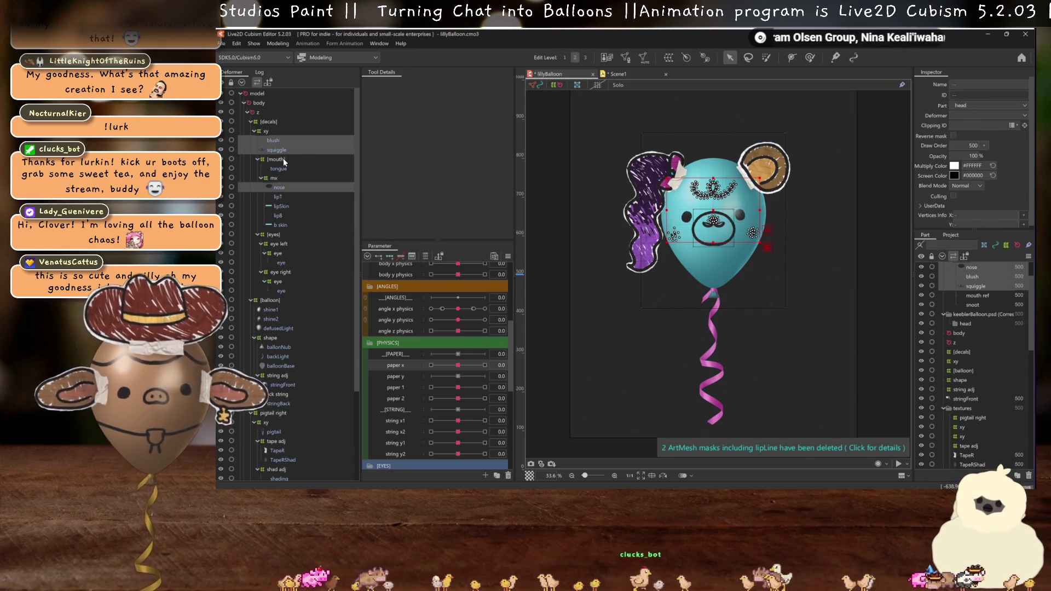
- Drag the nose, blush and squiggle rows above the face folder in the Part panel
left_click_drag(972, 286, 982, 335)
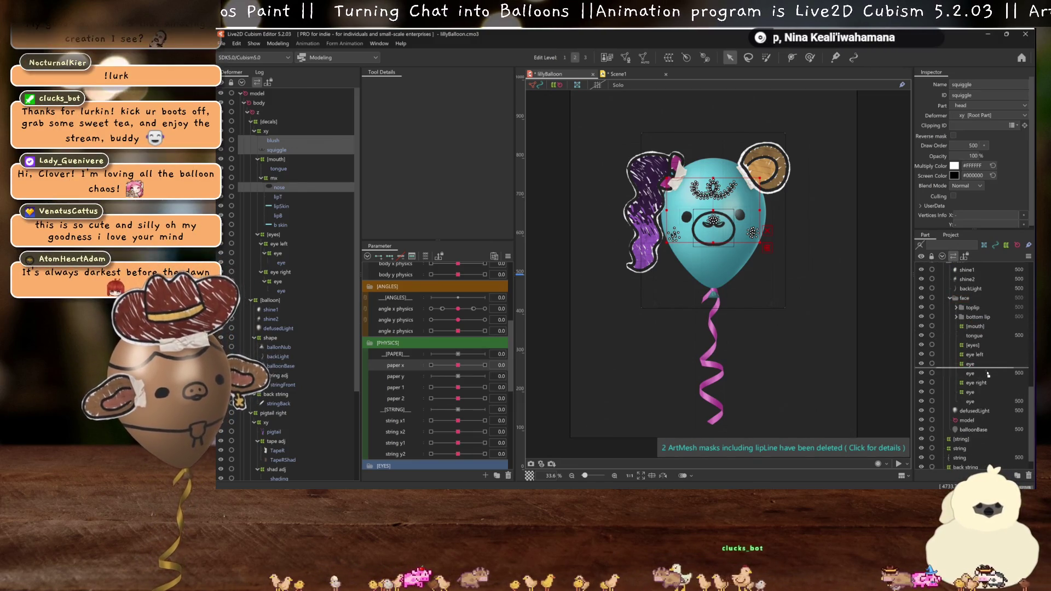
left_click_drag(978, 411, 973, 294)
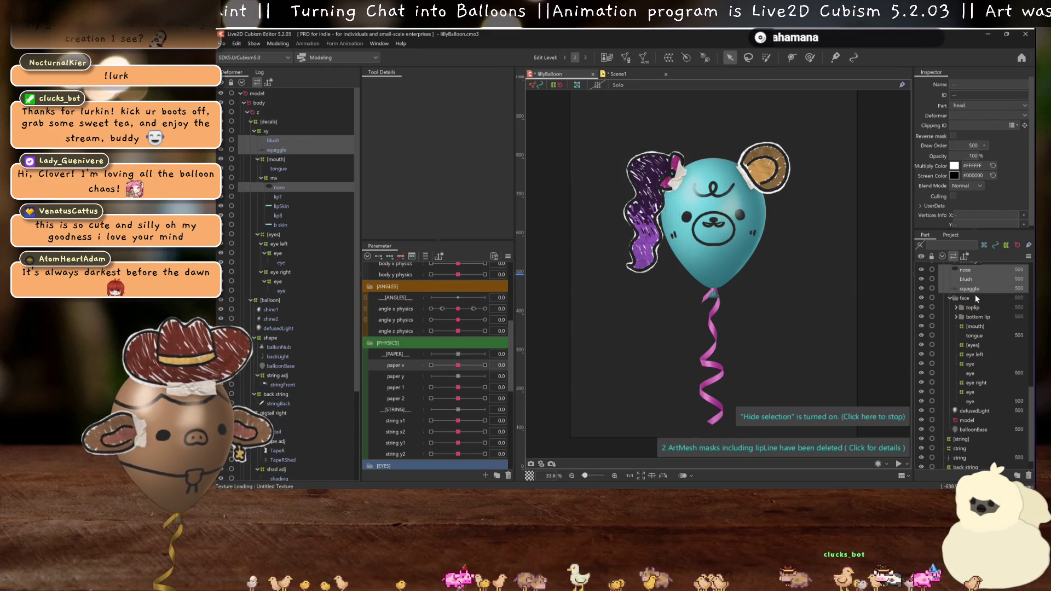
scroll(715, 217, "up", 5)
scroll(715, 217, "down", 4)
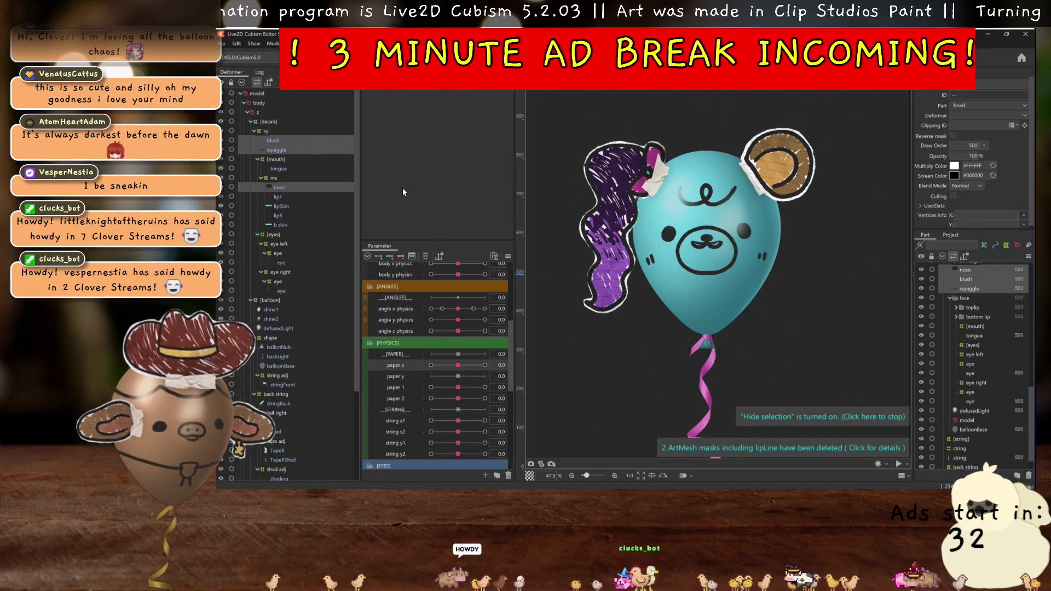
left_click(280, 309)
- Inspect the shine2 and defusedLight meshes and swing paper x to test the physics
left_click(283, 320)
left_click(282, 329)
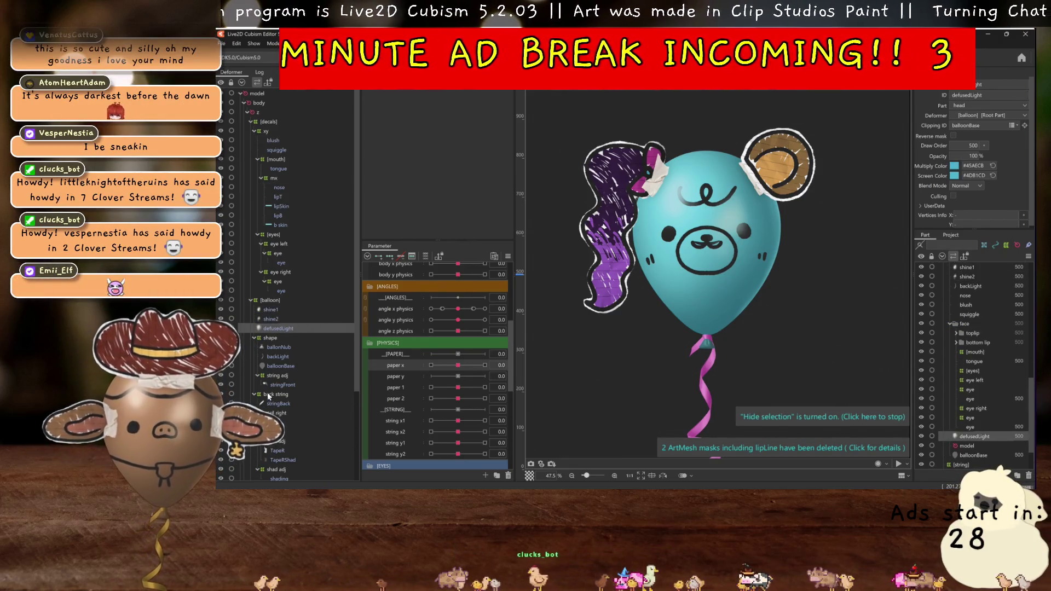
scroll(416, 329, "down", 1)
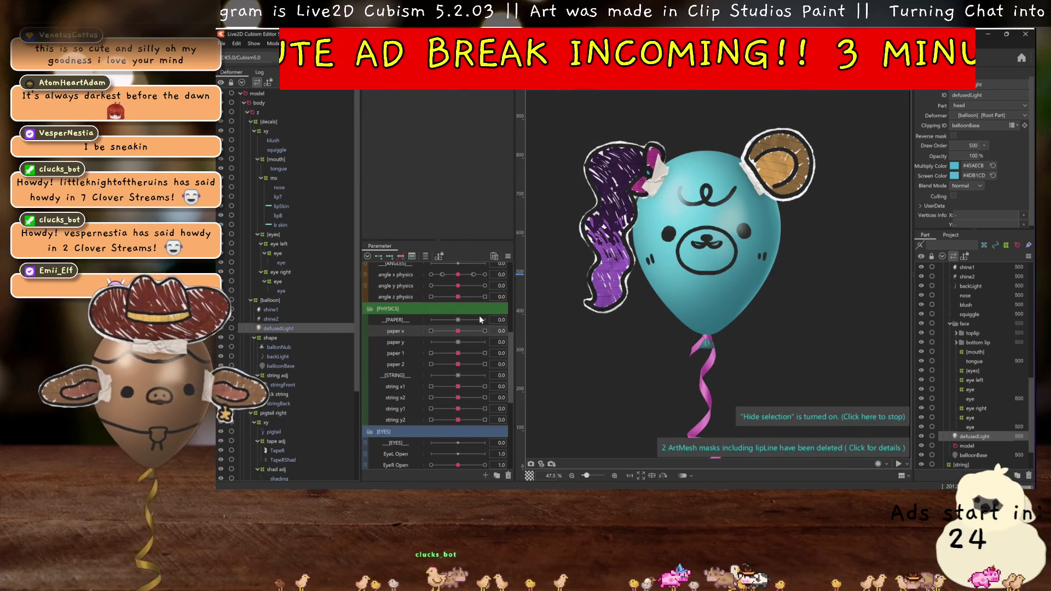
left_click_drag(462, 331, 444, 334)
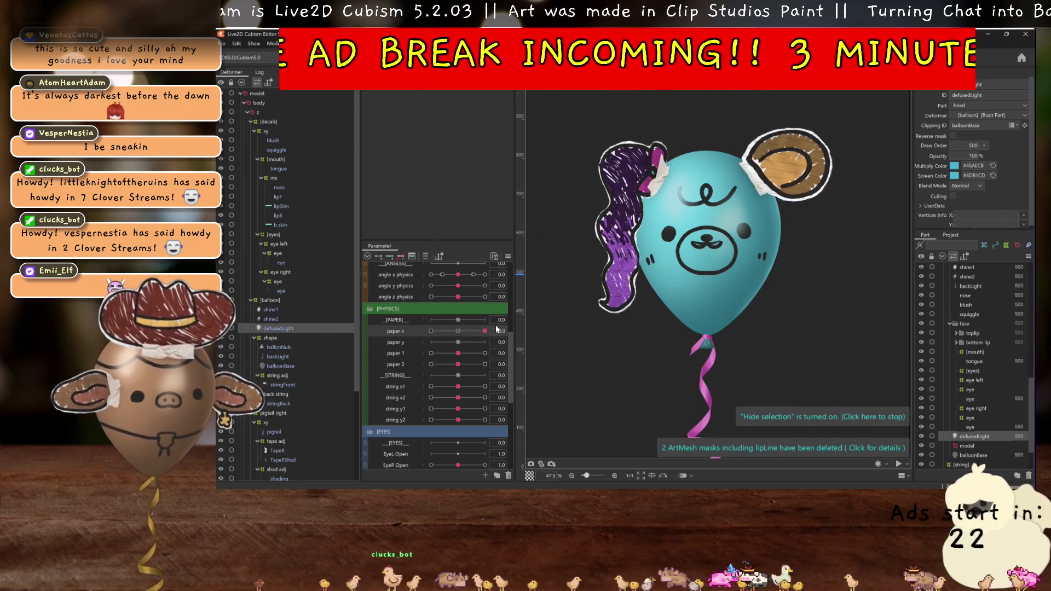
scroll(297, 378, "down", 1)
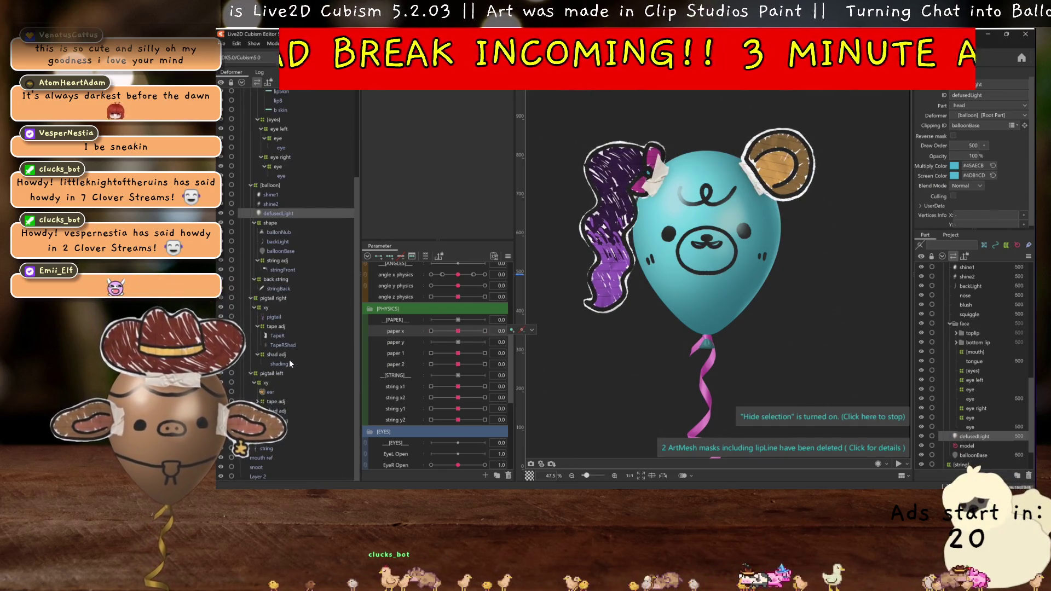
left_click(289, 354)
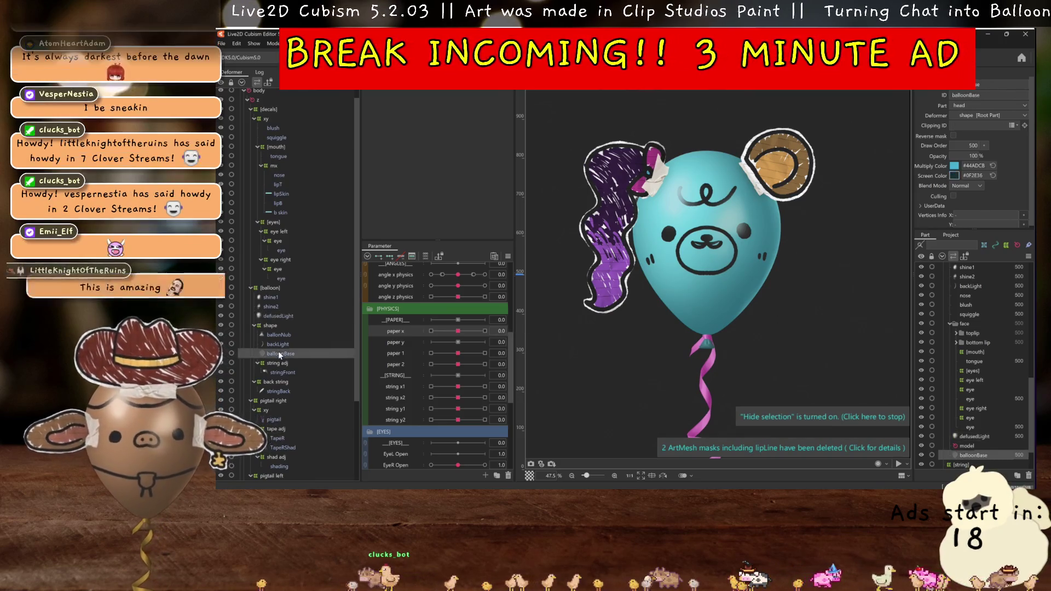
- Set the Clipping ID of squiggle, blush and nose to balloonBase
scroll(272, 214, "up", 1)
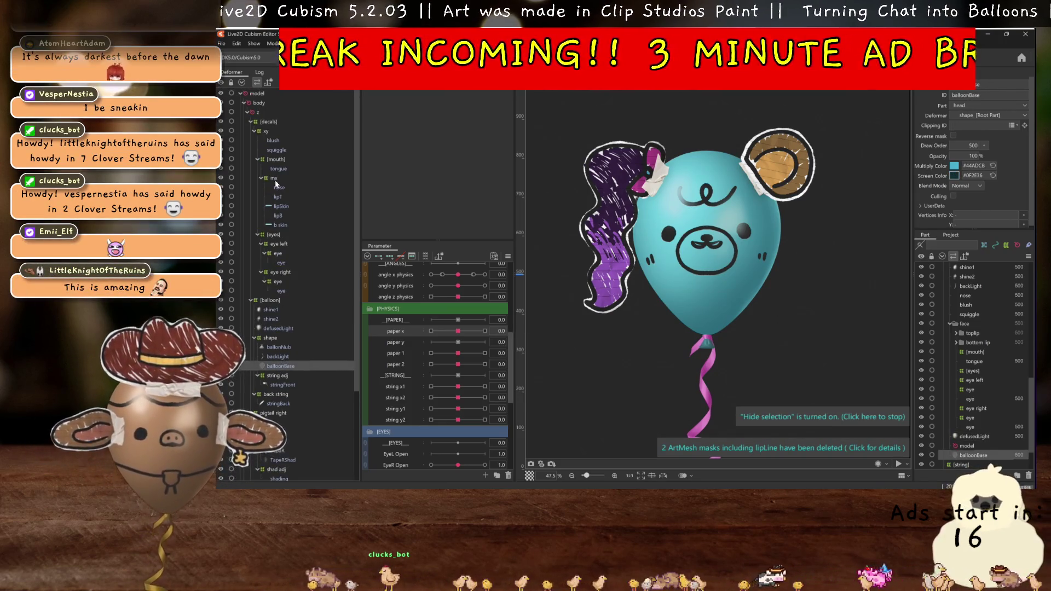
left_click(270, 149)
left_click(273, 140, "ctrl")
left_click(279, 187, "ctrl")
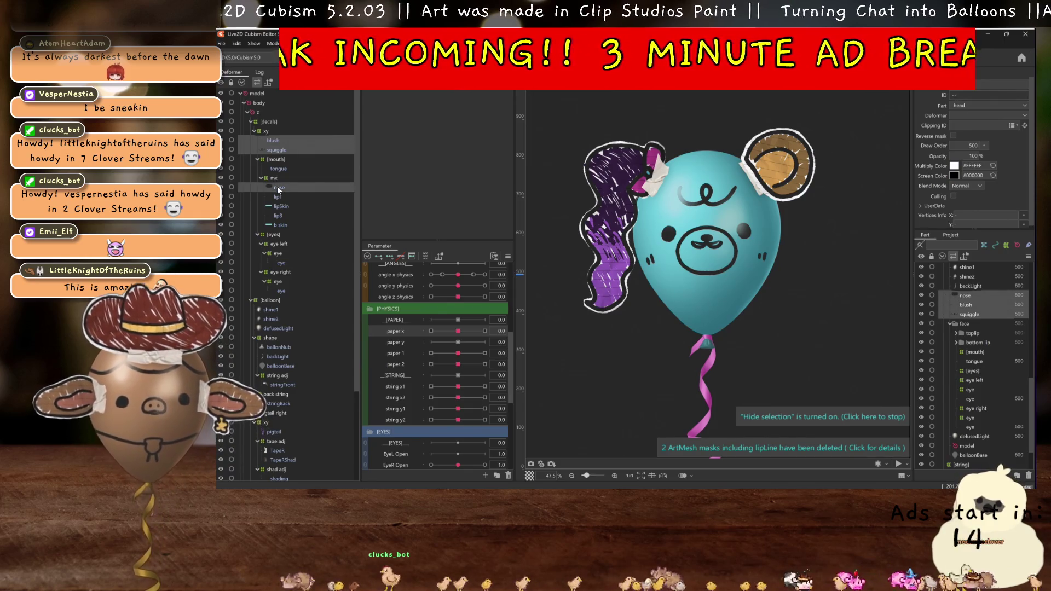
left_click(965, 125)
type("balloonBase")
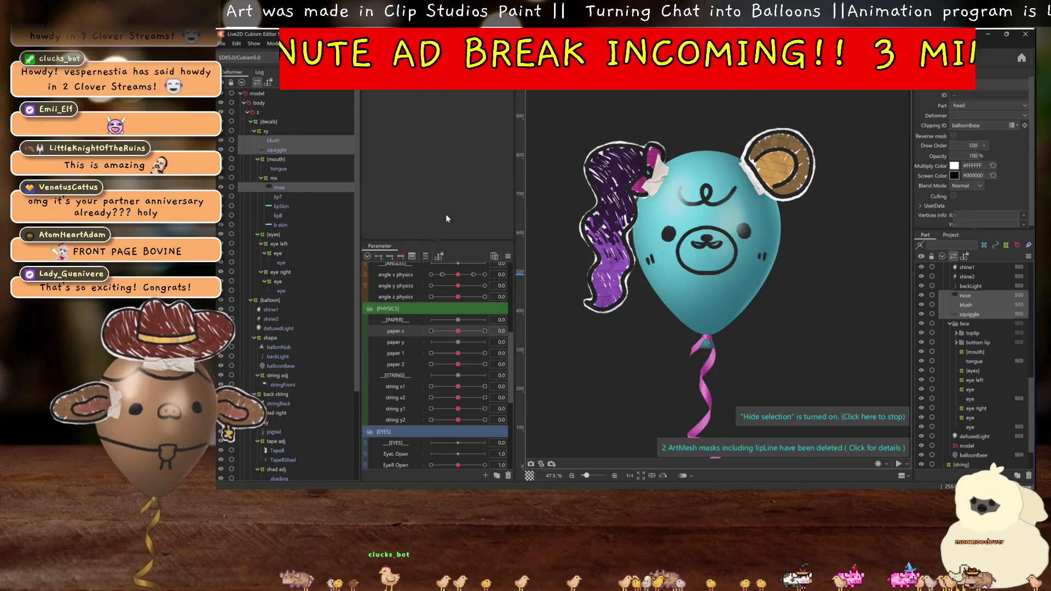
- Select balloonBase and bring up its Multiply Color picker
left_click(281, 366)
scroll(472, 397, "down", 1)
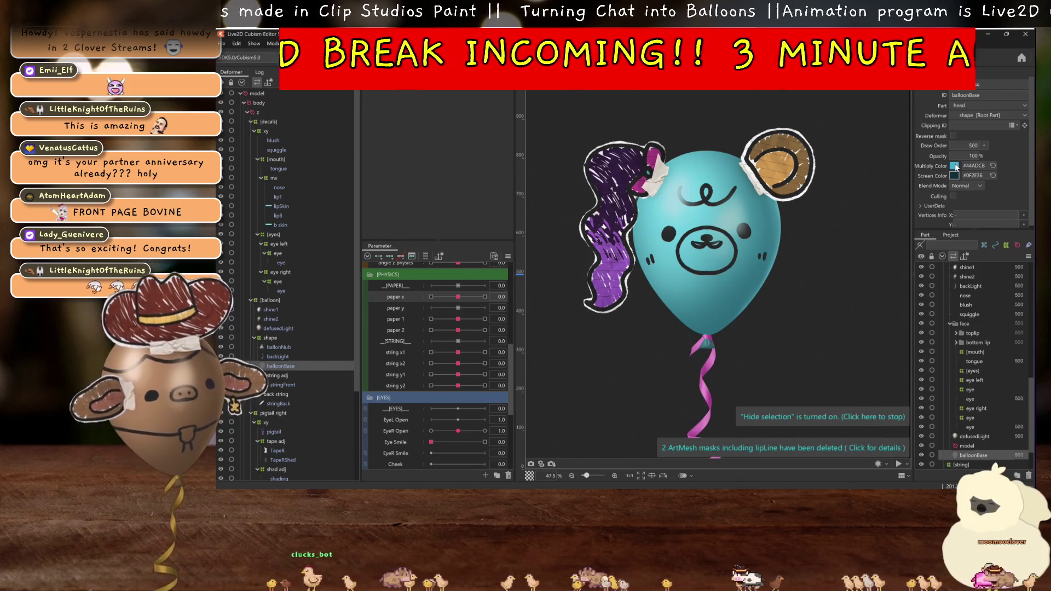
left_click(955, 167)
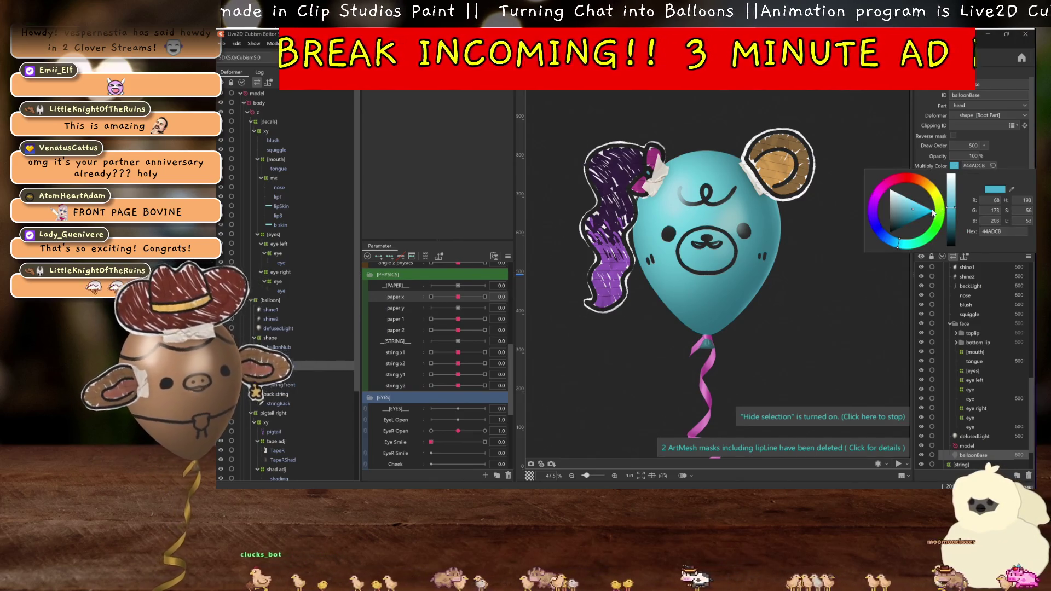
- Set balloonBase's multiply and screen colours to the ear's sampled brown (#87663B)
left_click(1010, 189)
left_click(806, 177)
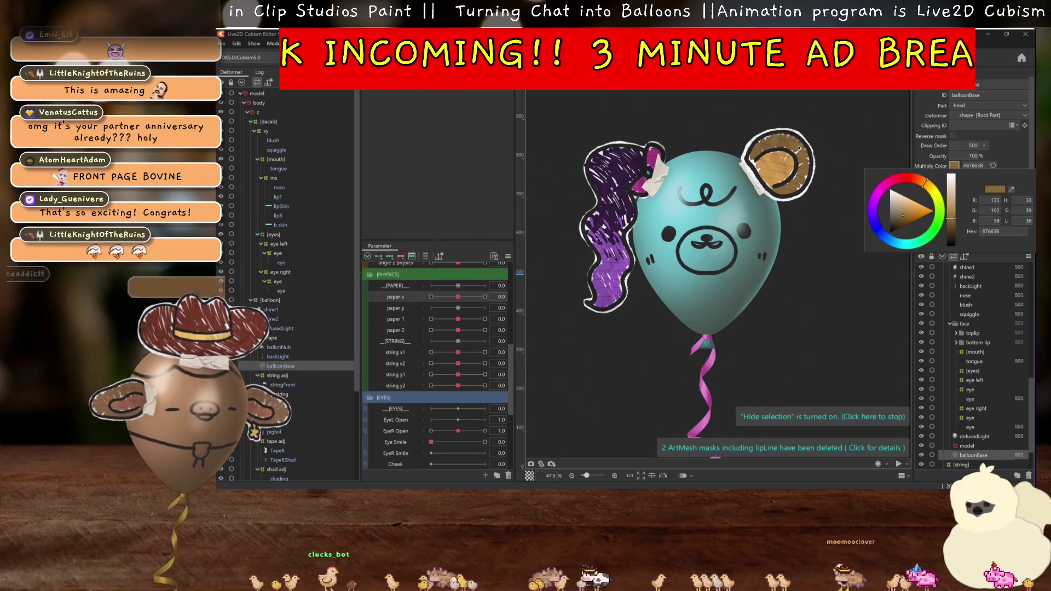
left_click(984, 164)
left_click(955, 176)
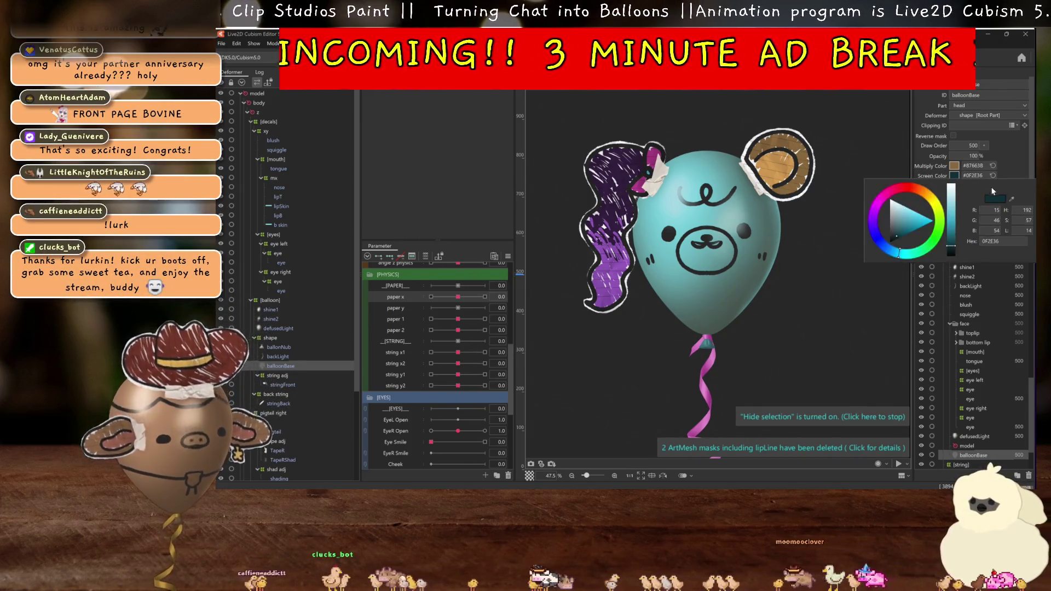
left_click(1011, 199)
left_click(800, 155)
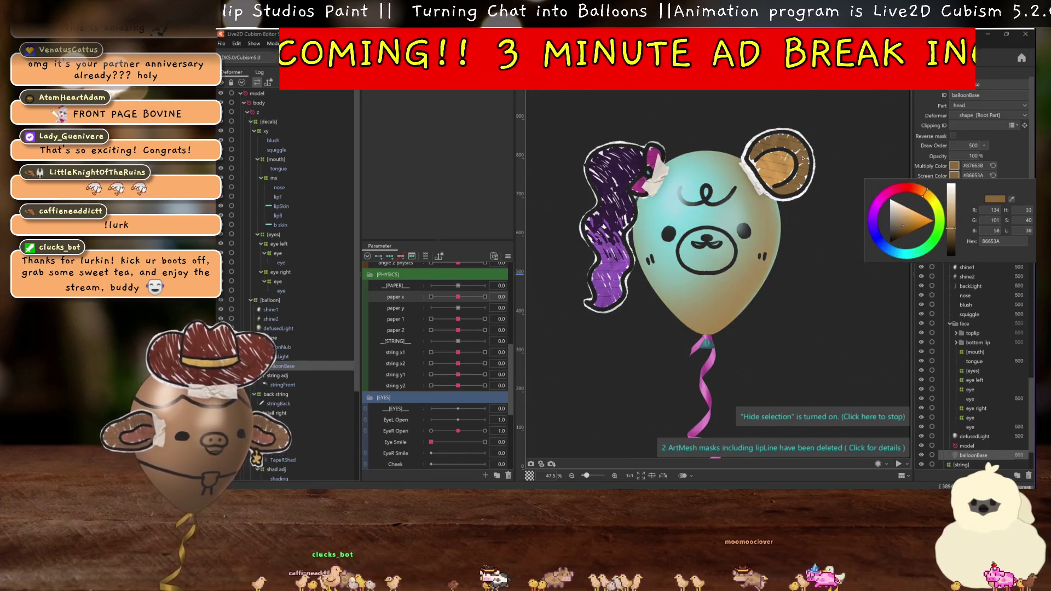
- Darken the screen colour and give backLight a brown multiply and tan screen colour
left_click(285, 357)
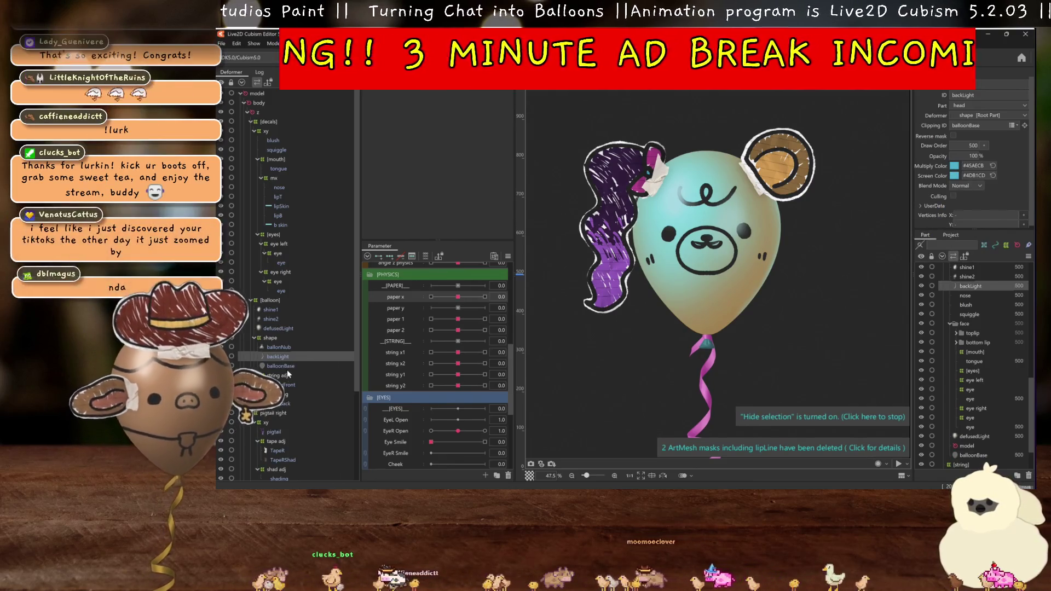
left_click(953, 175)
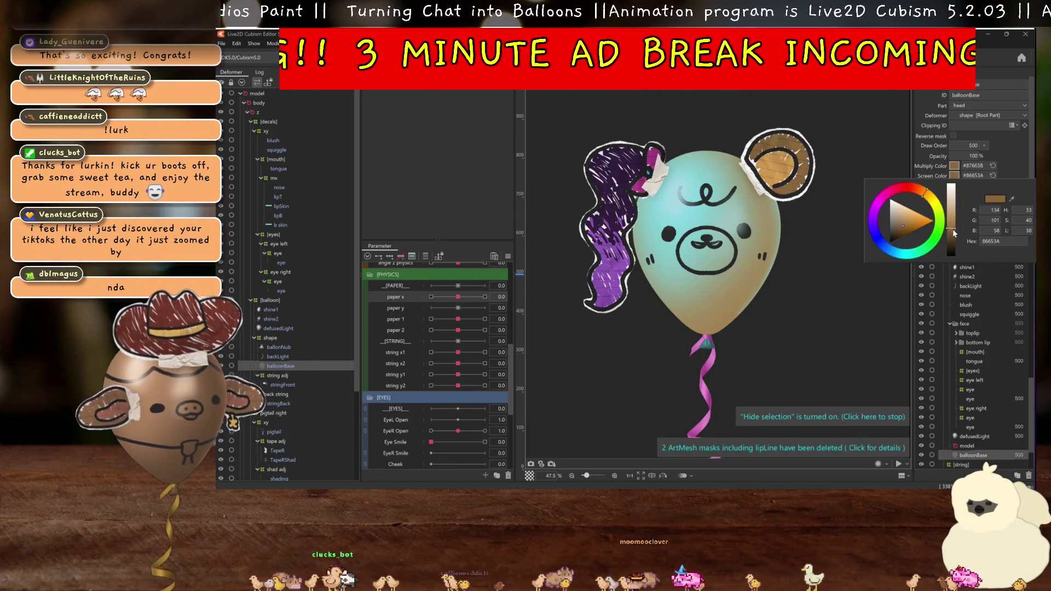
left_click_drag(952, 229, 951, 235)
left_click(977, 174)
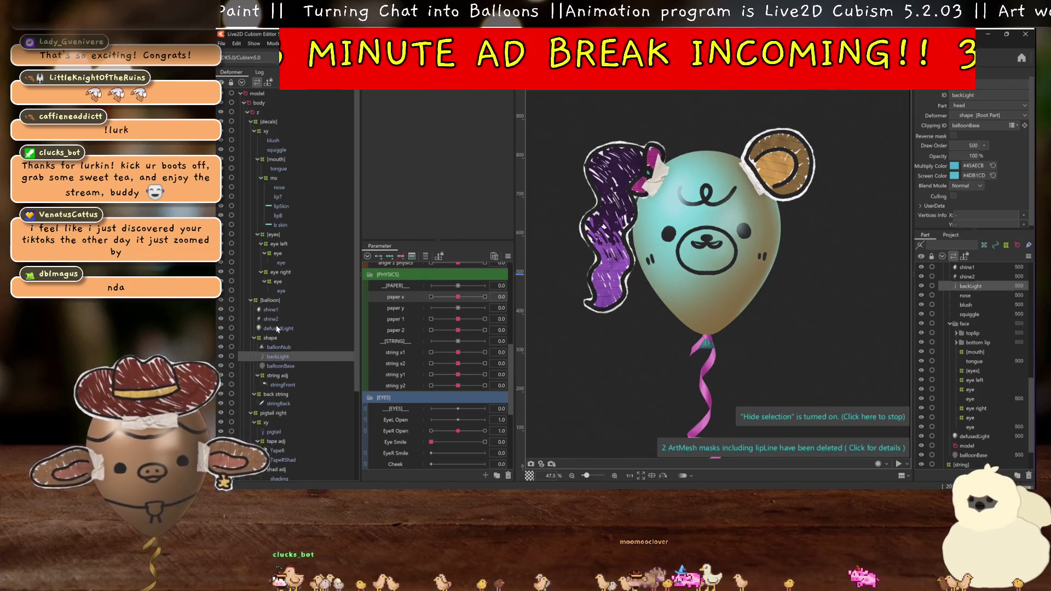
left_click(953, 167)
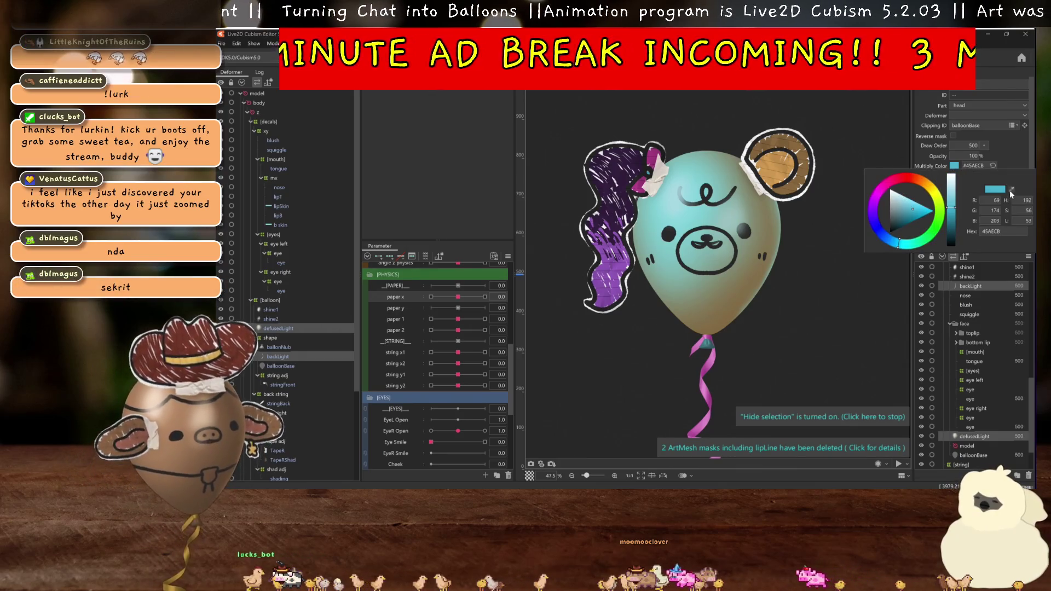
left_click(1011, 189)
left_click(1010, 148)
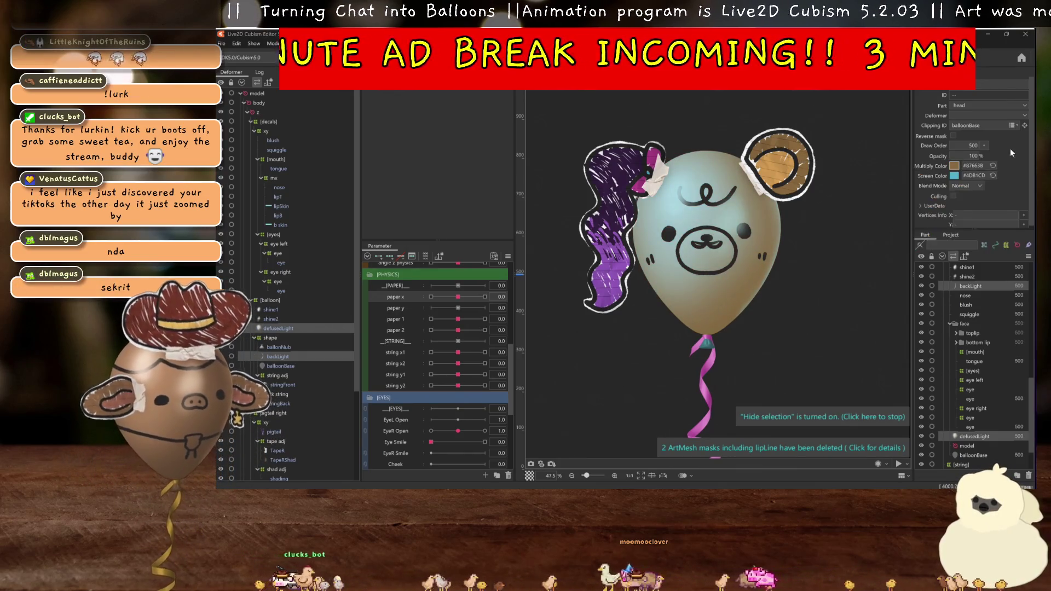
left_click(954, 175)
left_click(1010, 199)
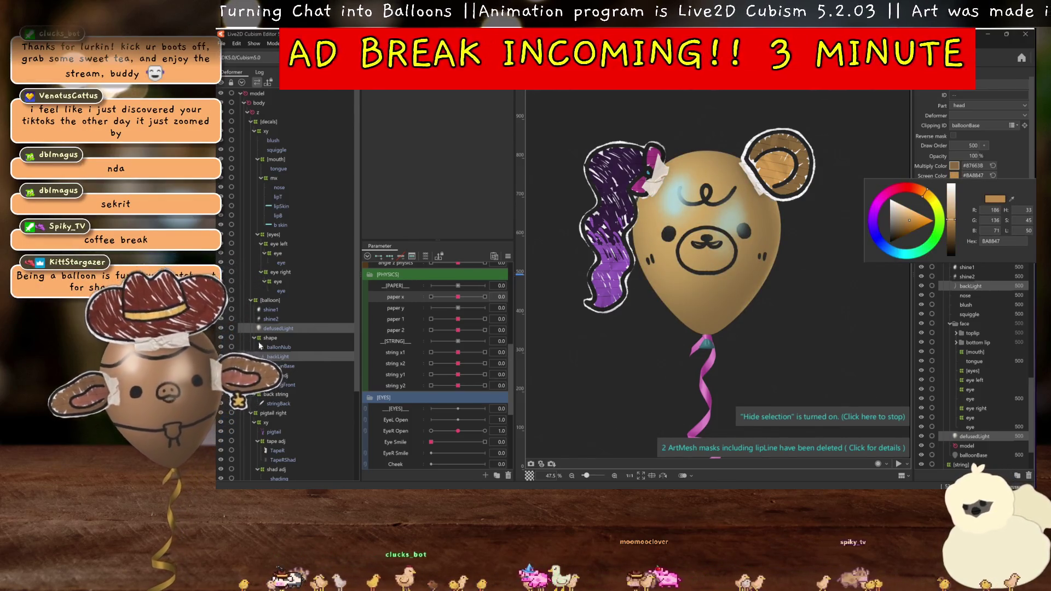
left_click(270, 309)
left_click(270, 319, "shift")
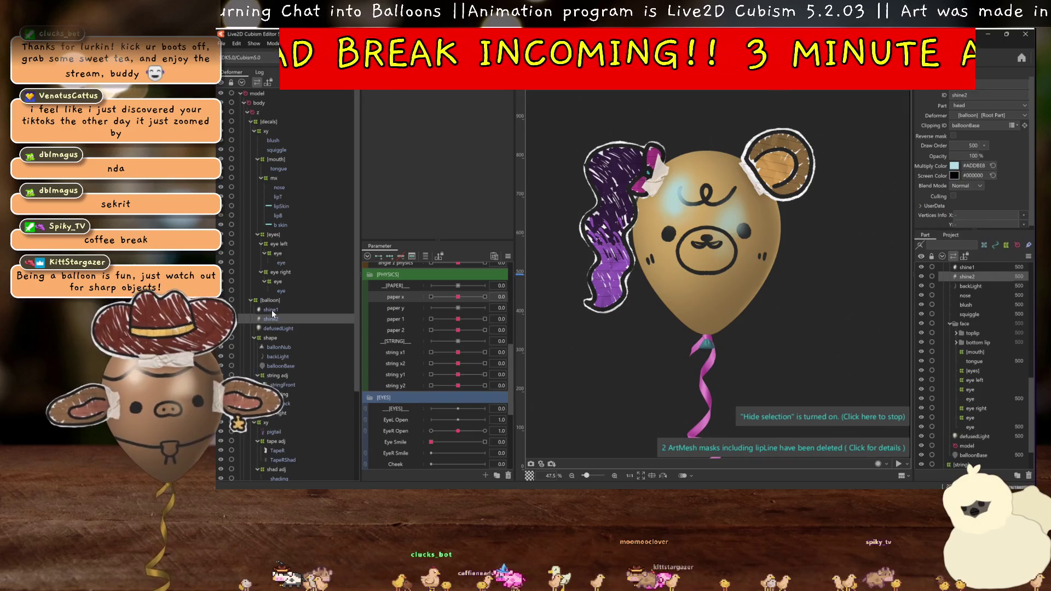
- Tint shine1 and shine2 a light tan multiply colour (#ECD7BB)
left_click(954, 165)
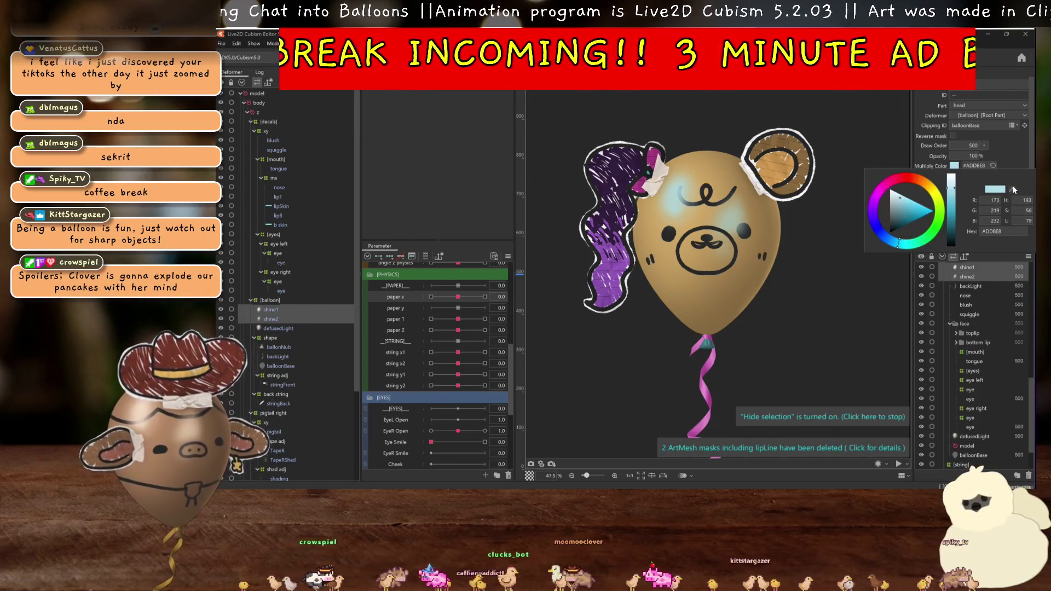
left_click(1013, 190)
left_click(781, 161)
left_click(950, 190)
left_click(949, 190)
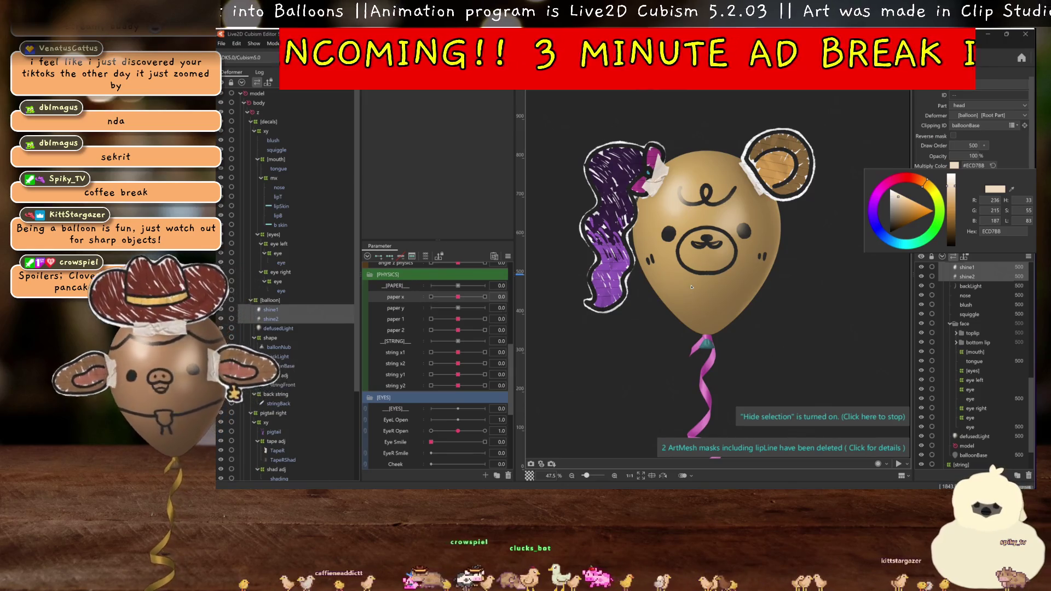
- Copy balloonBase's brown colour (#87663B) and apply it to the ballonNub mesh
left_click(280, 369)
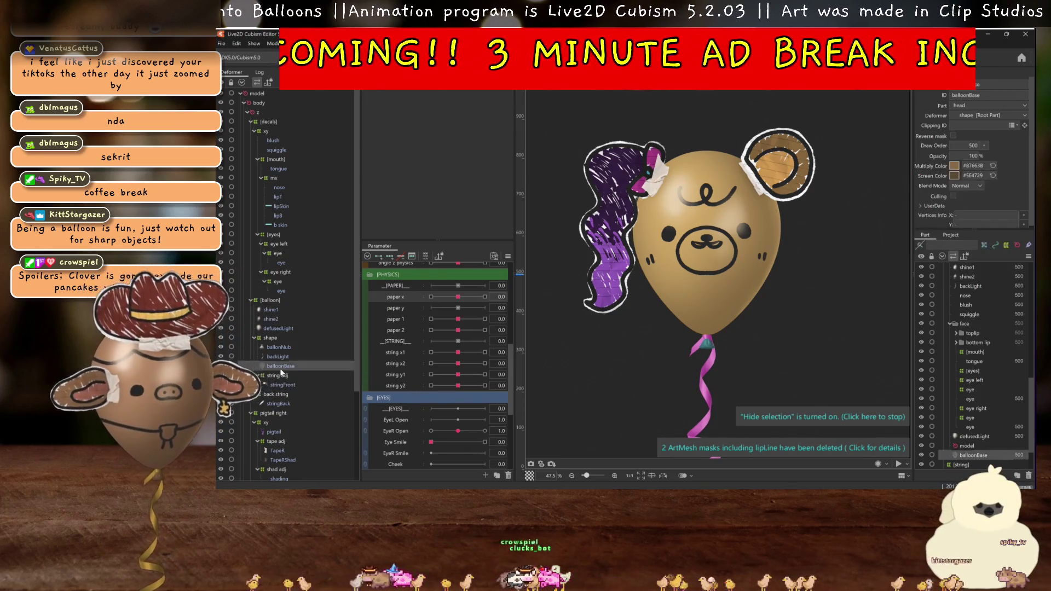
double_click(972, 166)
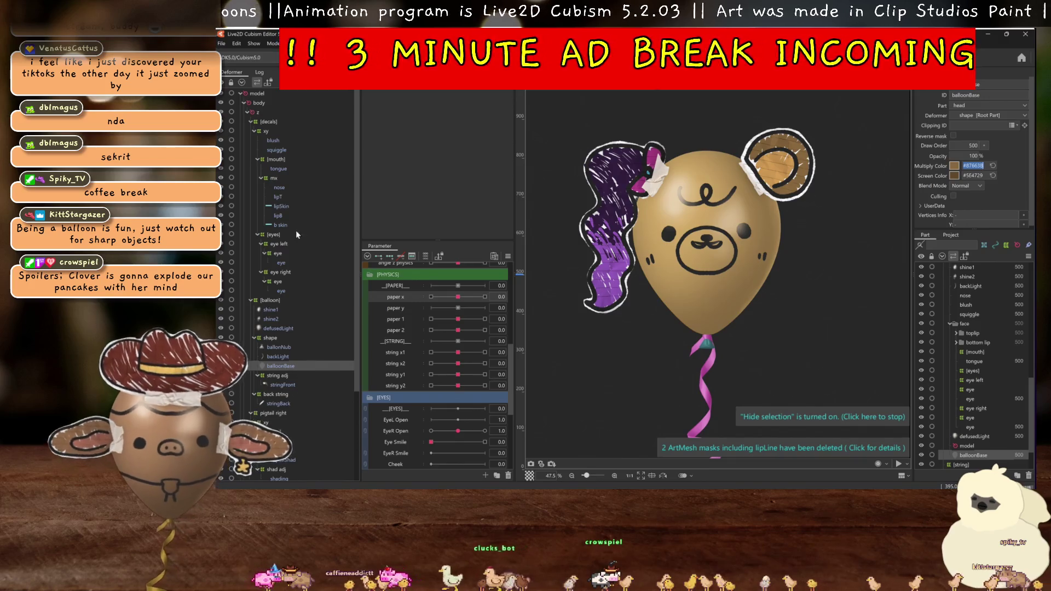
scroll(274, 354, "down", 4)
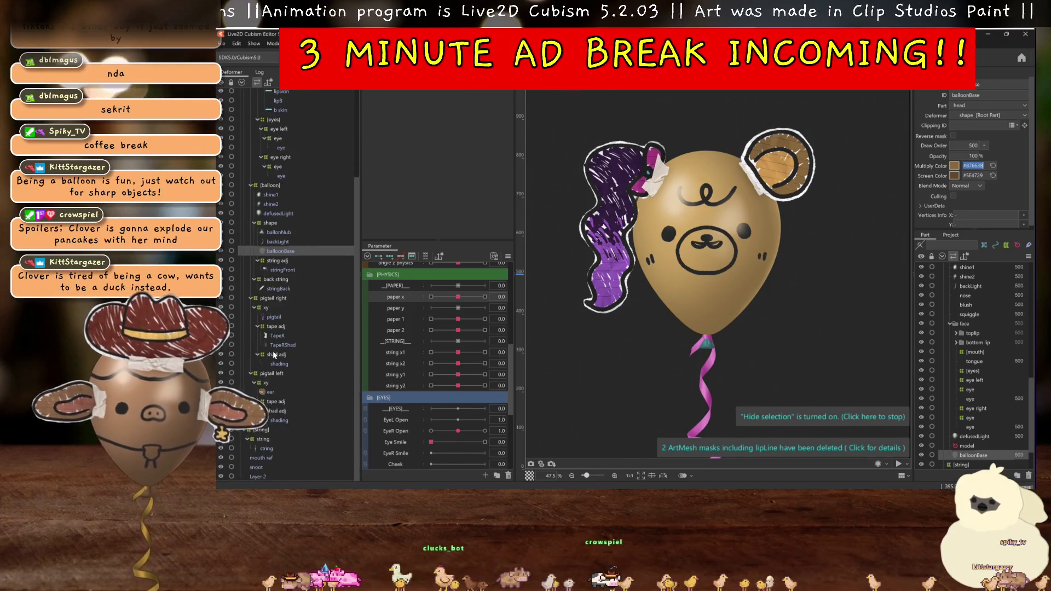
left_click(278, 232)
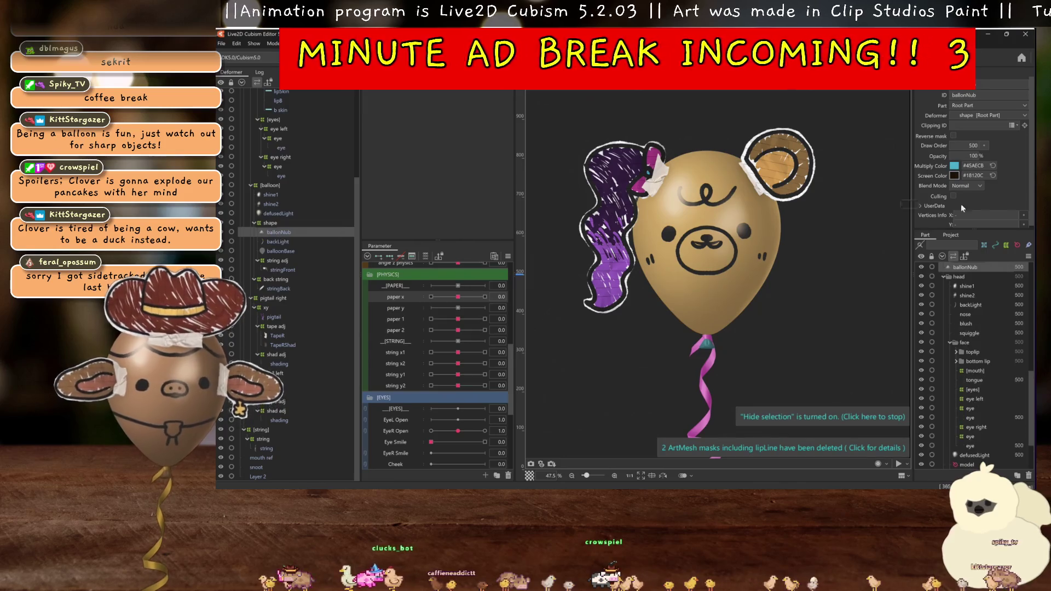
left_click(280, 251)
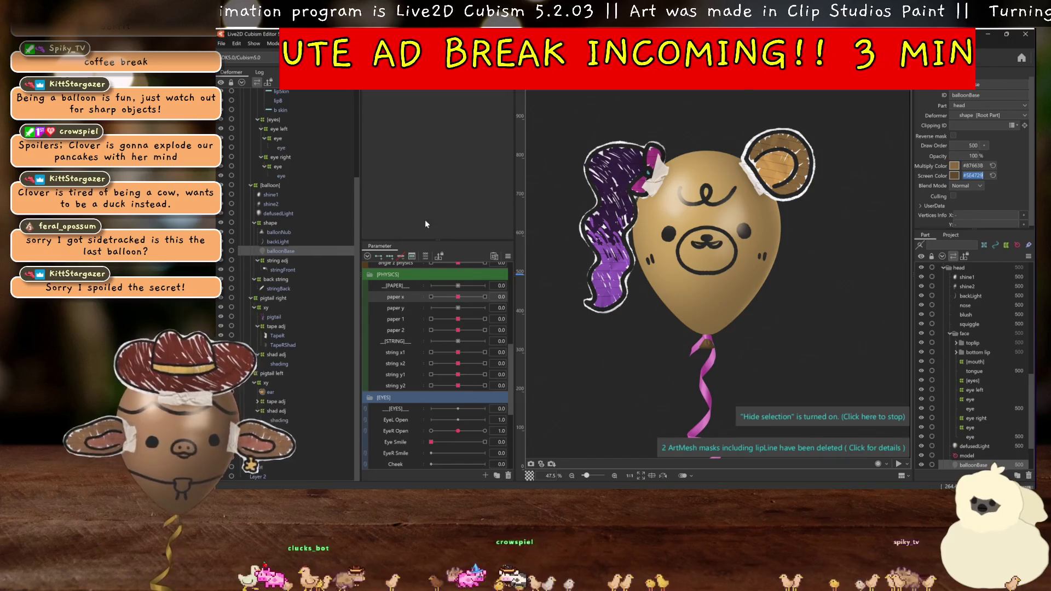
left_click(284, 234)
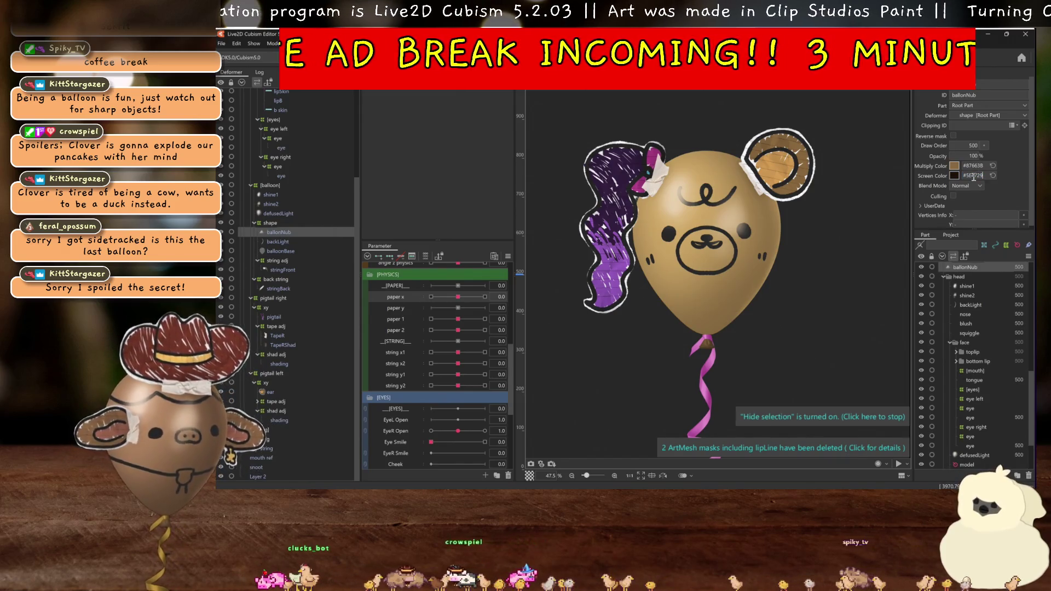
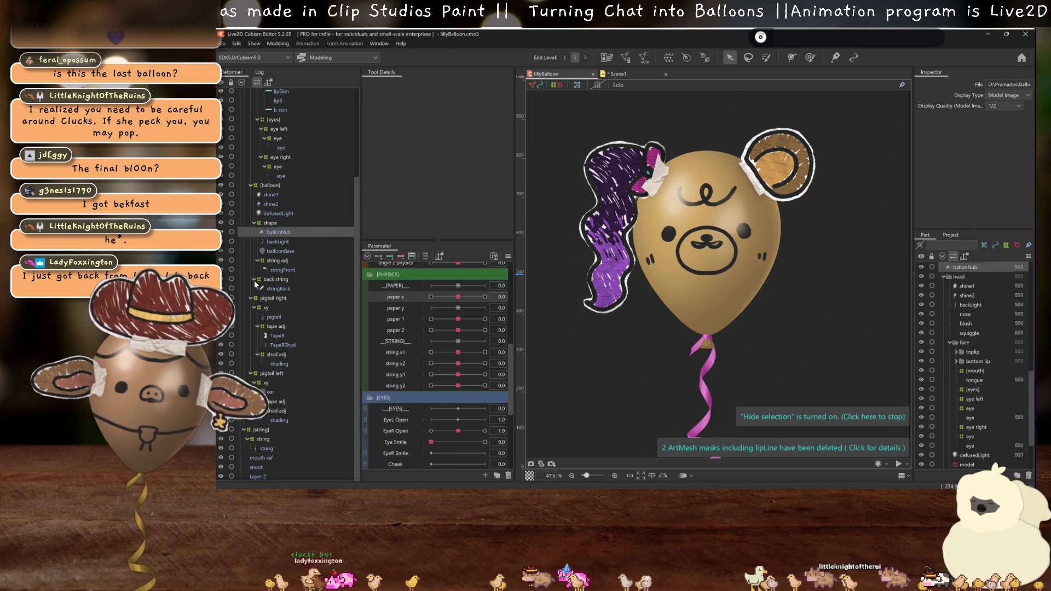
- Drag the ear ArtMesh out of the pigtail deformer up to [Root Part] in the Deformer tree
left_click(274, 393)
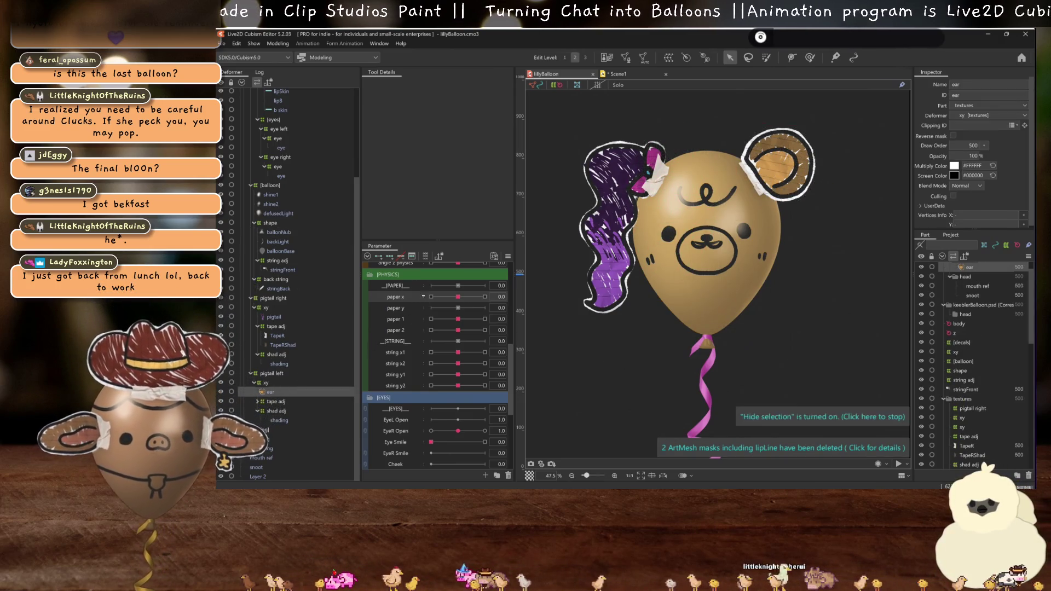
mouse_move(458, 297)
left_mouse_down()
mouse_move(484, 297)
mouse_move(457, 297)
left_mouse_up()
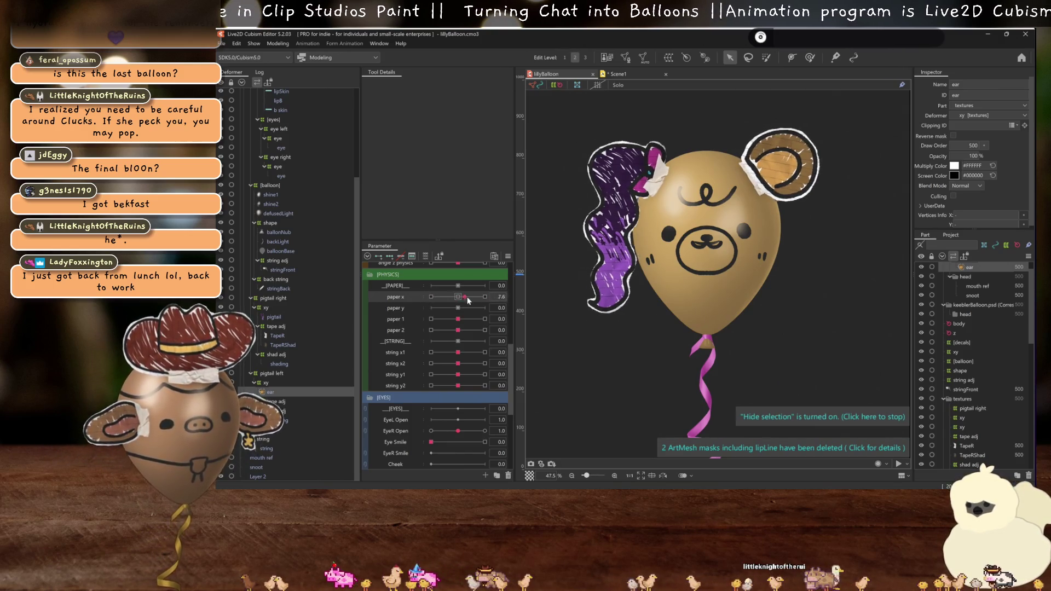
left_click_drag(272, 387, 274, 321)
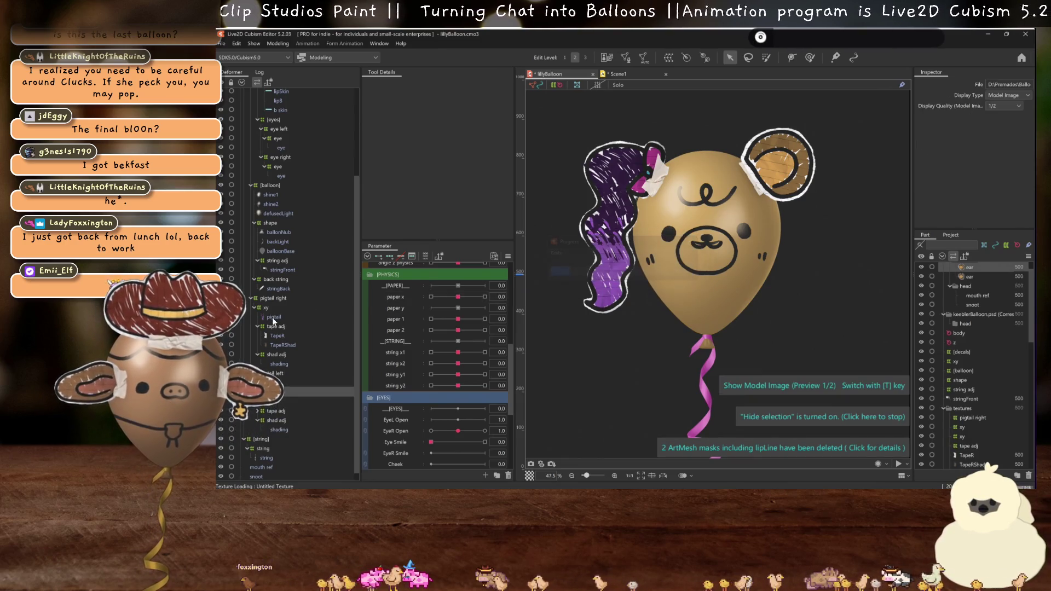
left_click(269, 382)
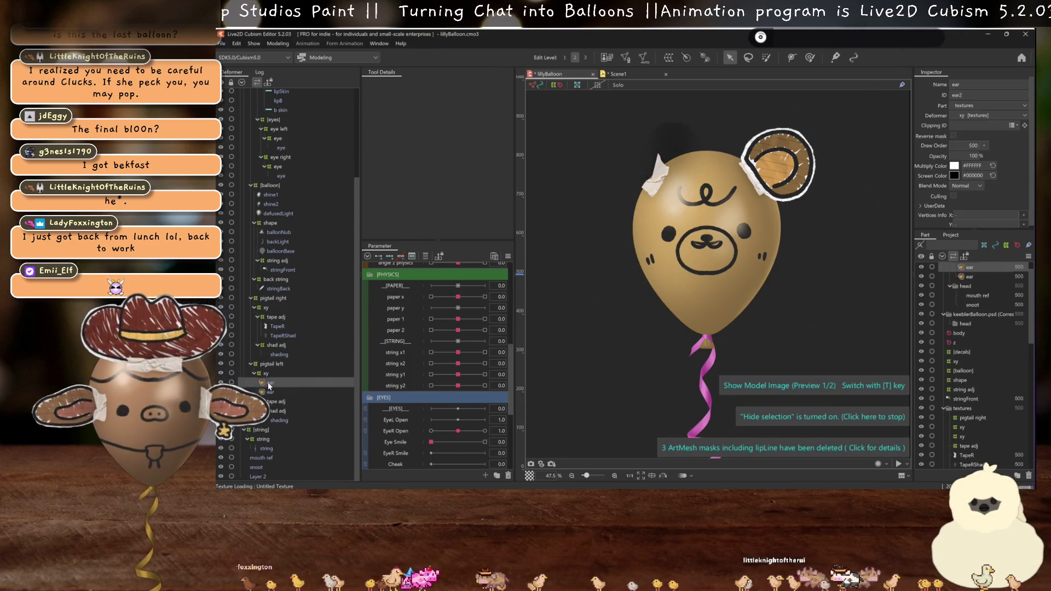
left_click_drag(289, 345, 280, 297)
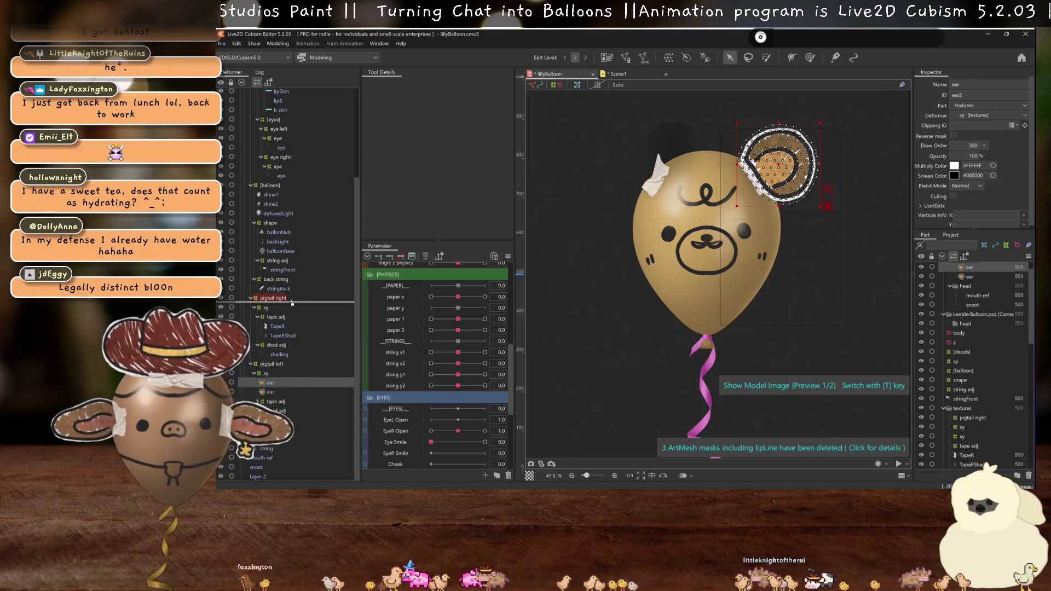
- Mirror the ear horizontally into ear2, nest it under pigtail right > xy, and clip the shading to ear2
key("ctrl+d")
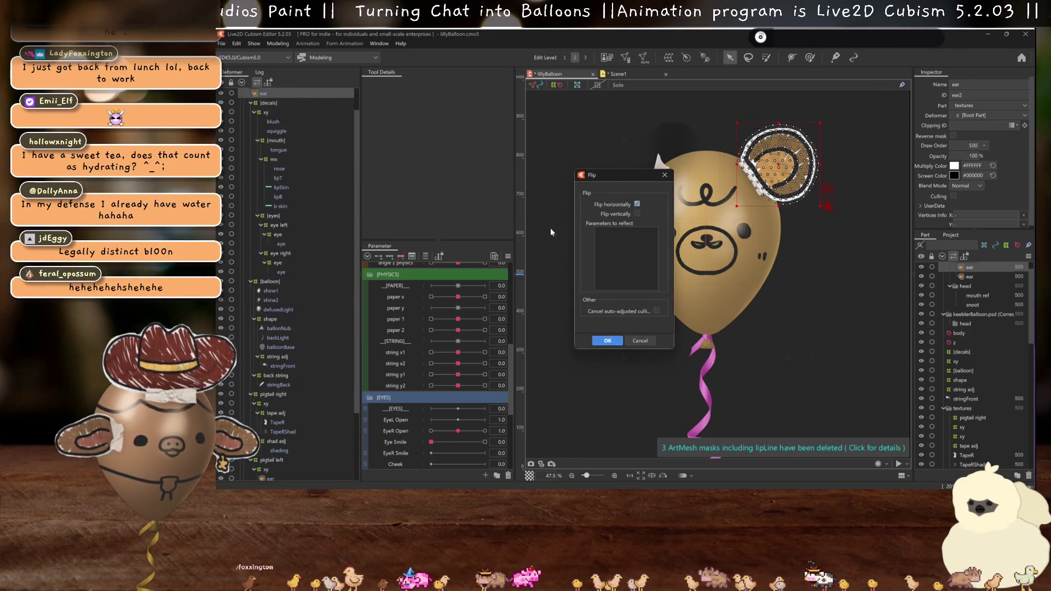
left_click(605, 340)
left_click_drag(278, 328, 323, 350)
left_click_drag(265, 403, 266, 403)
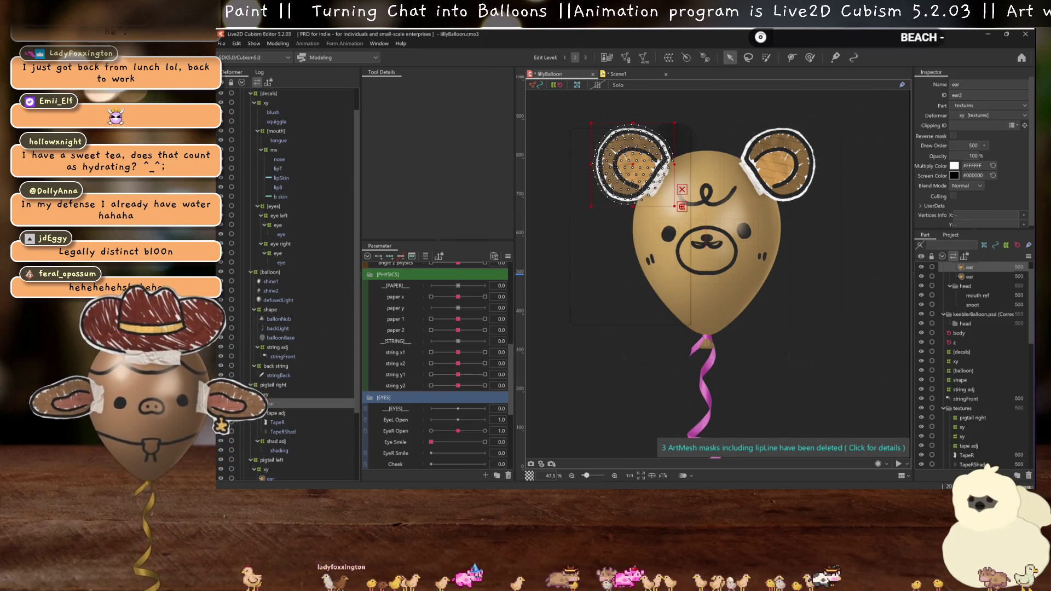
left_click(279, 450)
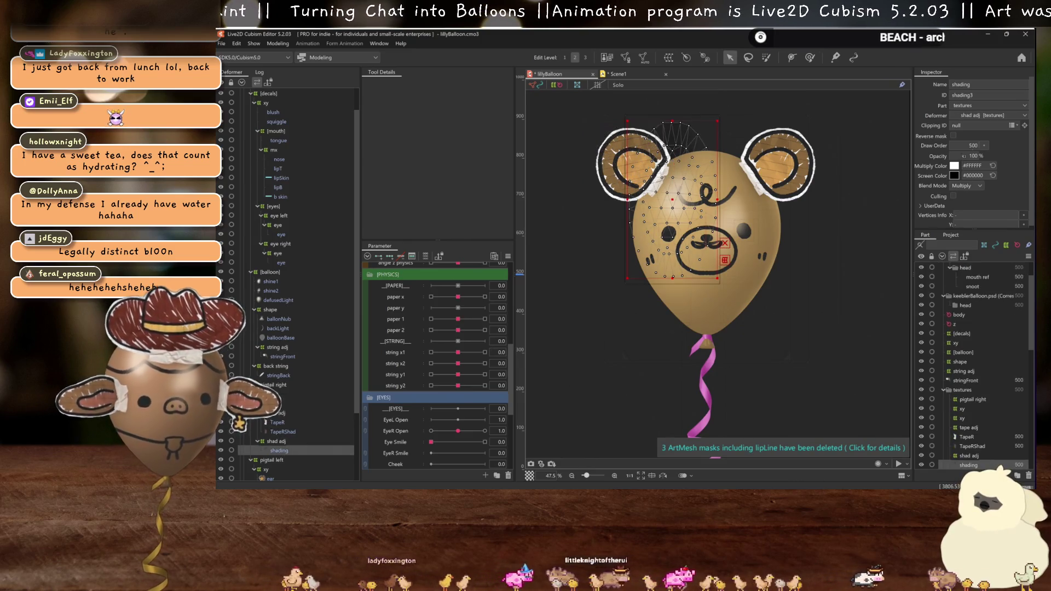
key("Return")
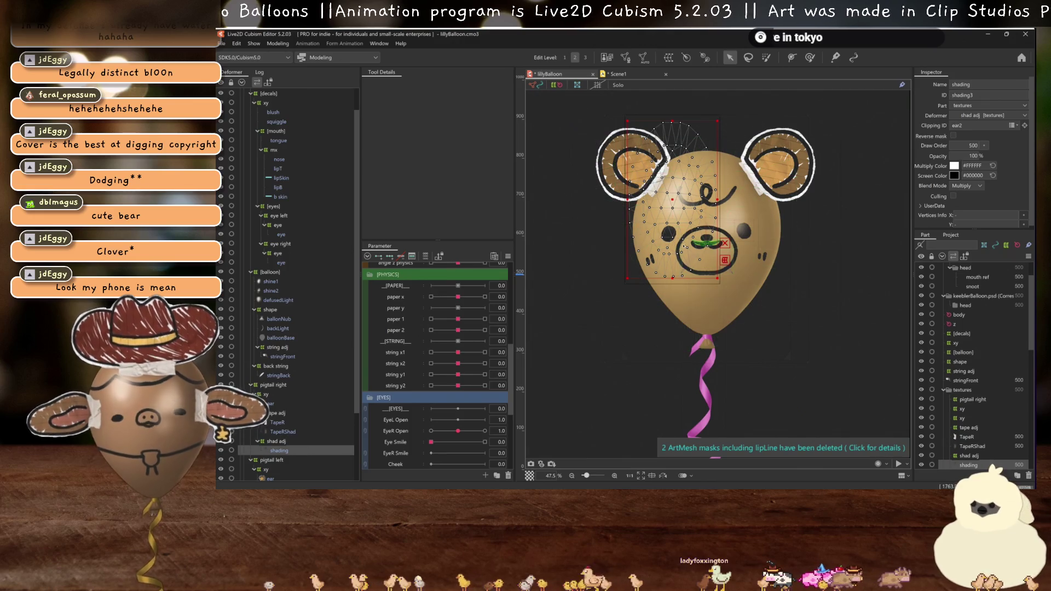
- Zoom in to about 134% on the bear's face with selection overlays hidden
scroll(701, 244, "up", 3)
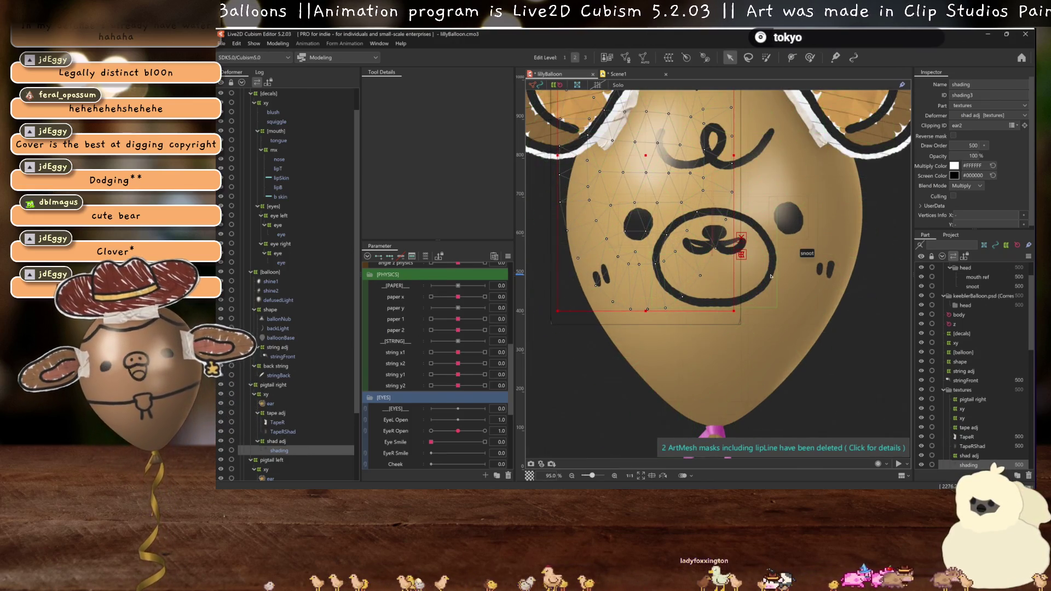
key("ctrl+h")
scroll(761, 280, "up", 2)
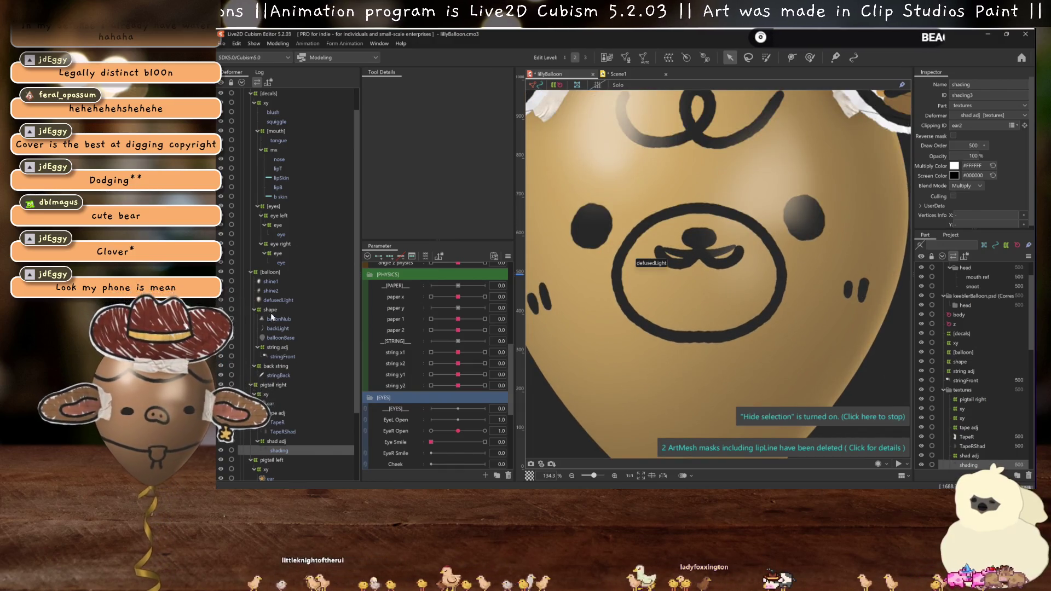
scroll(271, 316, "down", 3)
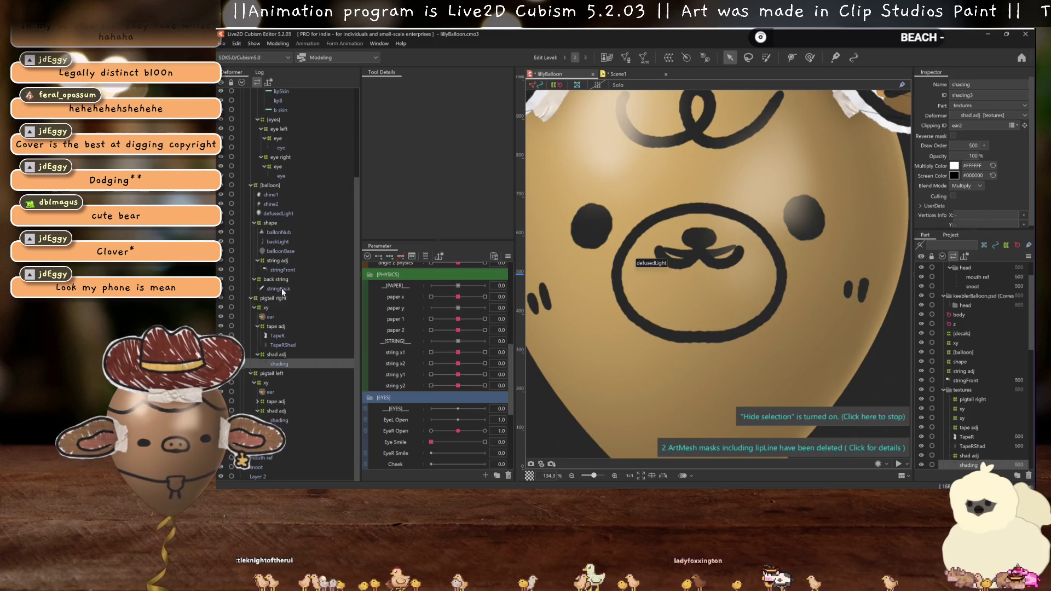
scroll(283, 292, "up", 3)
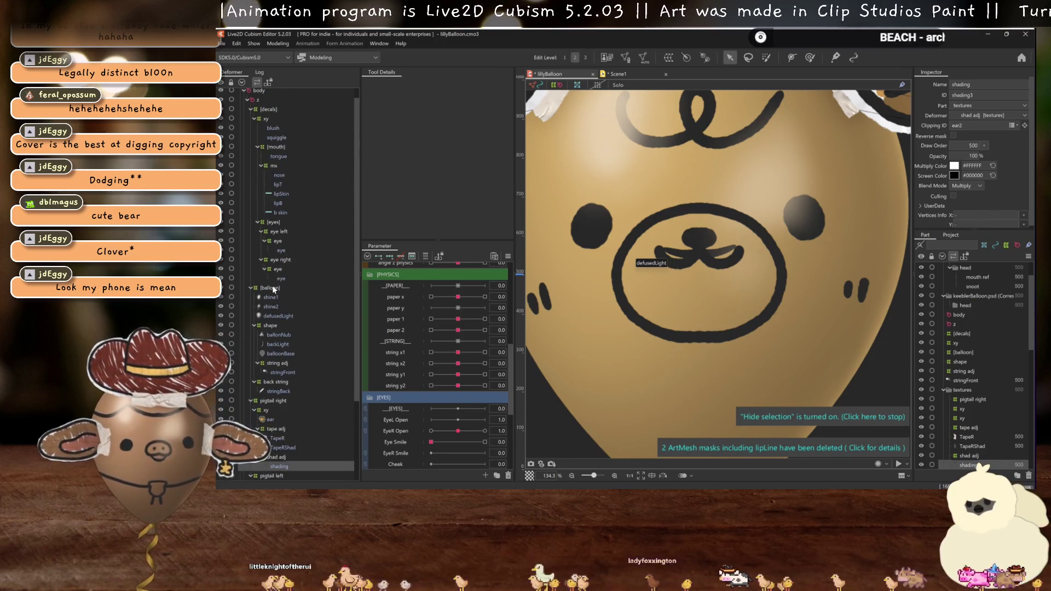
scroll(276, 247, "up", 2)
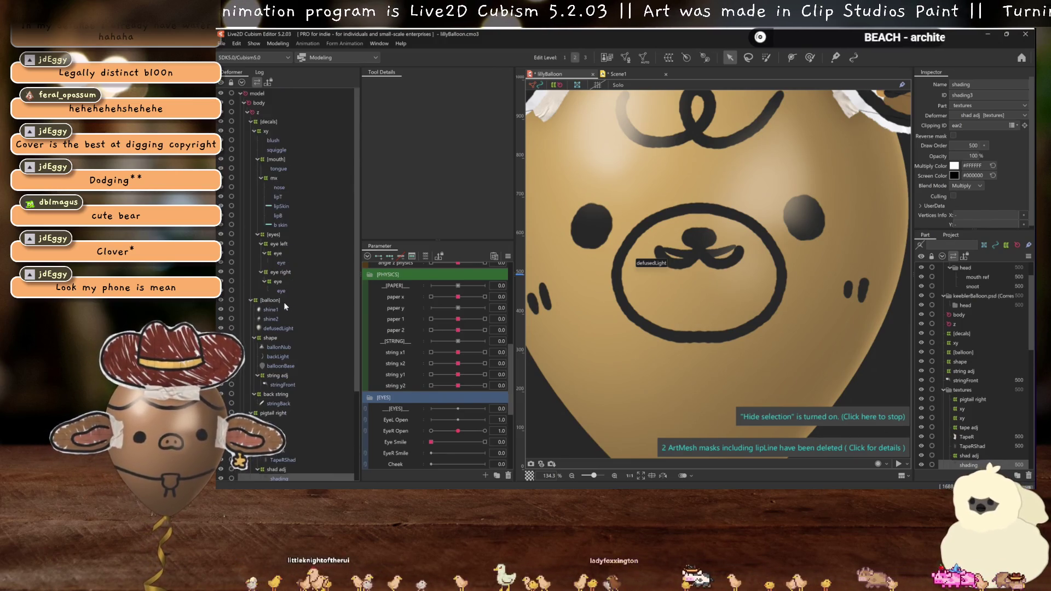
left_click(274, 179)
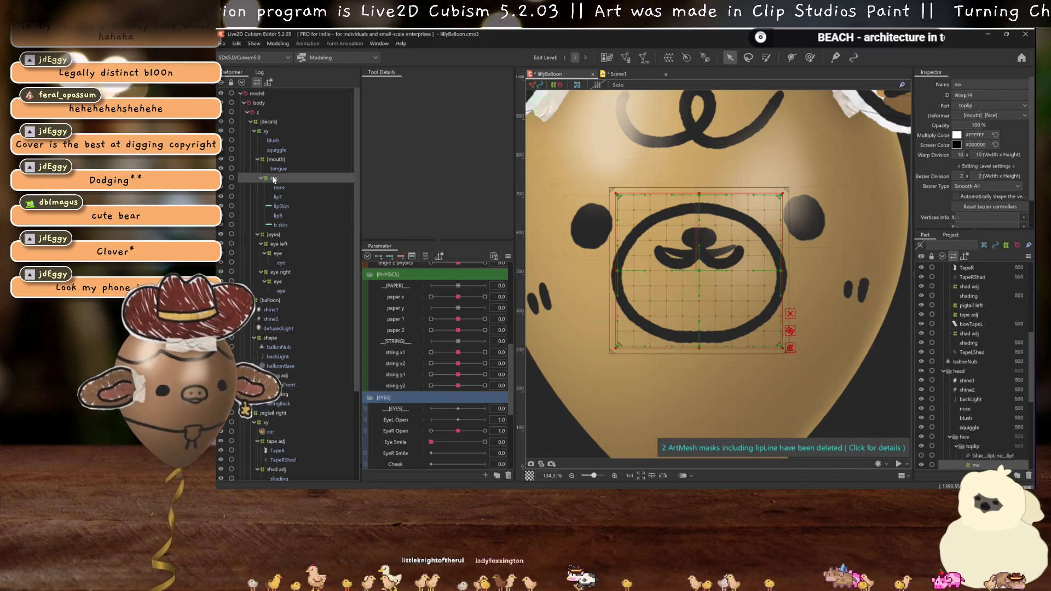
- Select the lipT mouth mesh and show only its parameters
left_click(277, 198)
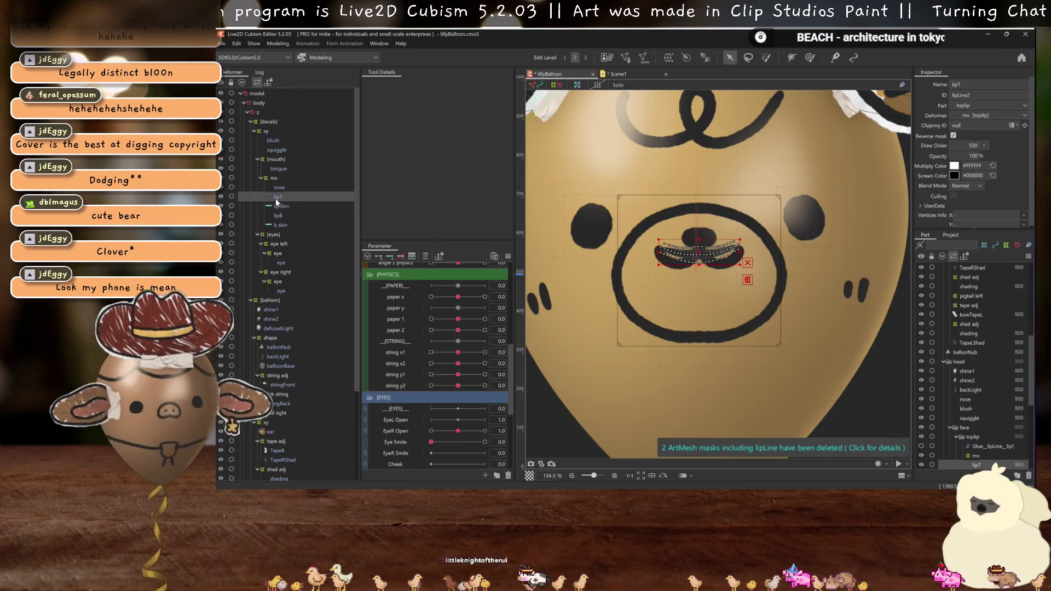
scroll(711, 328, "up", 4)
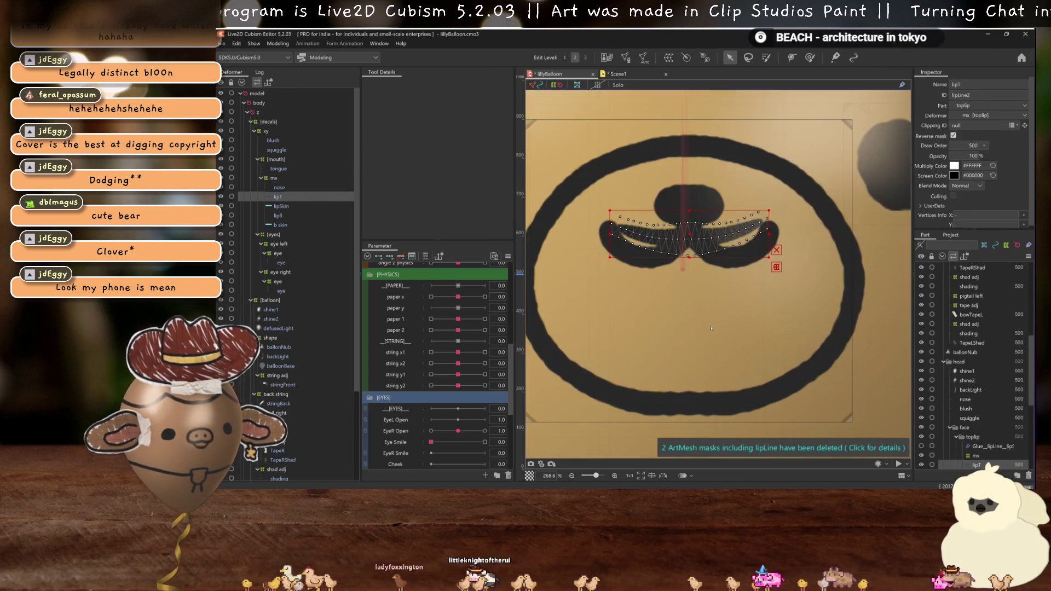
left_click(425, 256)
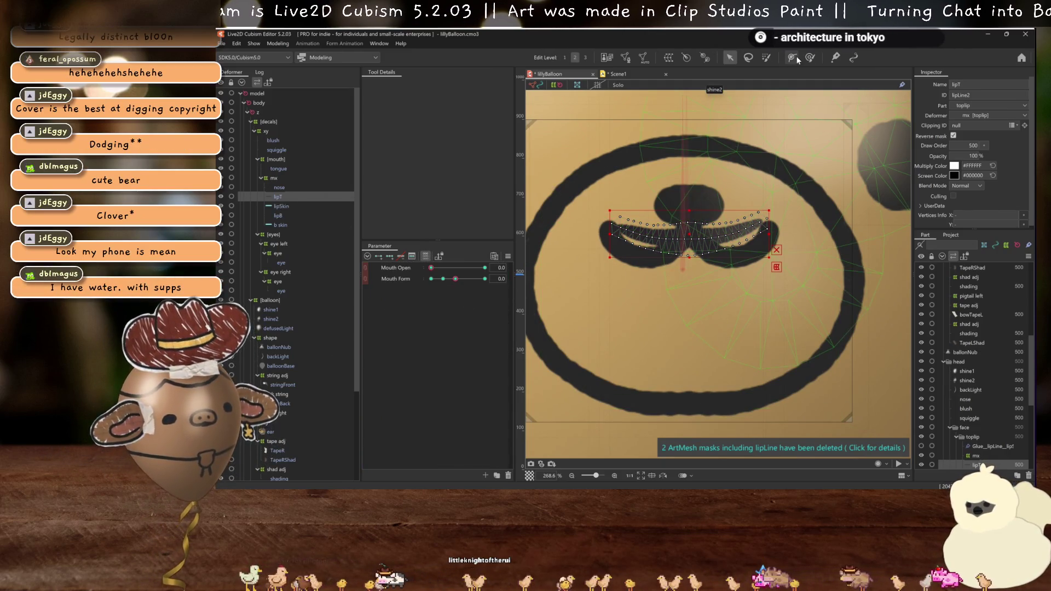
scroll(271, 356, "down", 4)
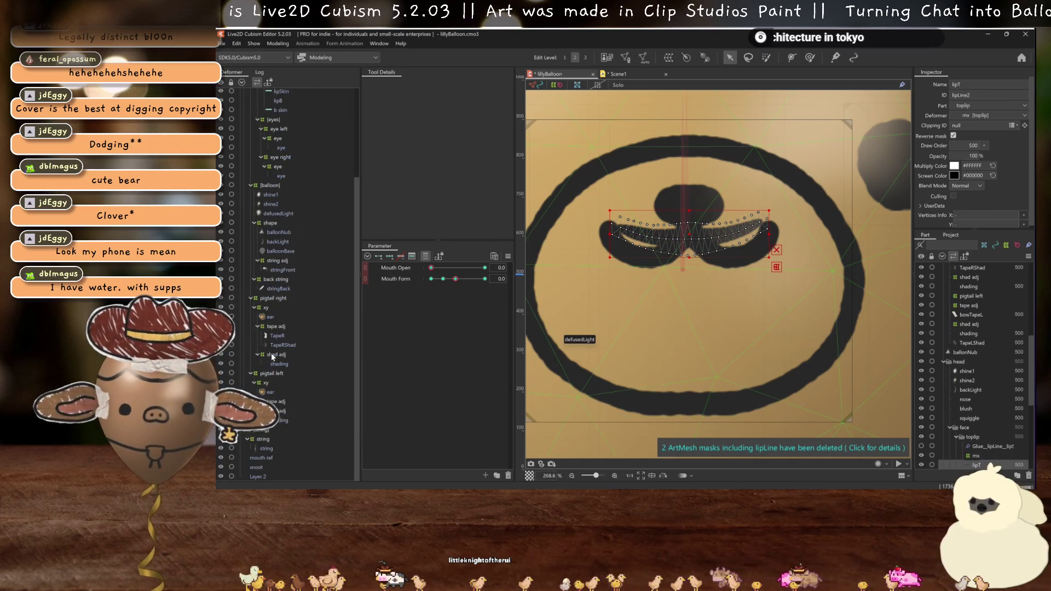
- Give mouth ref a #FF0000 red multiply color and lower its opacity to about 48%
left_click(269, 458)
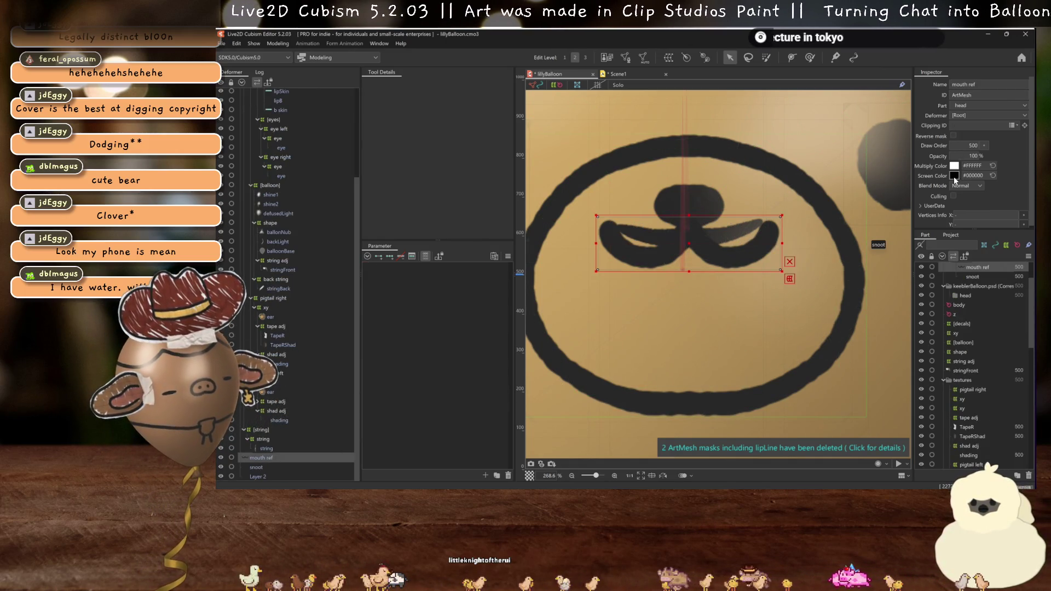
left_click(954, 165)
left_click(932, 210)
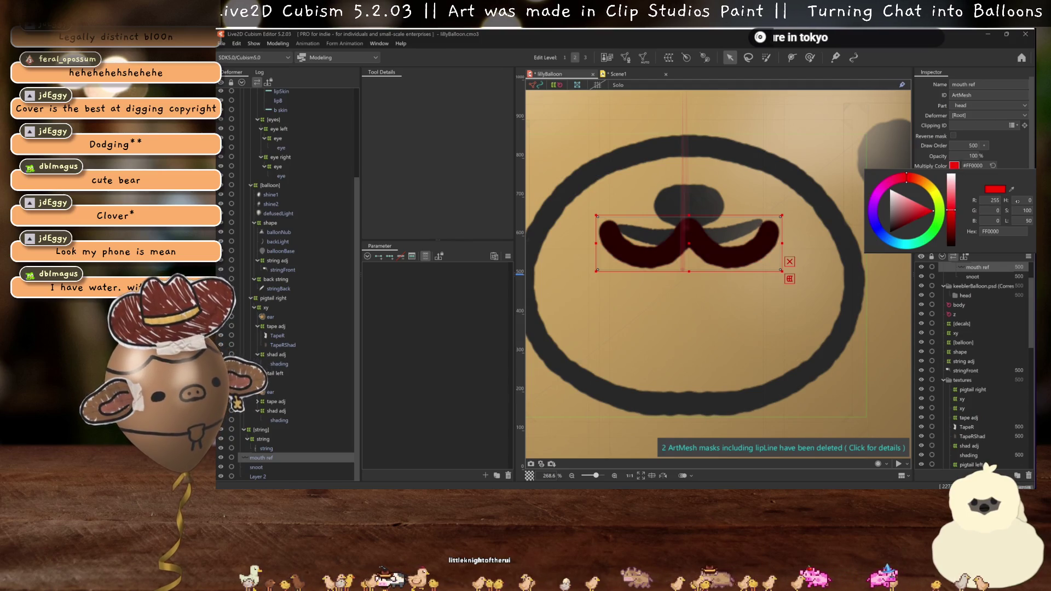
left_click(1013, 144)
left_click_drag(974, 156, 939, 156)
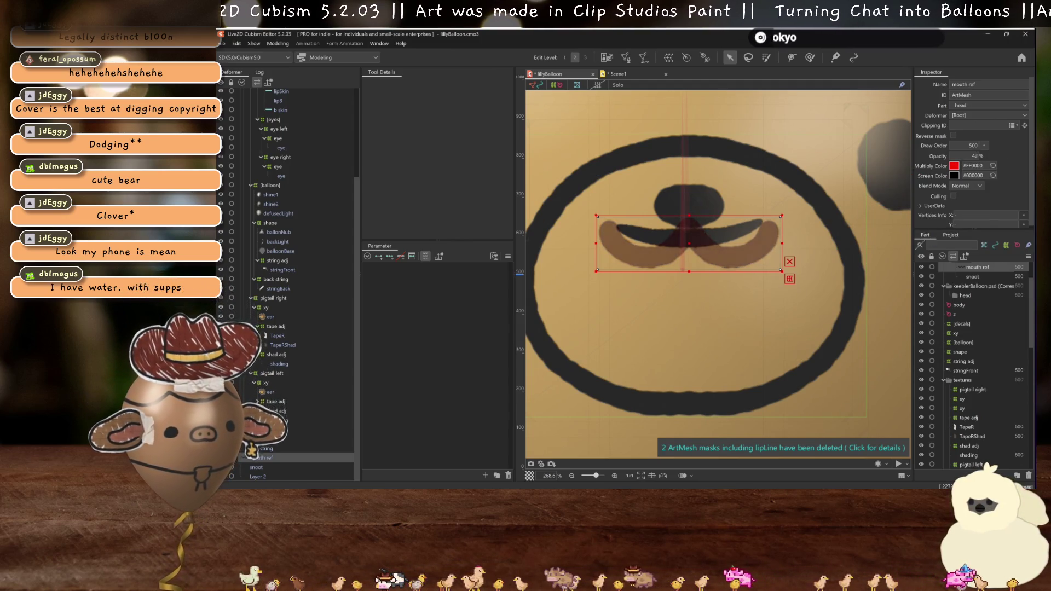
scroll(276, 196, "up", 4)
left_click(276, 197)
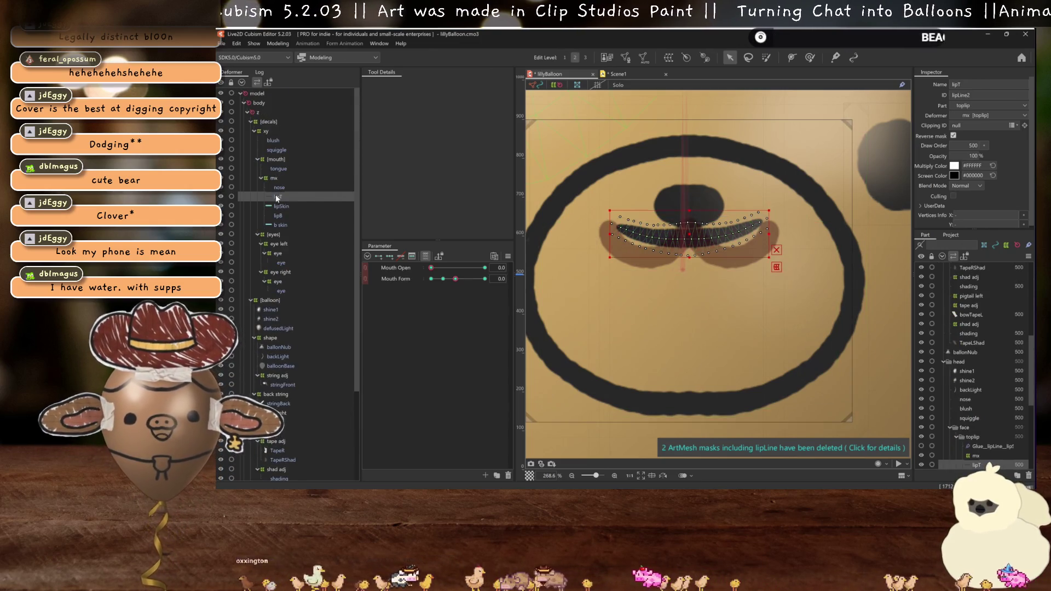
- Add a deform path on lipT, pulling its right end down and its left side into a wave
left_click(788, 59)
left_click(584, 59)
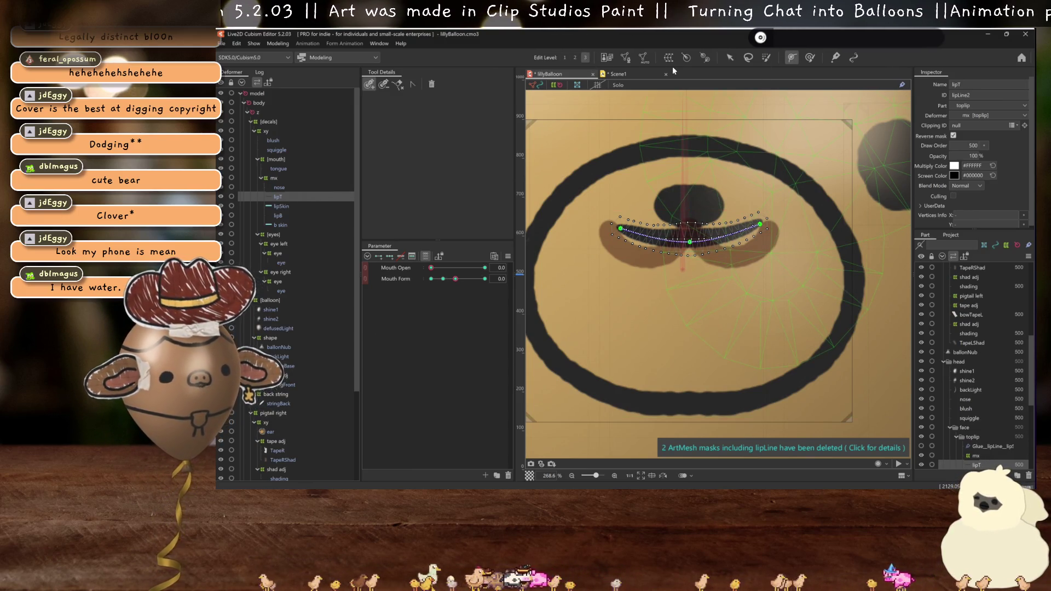
left_click(653, 238)
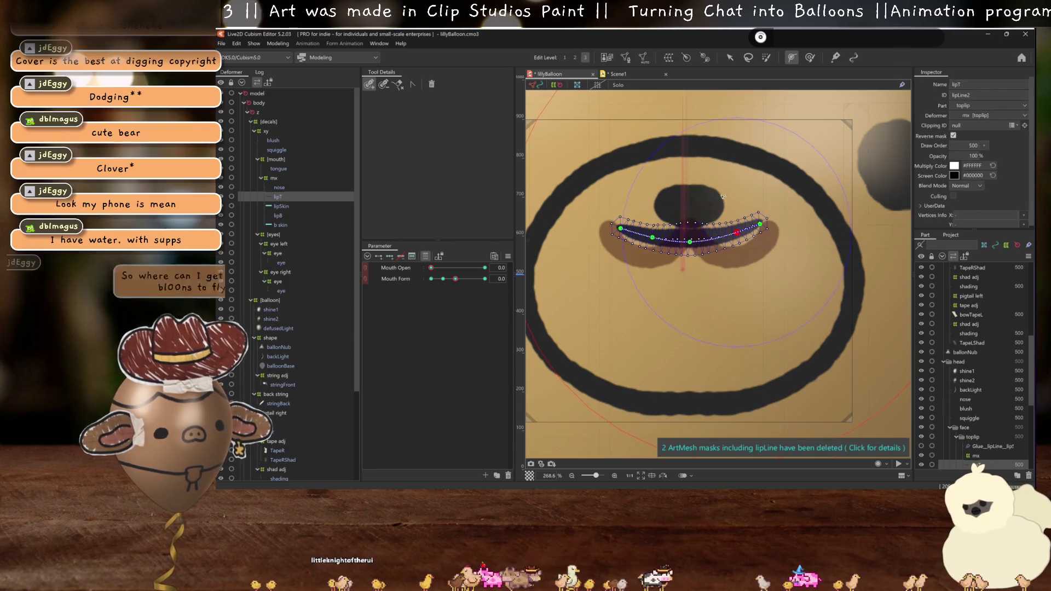
left_click(771, 260)
left_click(730, 58)
left_click_drag(738, 234, 747, 251)
left_click(691, 249)
mouse_move(656, 241)
left_mouse_down()
mouse_move(644, 254)
mouse_move(691, 239)
left_mouse_up()
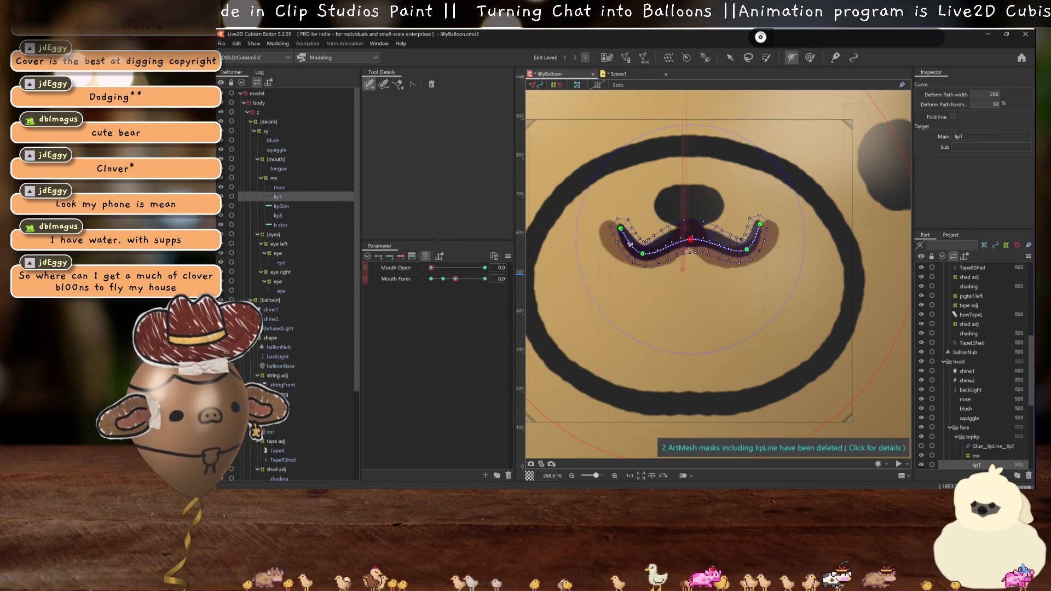
- Add another path point and adjust the right, middle and left points into a mustache curve
left_click(716, 245)
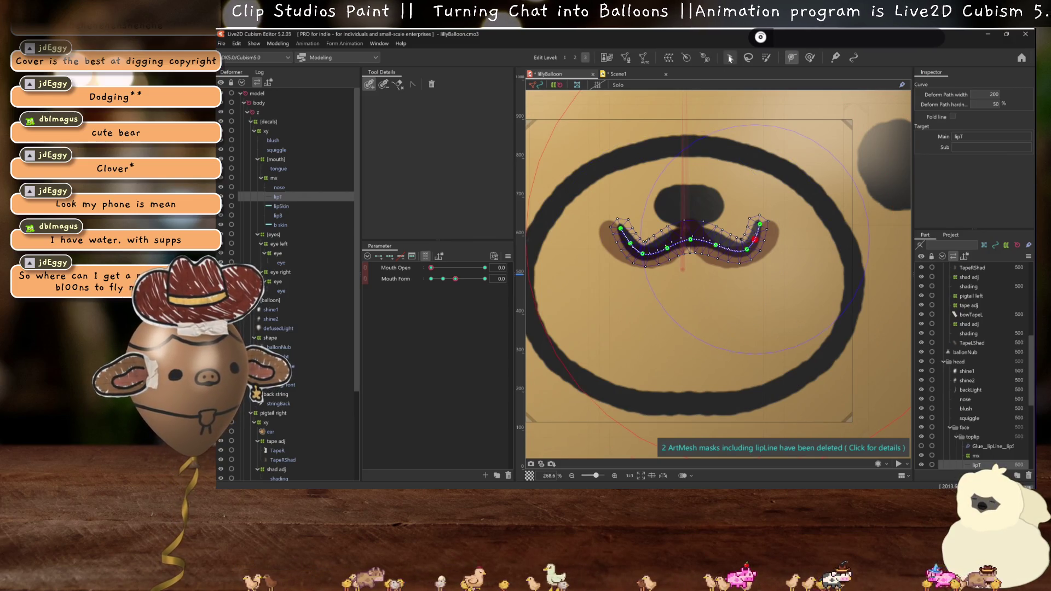
left_click_drag(755, 239, 758, 241)
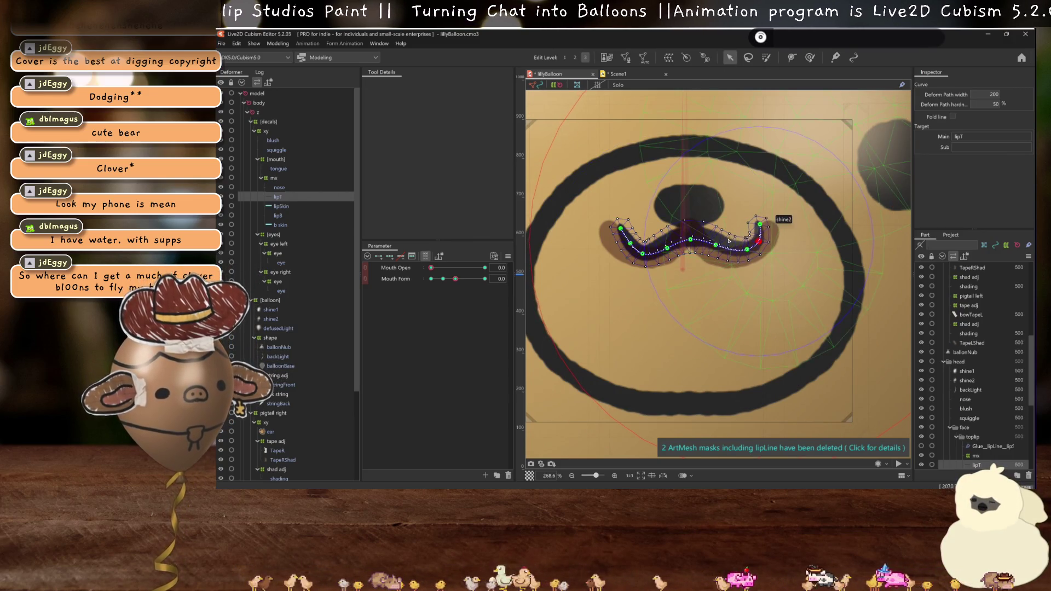
left_click(711, 245)
left_click_drag(690, 239, 671, 247)
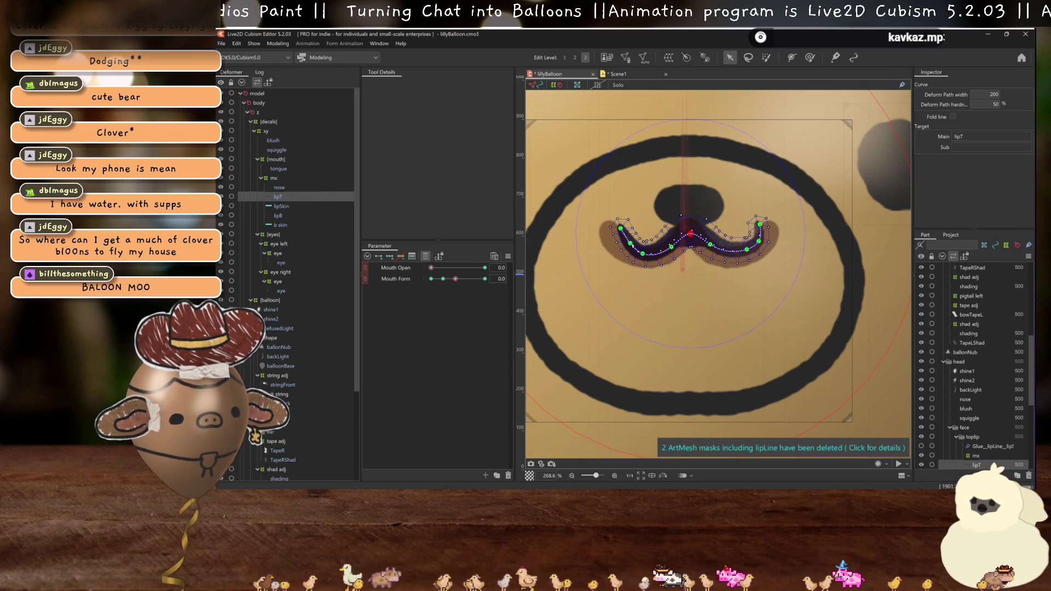
left_click_drag(630, 243, 627, 244)
key("ctrl+h")
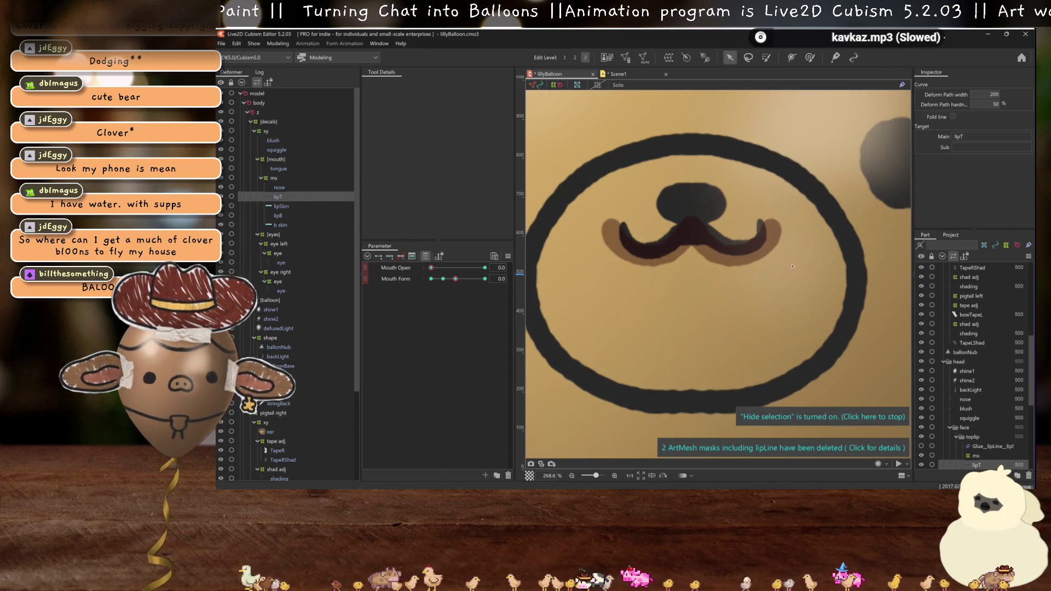
- Raise the middle of the lipB bottom lip curve
scroll(970, 445, "up", 10)
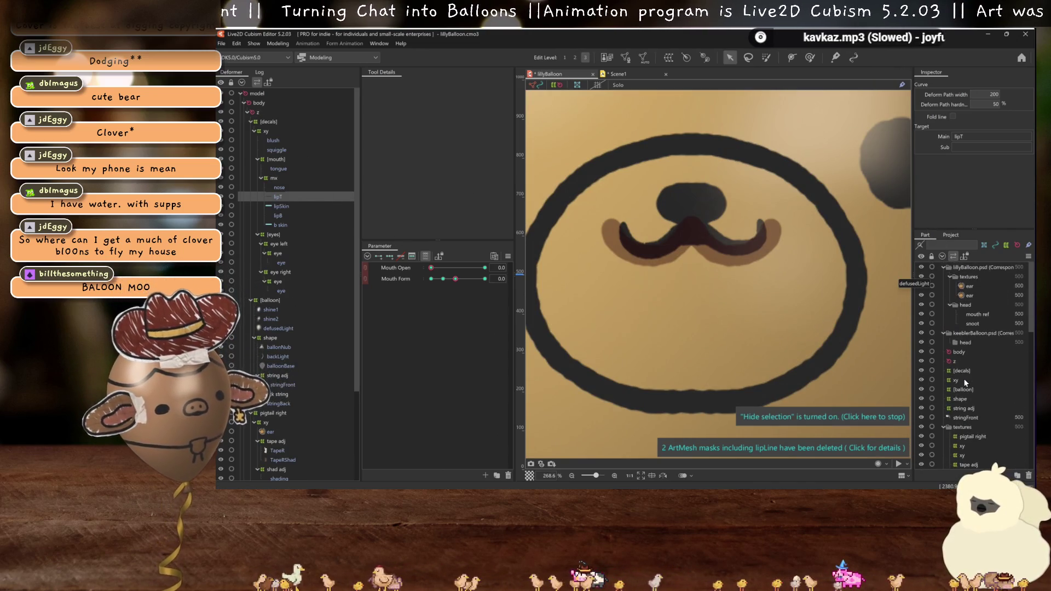
left_click(710, 307)
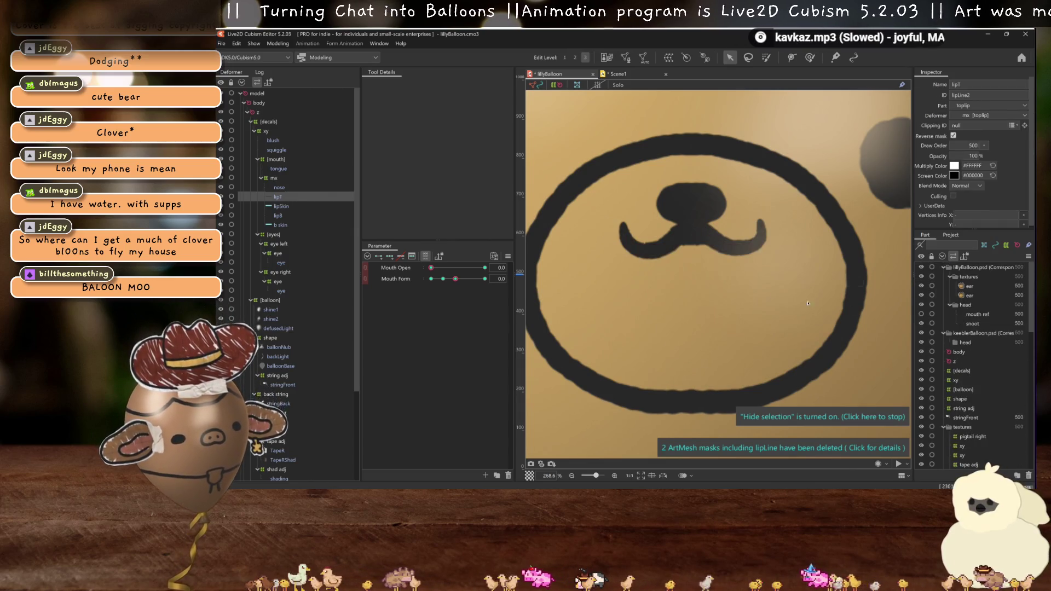
scroll(710, 307, "down", 5)
scroll(710, 308, "up", 3)
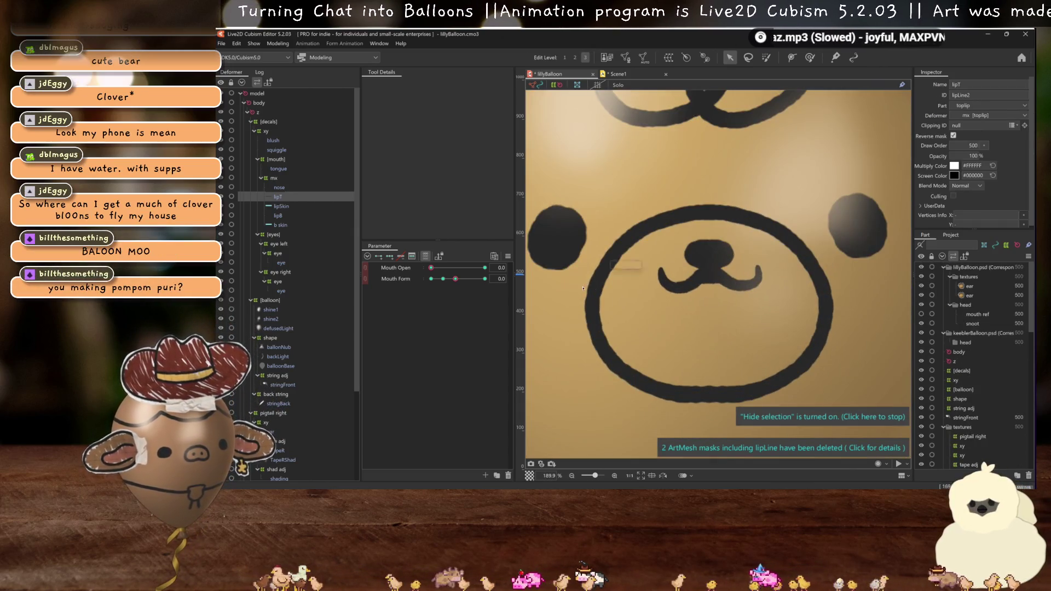
scroll(727, 283, "up", 3)
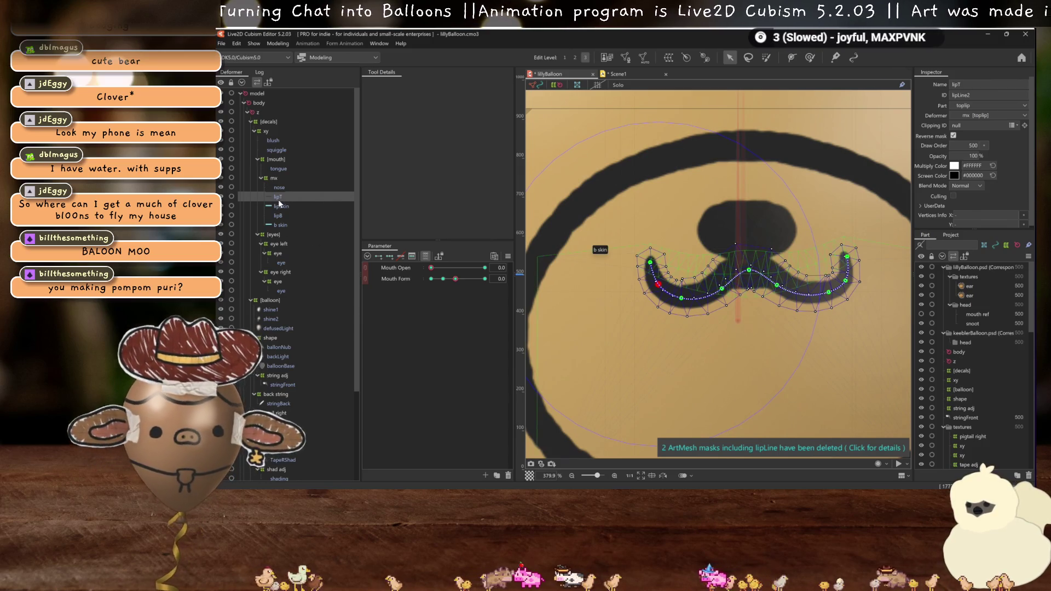
left_click(804, 270)
left_click_drag(744, 275, 744, 261)
scroll(733, 282, "down", 6)
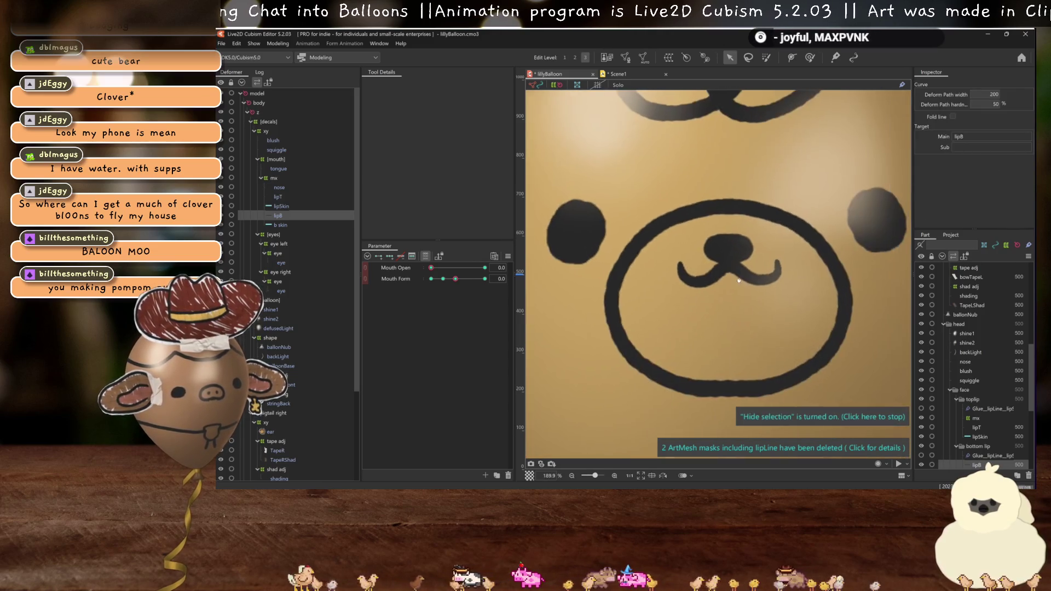
scroll(734, 283, "down", 2)
scroll(737, 291, "up", 4)
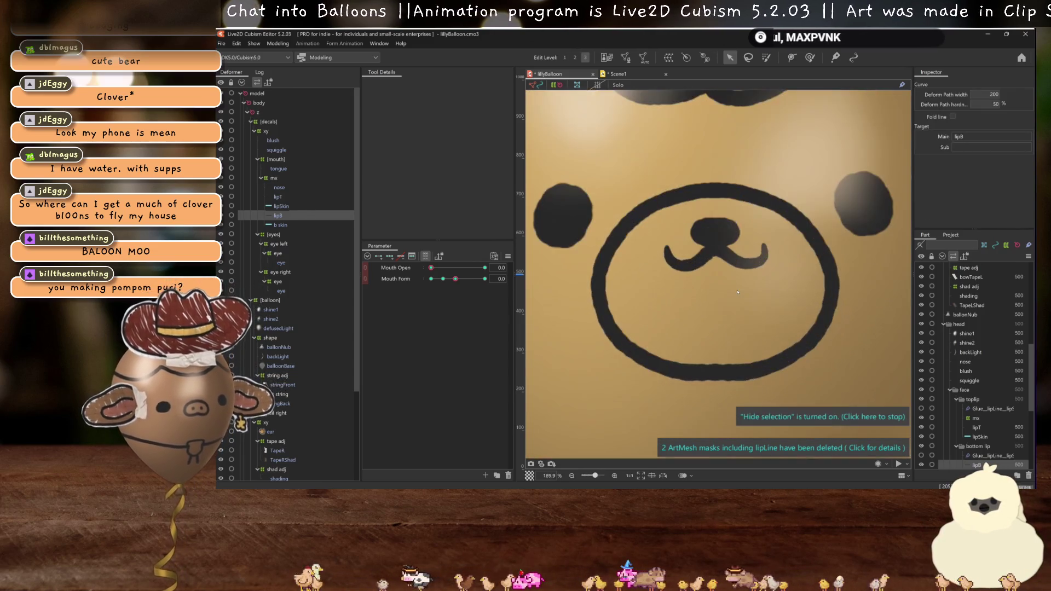
- Select the lipT centre vertices and test the mouth with the Mouth Open slider
left_click(684, 260)
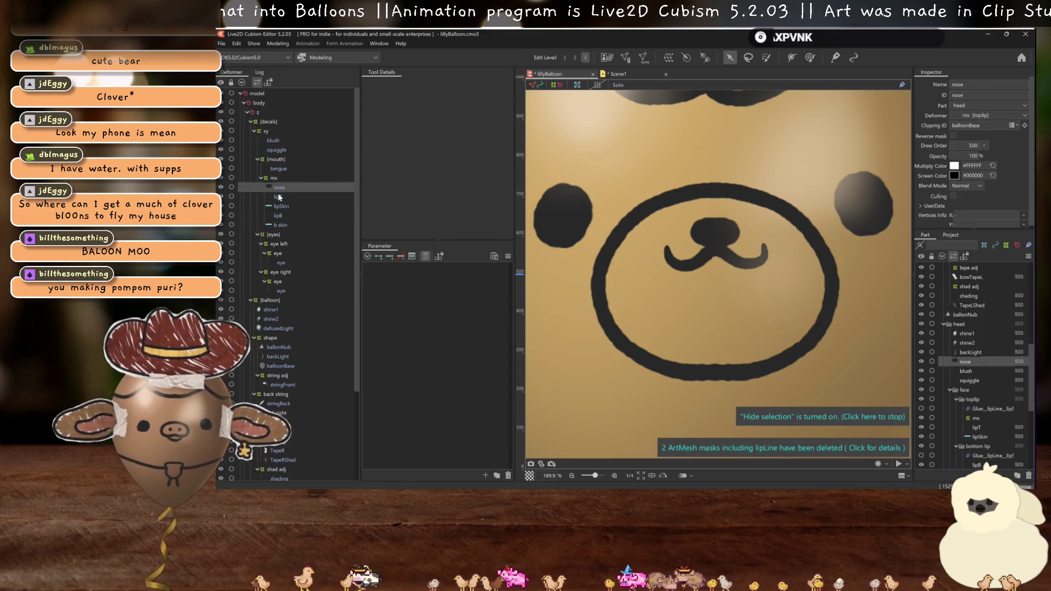
scroll(684, 262, "up", 2)
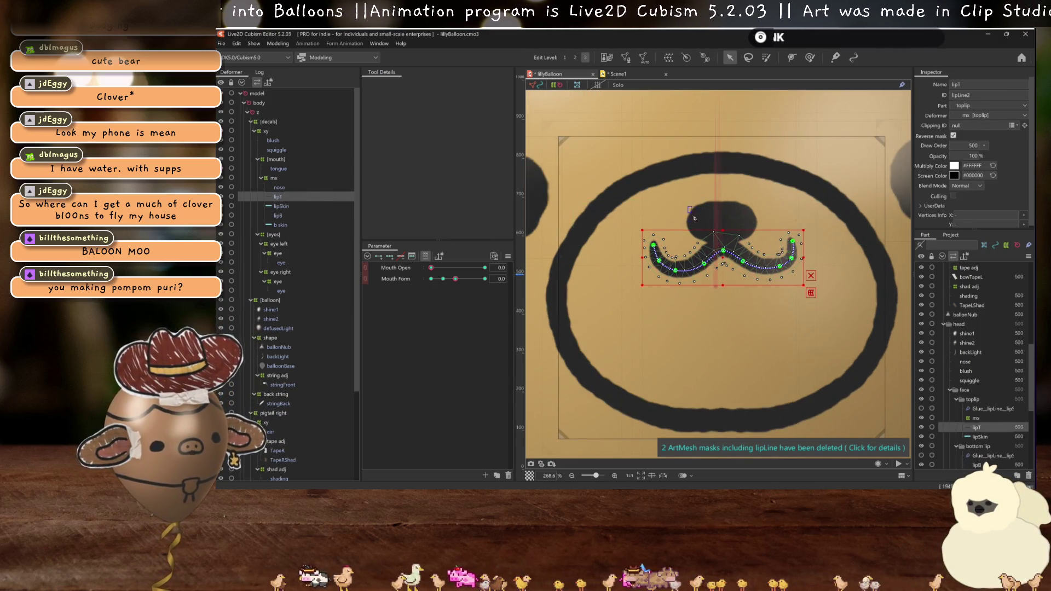
left_click_drag(751, 295, 757, 291)
key("h")
scroll(712, 262, "down", 8)
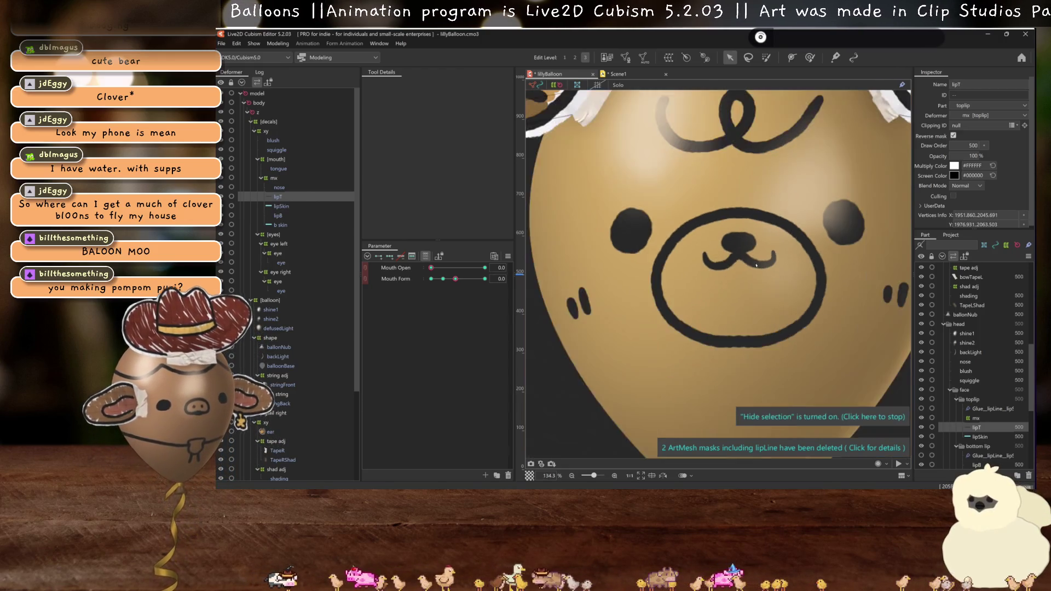
mouse_move(431, 268)
left_mouse_down()
mouse_move(481, 268)
mouse_move(412, 268)
left_mouse_up()
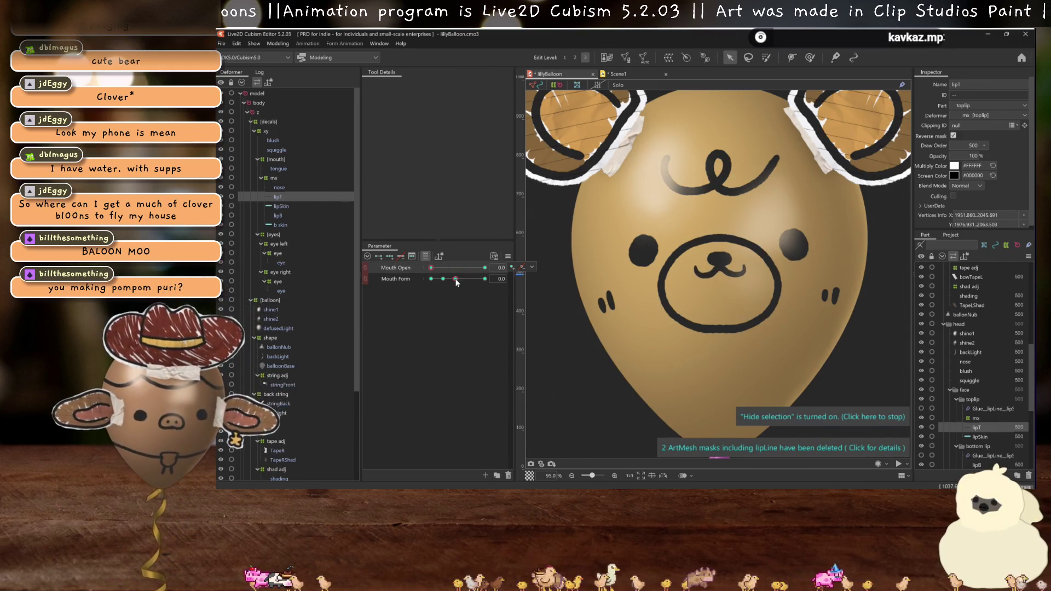
- Nudge the top lip's middle vertices slightly right and check it without overlays
scroll(726, 283, "up", 5)
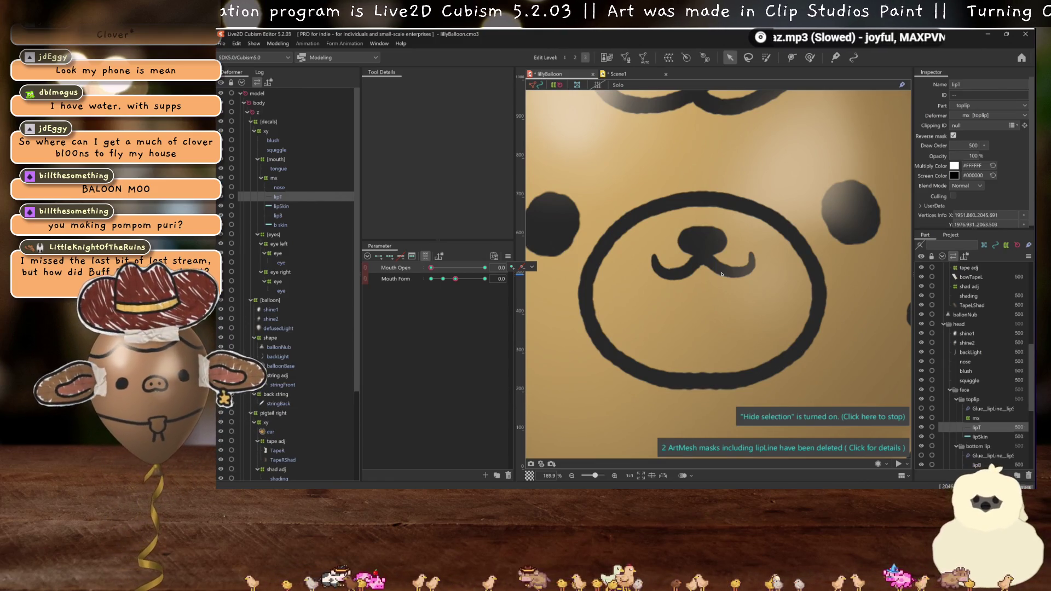
scroll(723, 274, "down", 3)
scroll(711, 275, "up", 6)
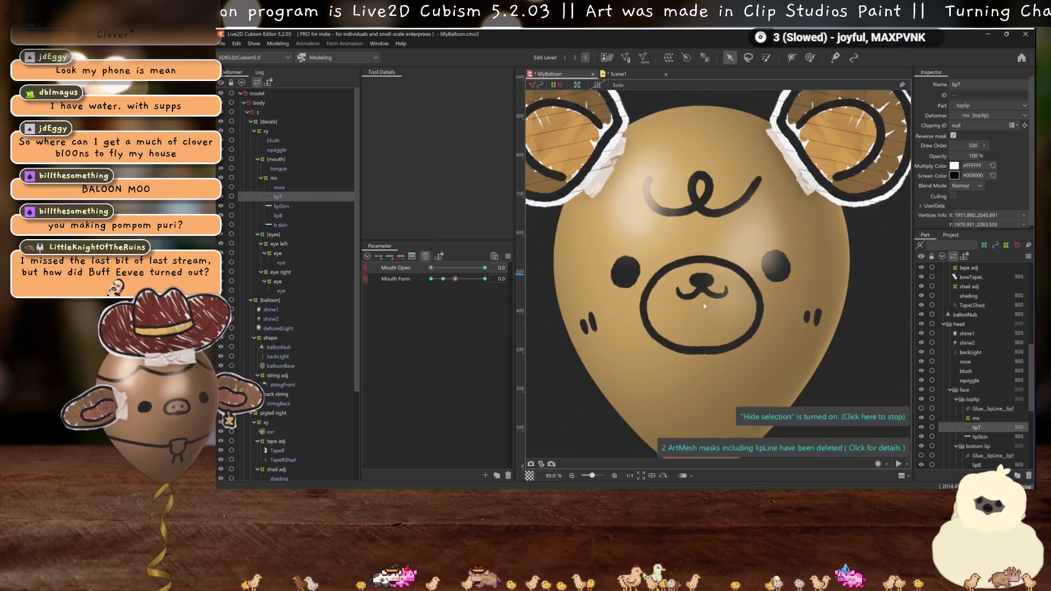
left_click(708, 305)
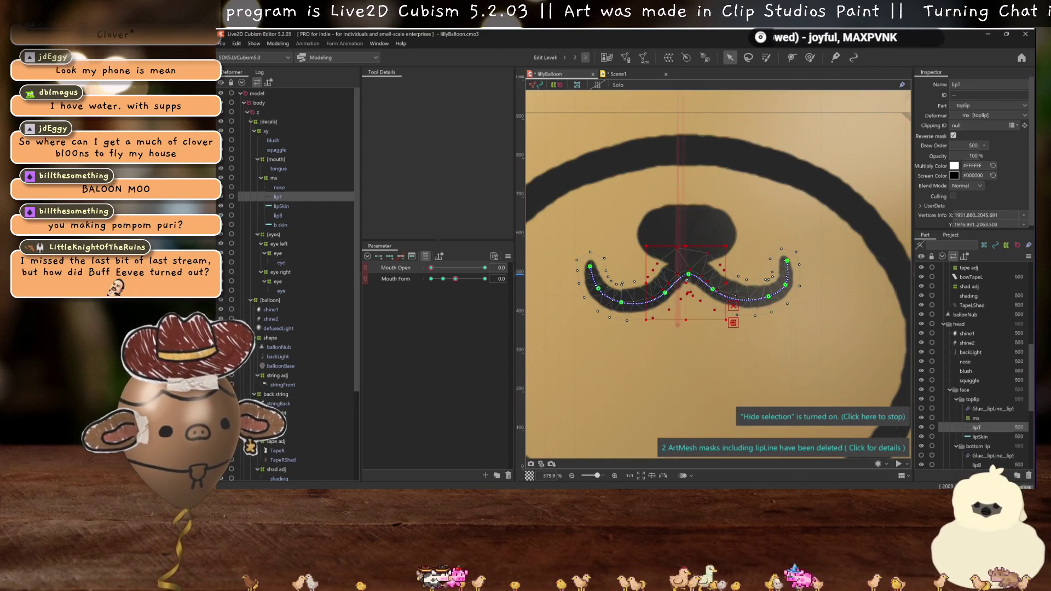
left_click_drag(689, 293, 691, 294)
key("ctrl+h")
scroll(690, 294, "down", 5)
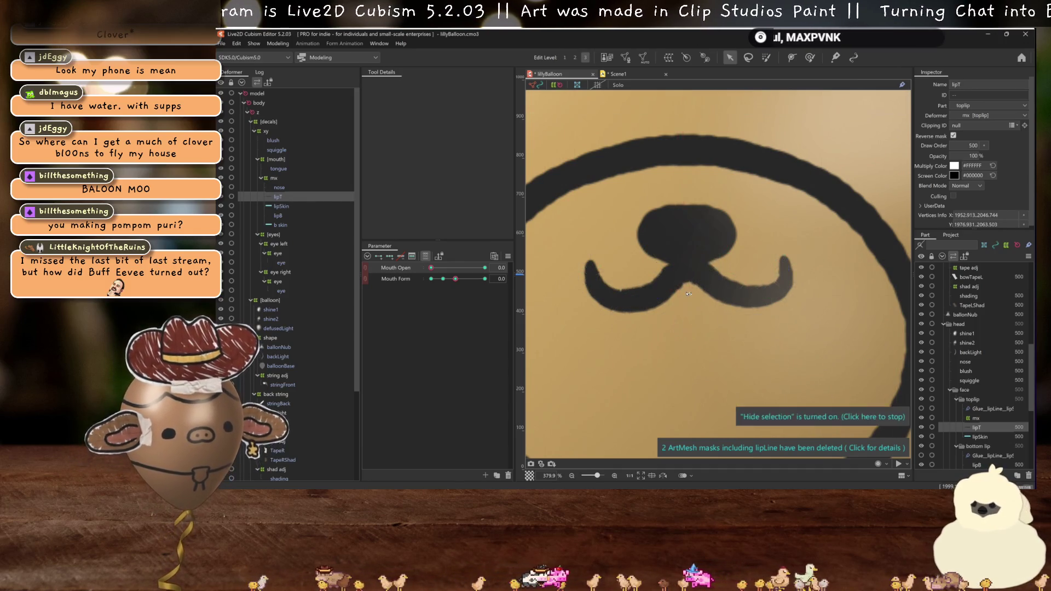
- Inspect the nose and top lip meshes, then pick the Mouth Form parameter
left_click(277, 187)
scroll(696, 283, "up", 2)
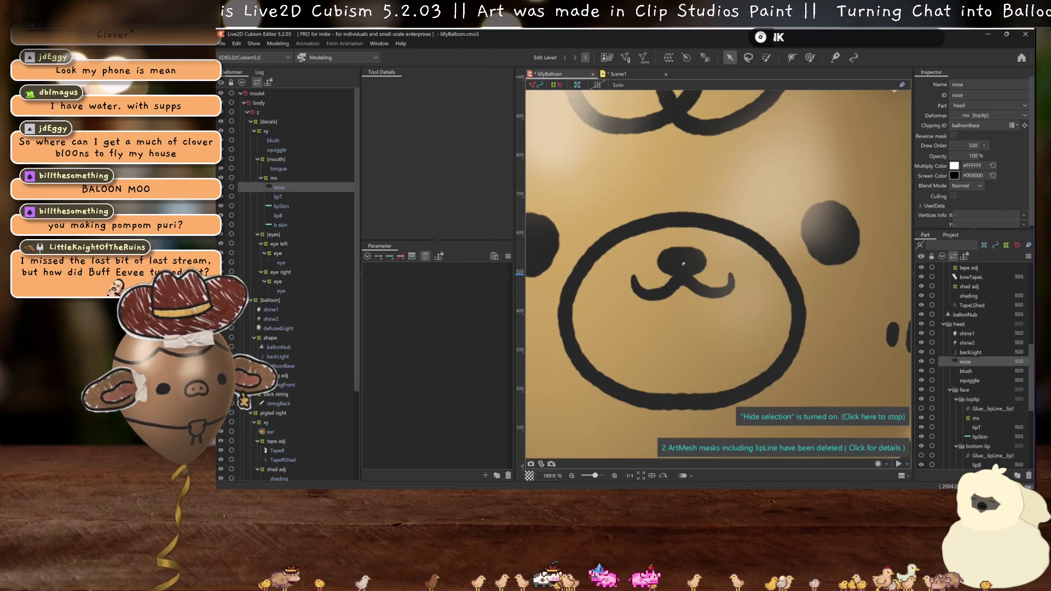
scroll(682, 260, "down", 3)
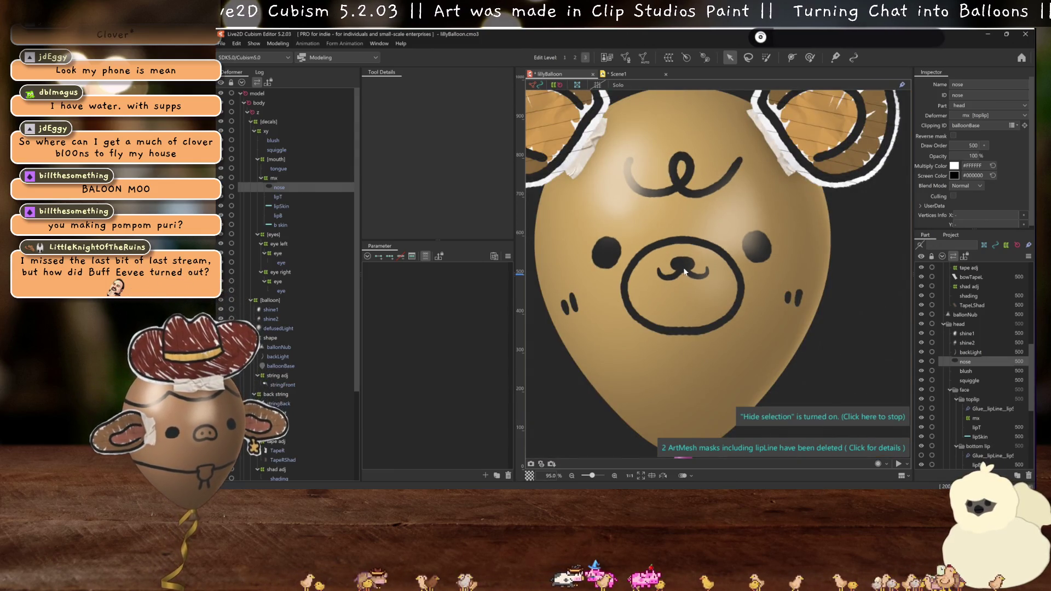
scroll(692, 295, "up", 3)
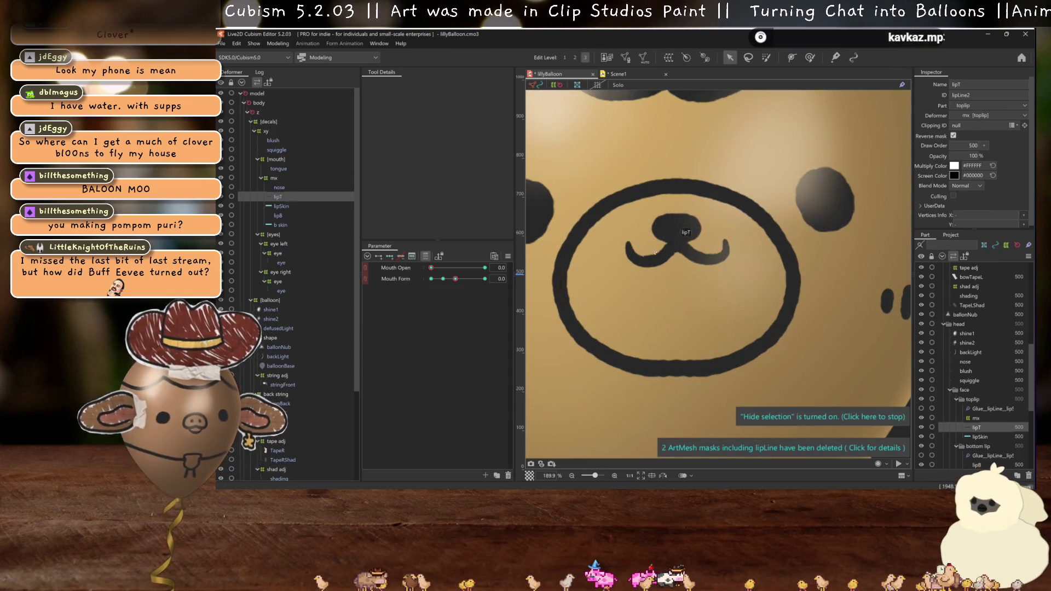
scroll(679, 205, "up", 1)
left_click(702, 306)
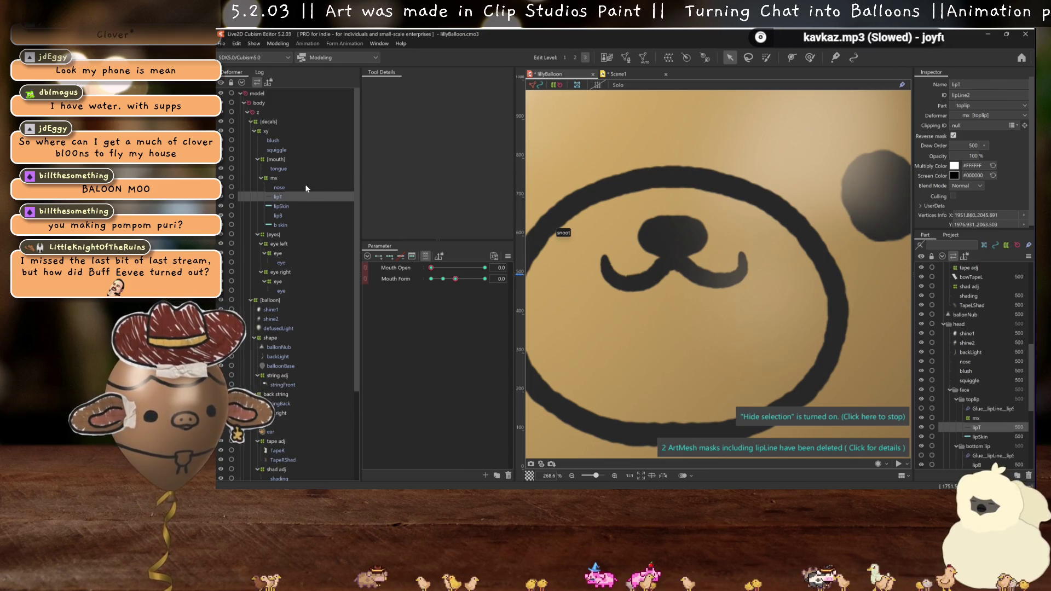
scroll(677, 306, "down", 5)
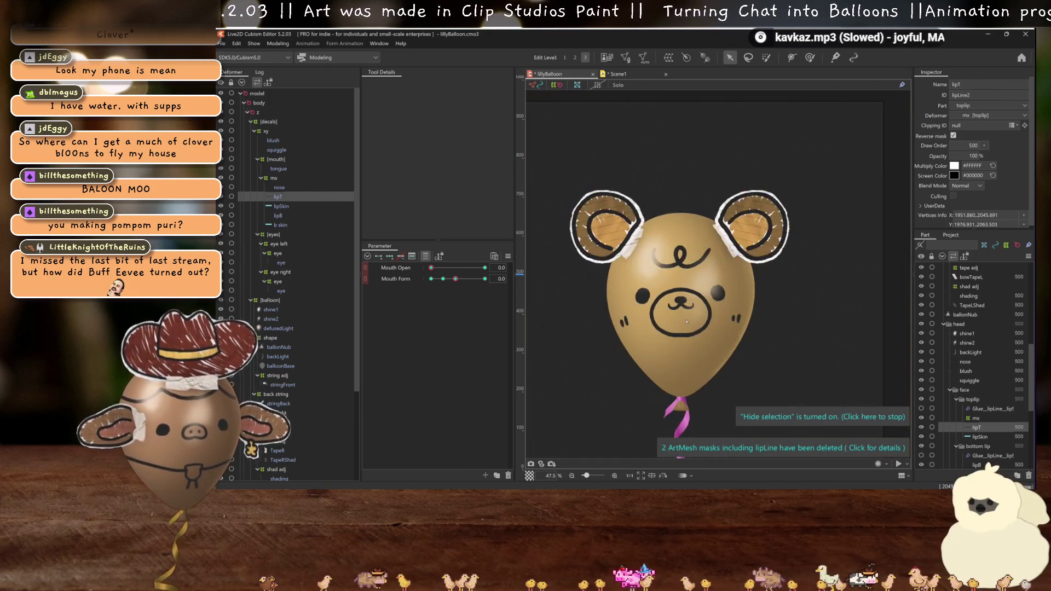
scroll(693, 329, "up", 4)
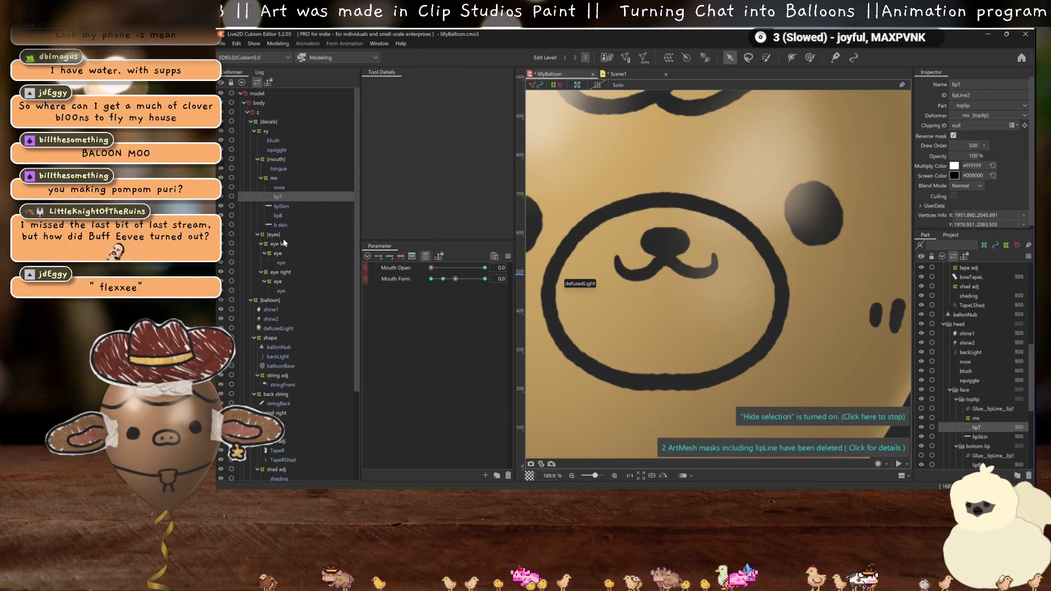
left_click(456, 280)
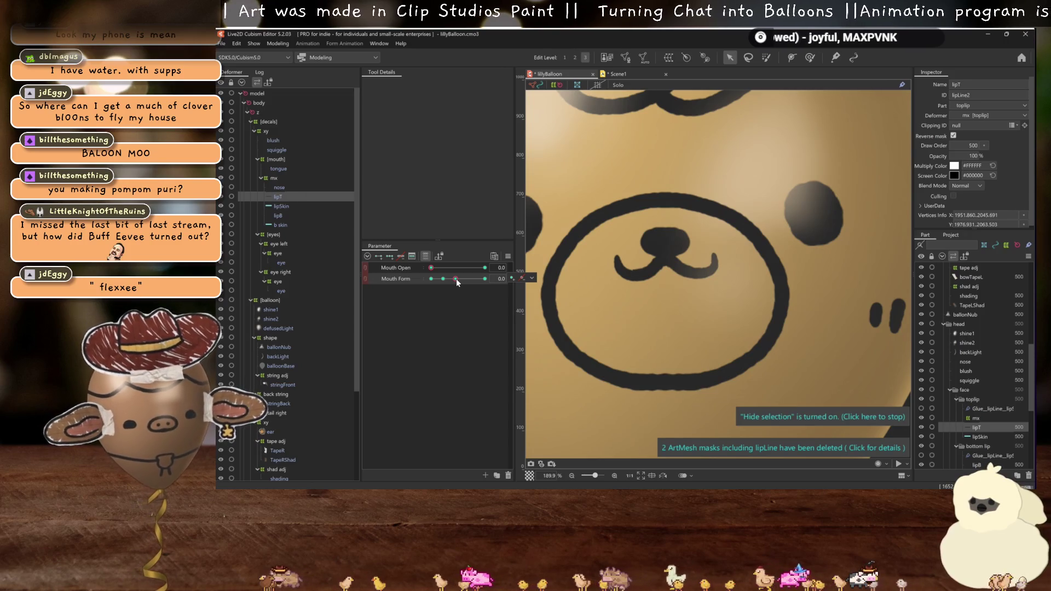
- Set Mouth Open to 1.2 and preview the top lip in the open pose
left_click_drag(431, 268, 582, 256)
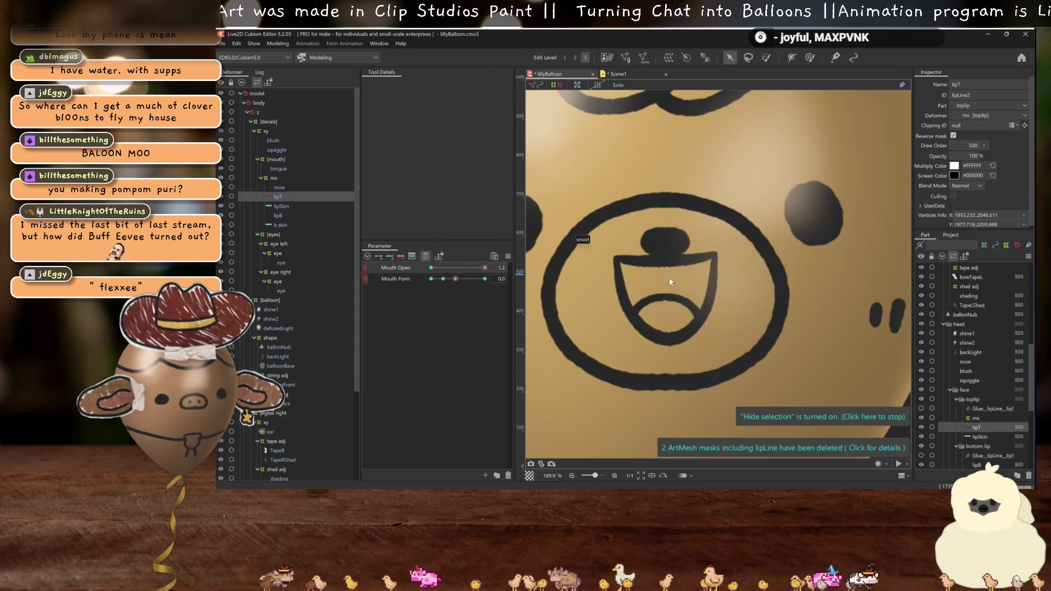
key("Escape")
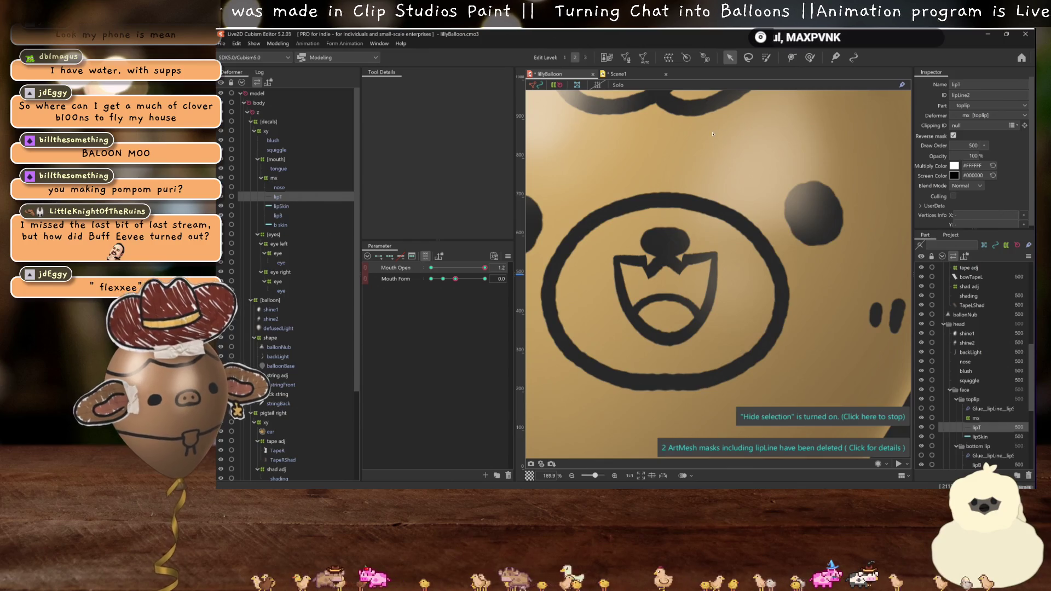
left_click(460, 281)
left_click(431, 267)
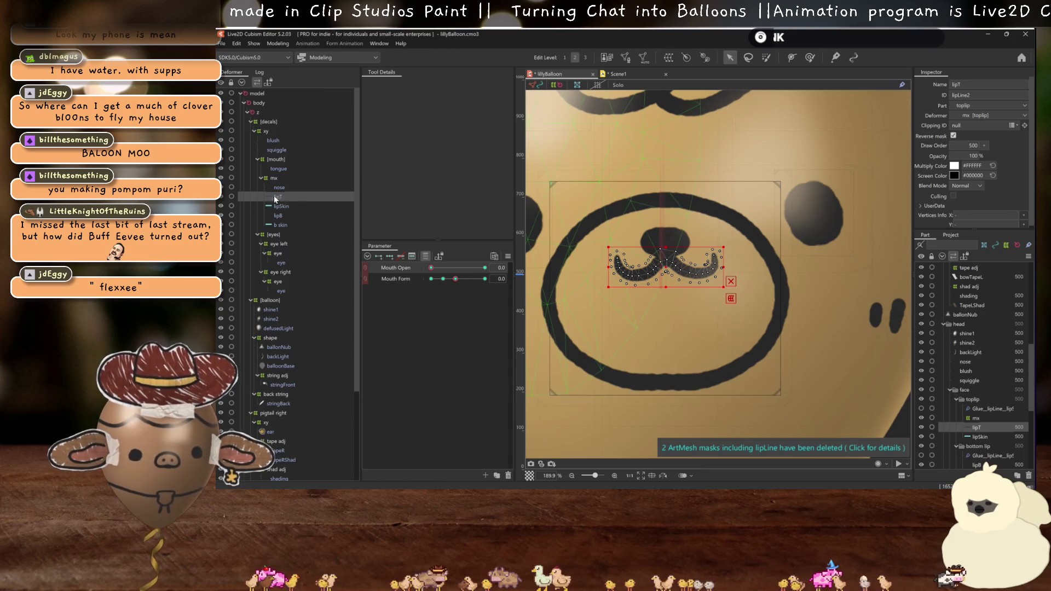
left_click_drag(432, 268, 485, 268)
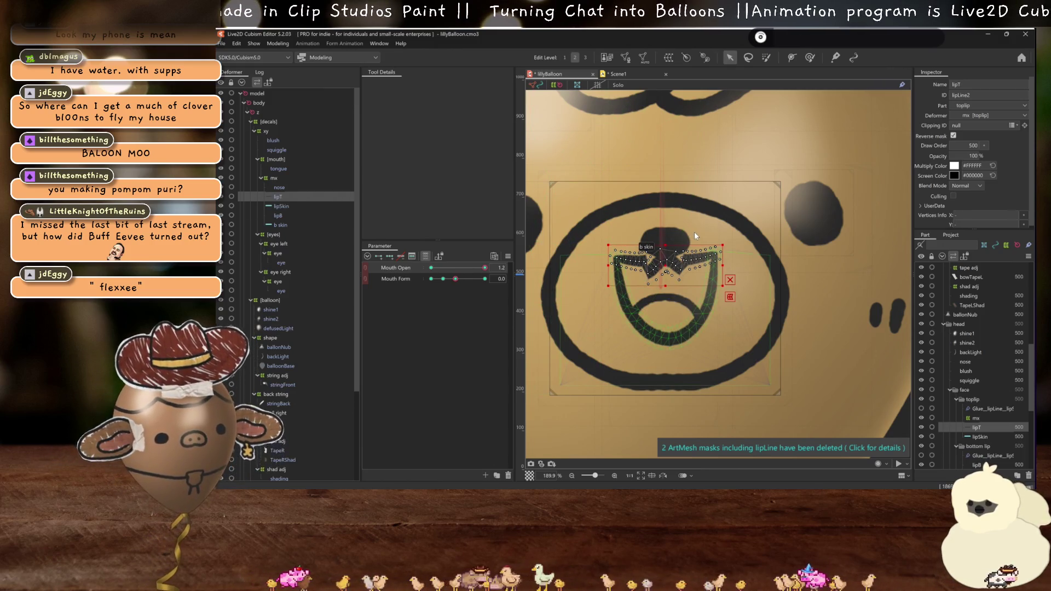
key("ctrl+z")
- Draw a four-point deform path along the top lip lipT
left_click(792, 57)
left_click(615, 256)
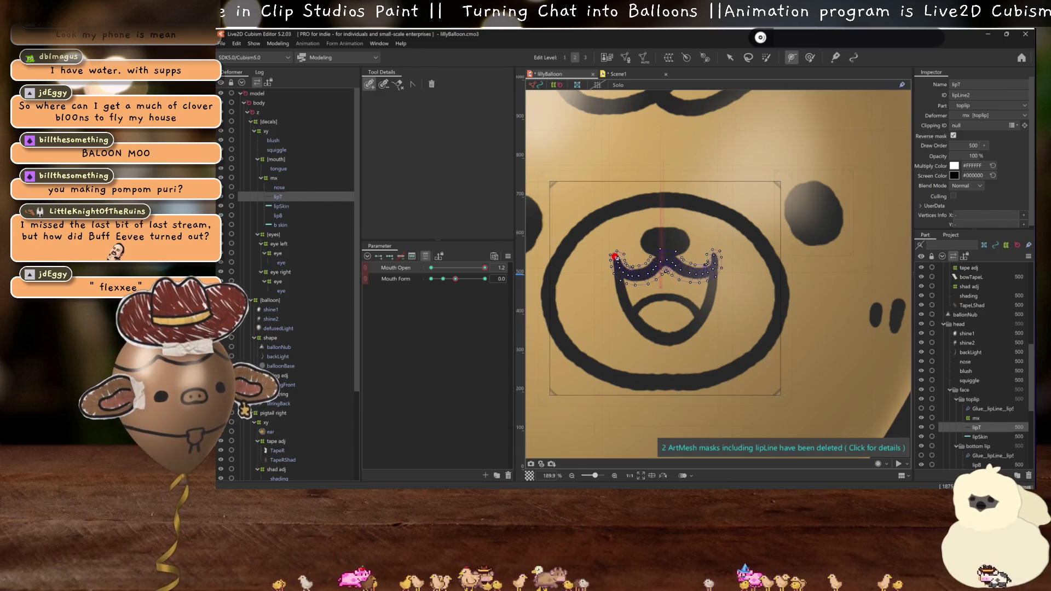
left_click(665, 259)
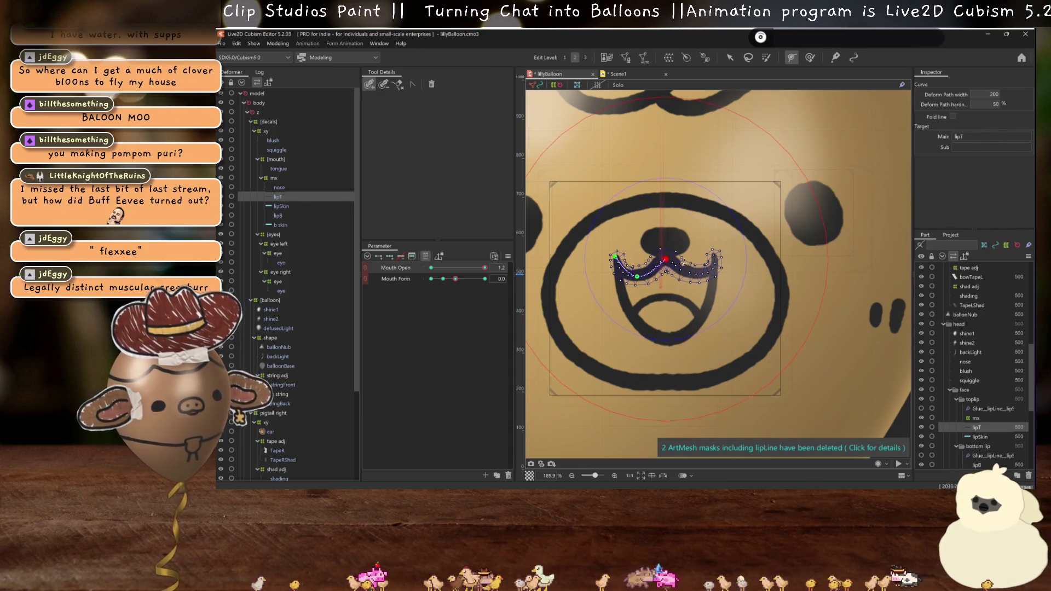
left_click(698, 275)
left_click(715, 255)
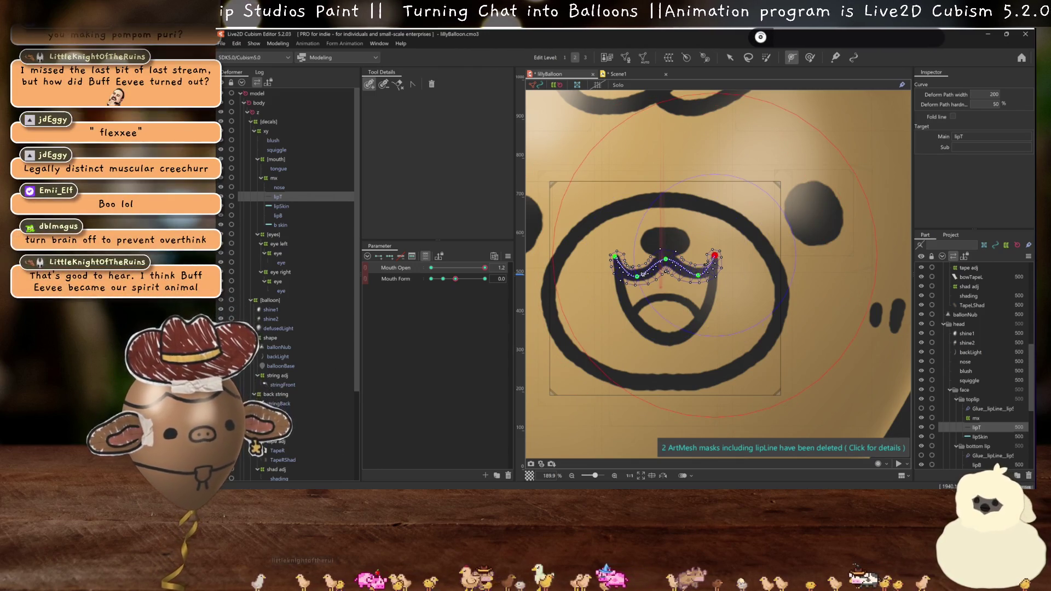
left_click(729, 57)
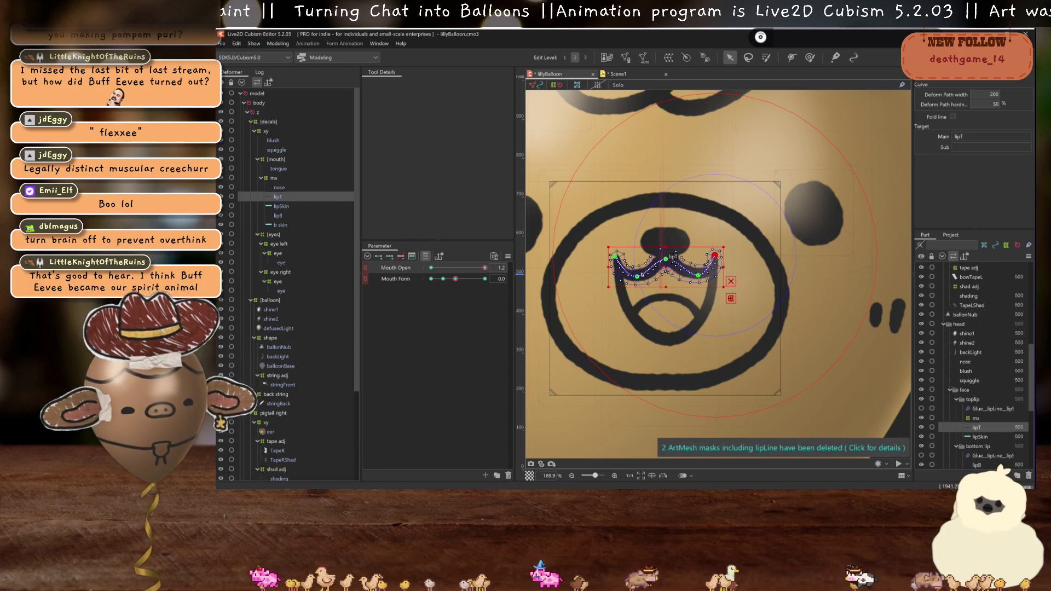
- Drag the path points to smooth the lip curve, then return Mouth Open to 0
left_click_drag(637, 277, 697, 268)
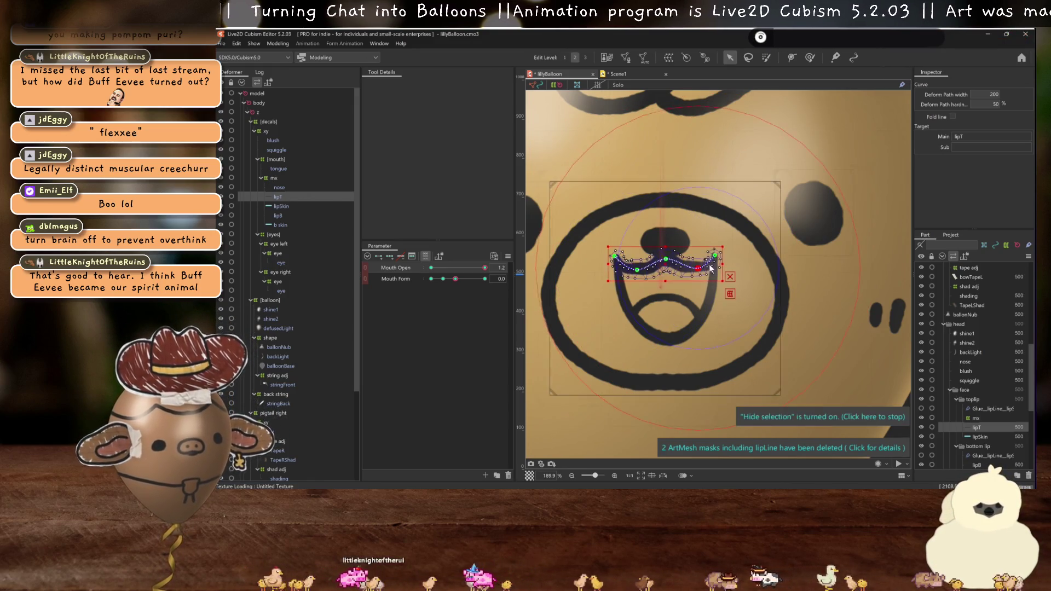
scroll(709, 268, "up", 2)
left_click(721, 251)
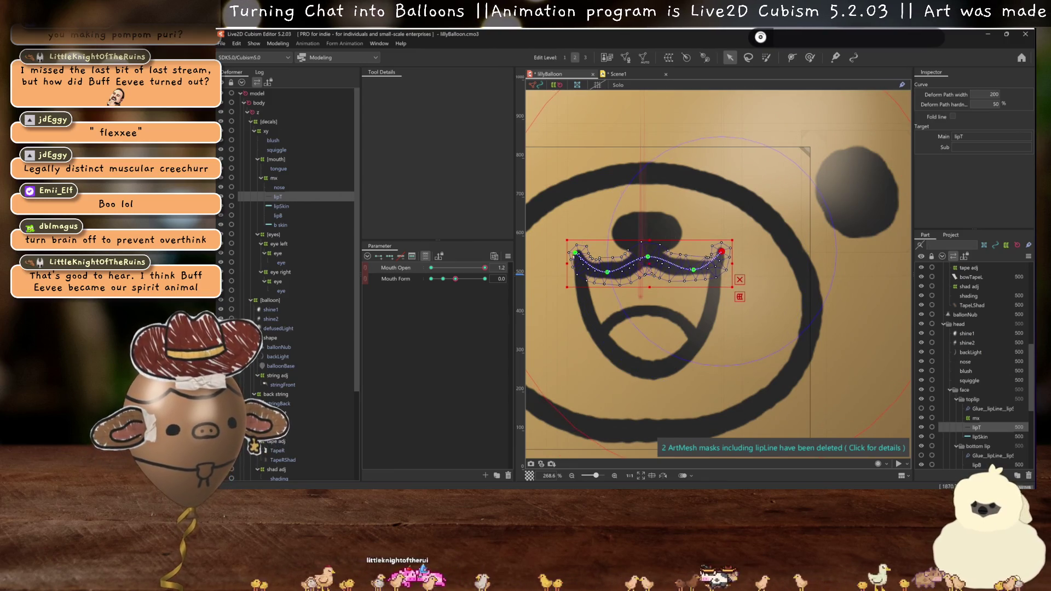
left_click_drag(576, 254, 573, 253)
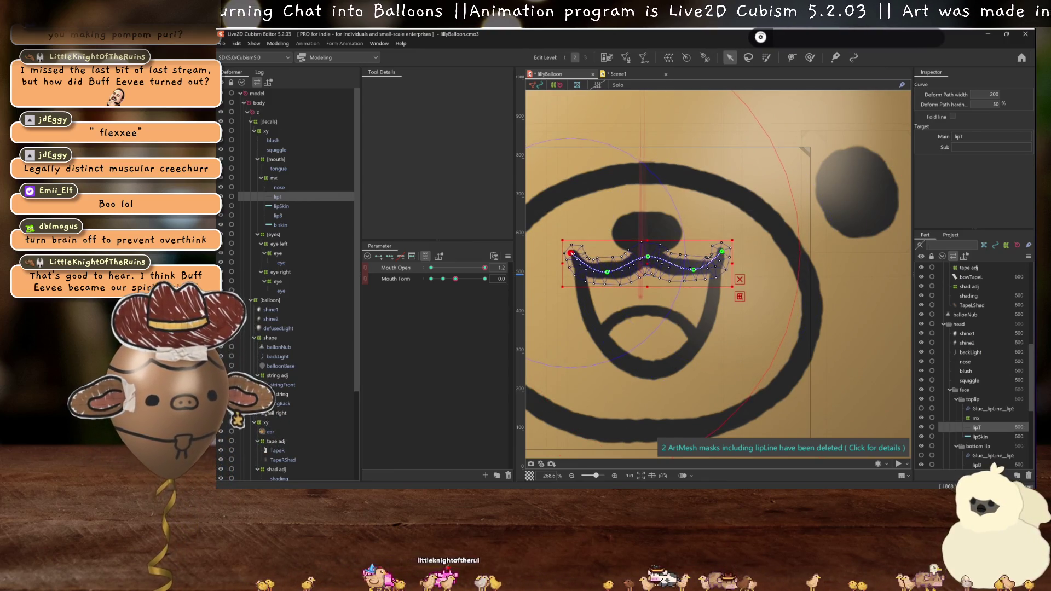
key("h")
mouse_move(484, 267)
left_mouse_down()
mouse_move(345, 268)
mouse_move(677, 256)
left_mouse_up()
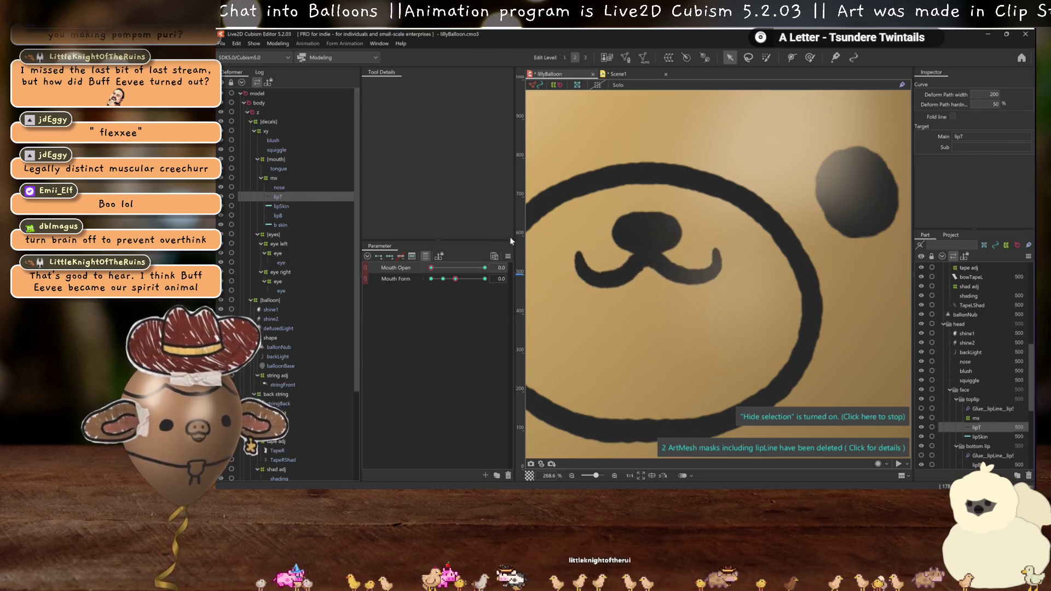
- Move the Mouth Form slider into a smiling pose and preview a softer smile
scroll(790, 218, "down", 4)
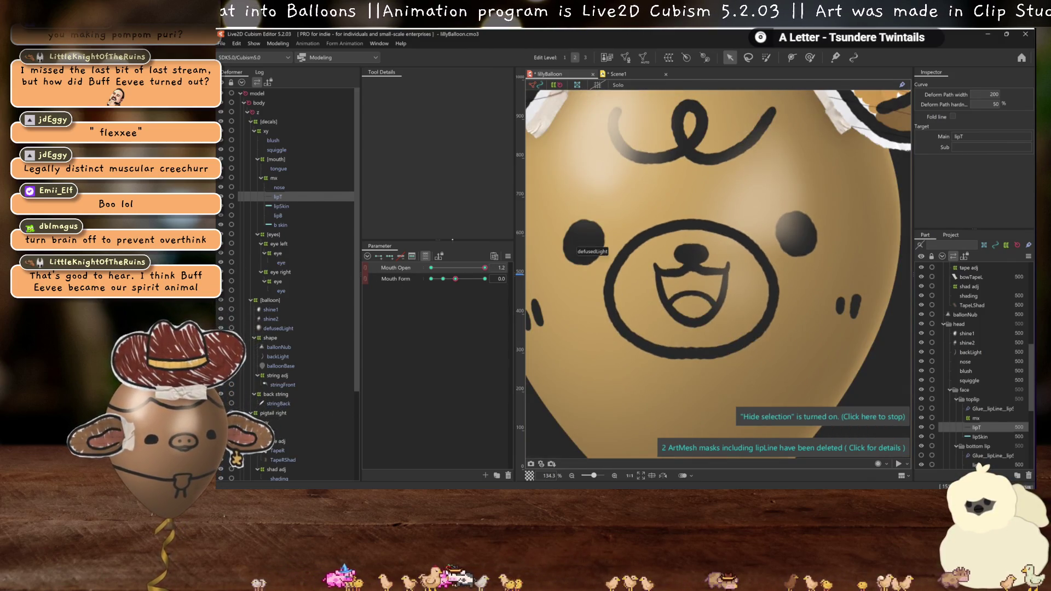
left_click_drag(484, 267, 343, 261)
left_click_drag(455, 279, 548, 275)
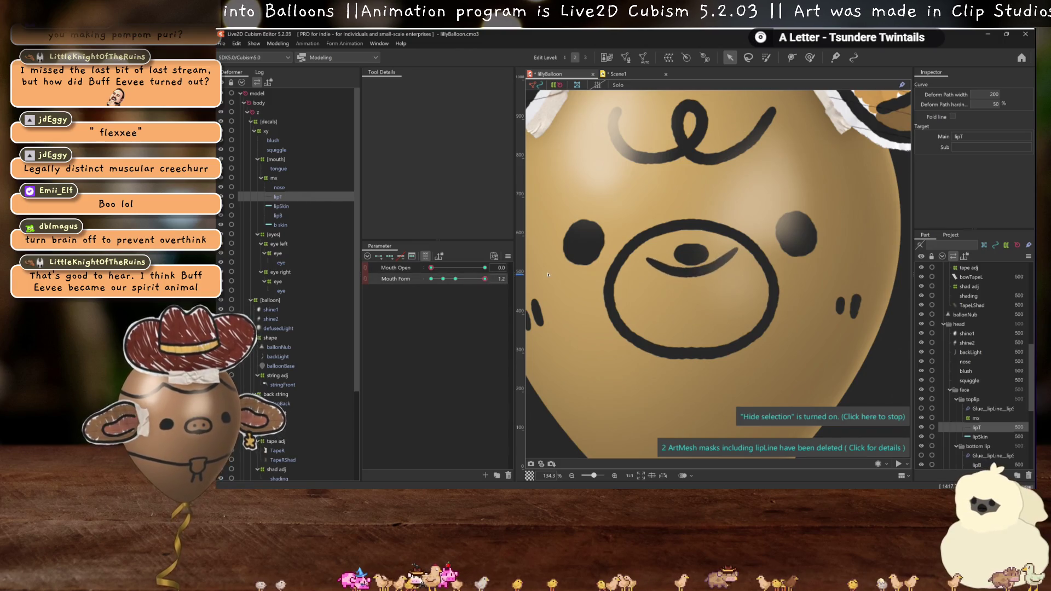
left_click_drag(446, 279, 526, 276)
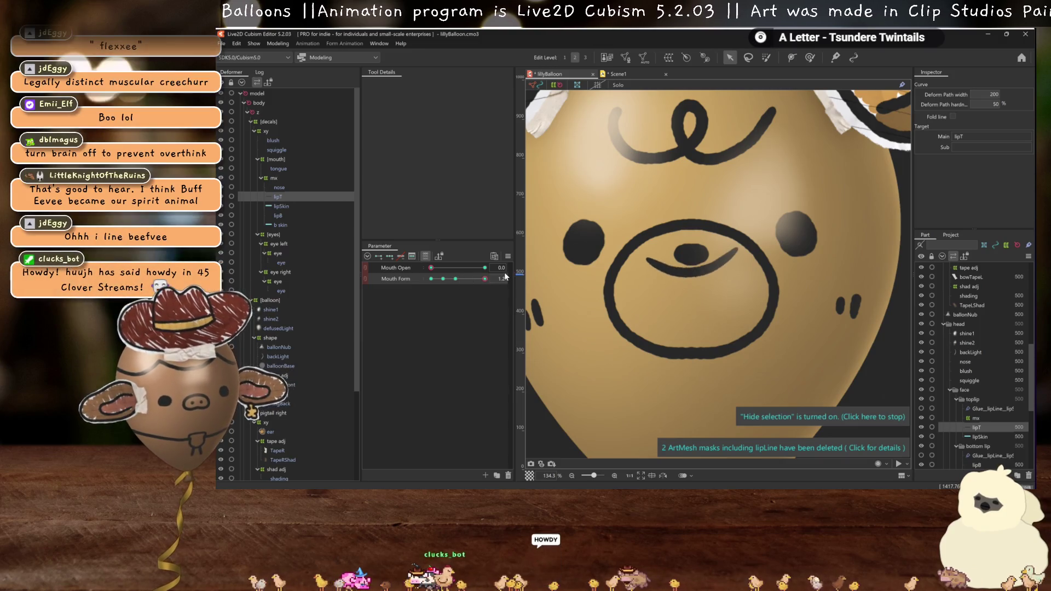
- Curl both ends of the upper lip's curve upward and outward
left_click(735, 264)
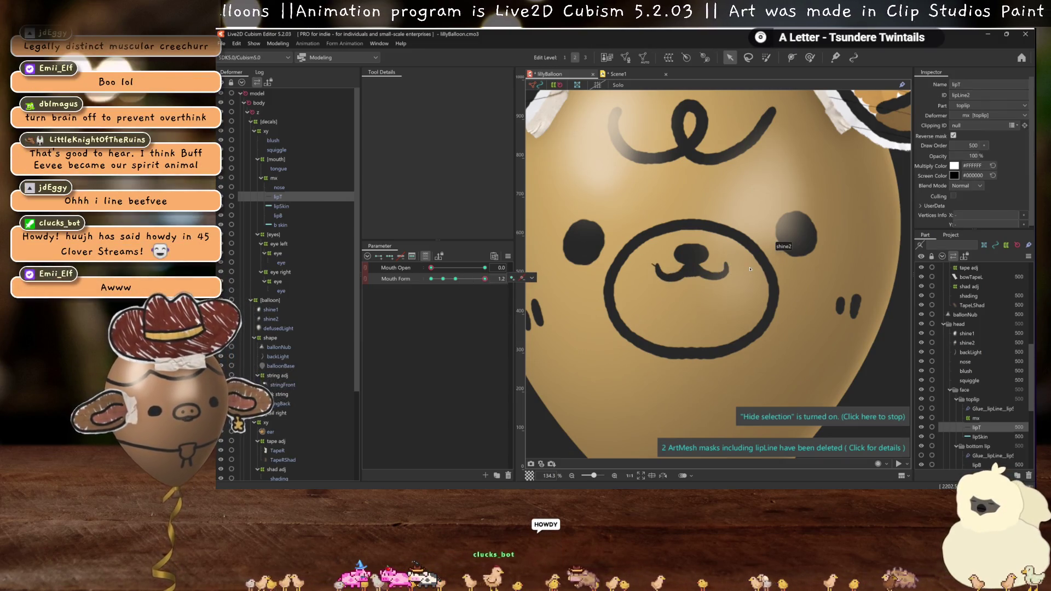
scroll(733, 268, "up", 3)
left_click_drag(719, 257, 732, 228)
left_click(729, 238)
left_click_drag(577, 259, 564, 252)
left_click(606, 288)
scroll(600, 285, "down", 3)
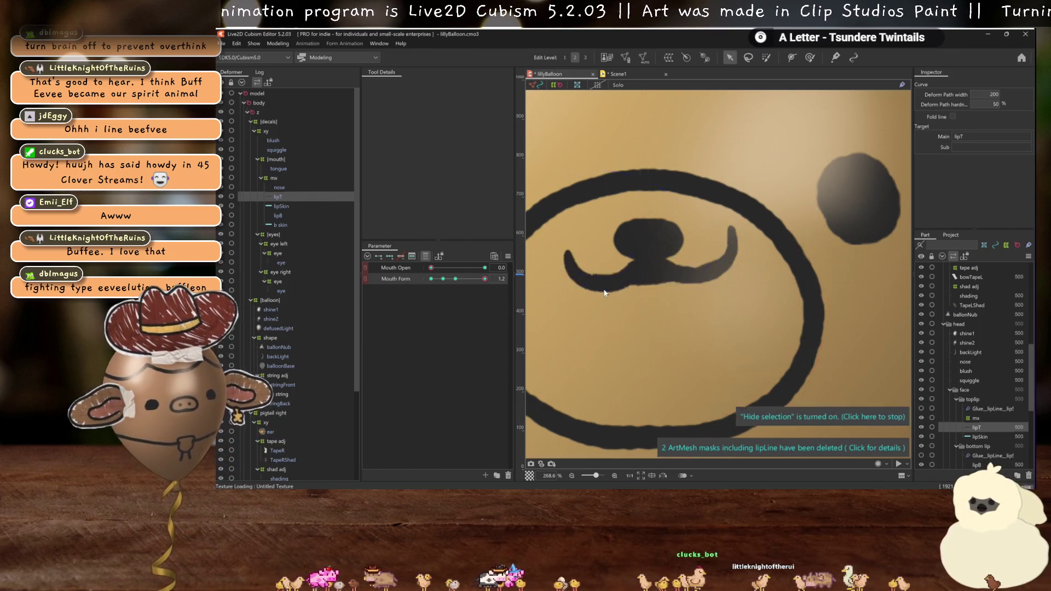
- At full smile, bend the lower lip lipB upward and check the pose with the mouth open
left_click_drag(458, 281, 484, 279)
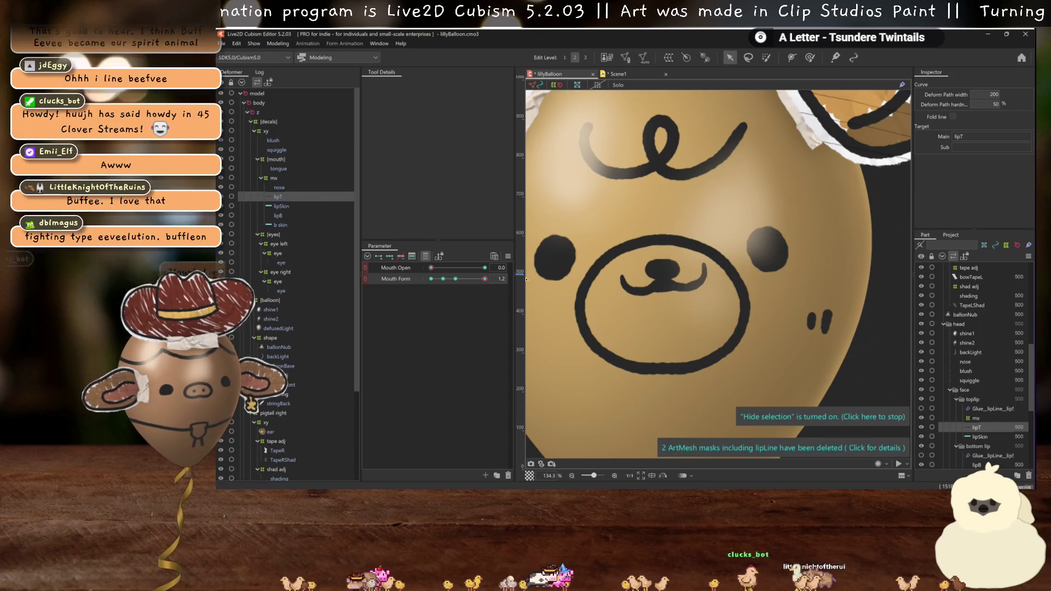
left_click(279, 216)
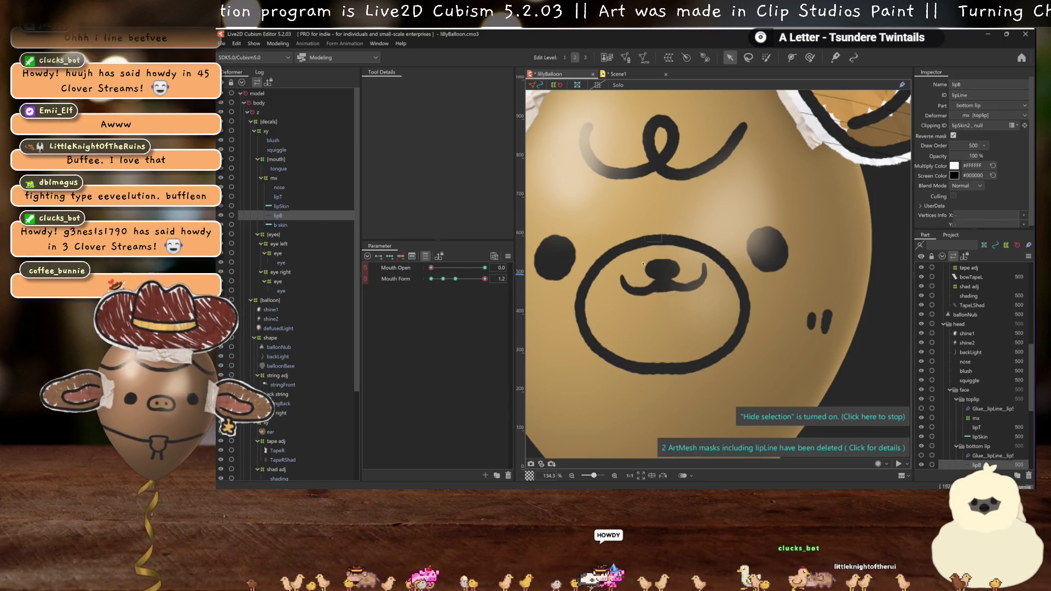
scroll(657, 276, "up", 3)
left_click_drag(670, 305, 668, 293)
scroll(668, 296, "down", 3)
key("ctrl+h")
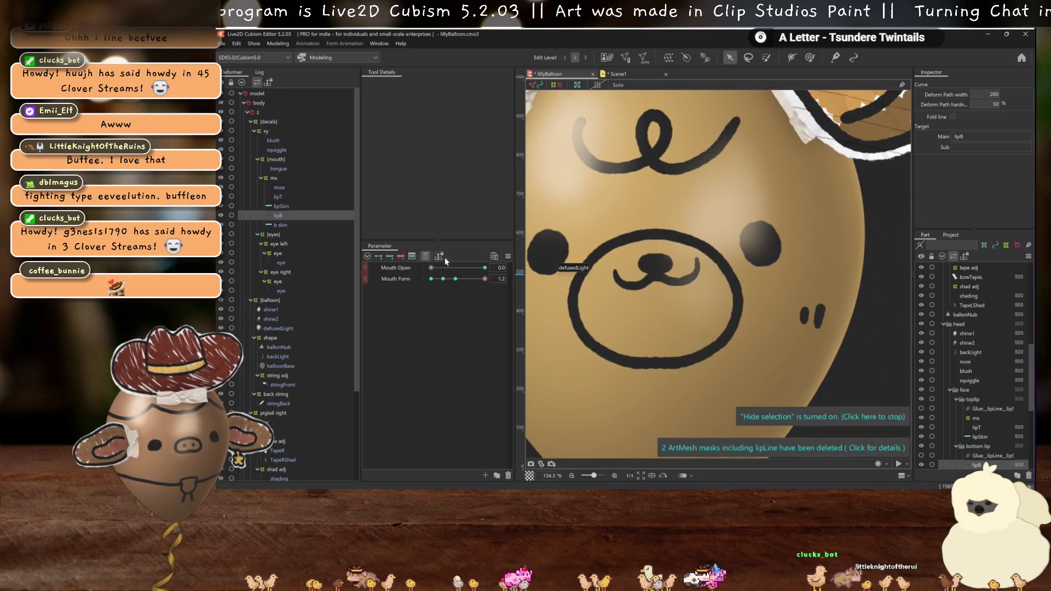
left_click(453, 280)
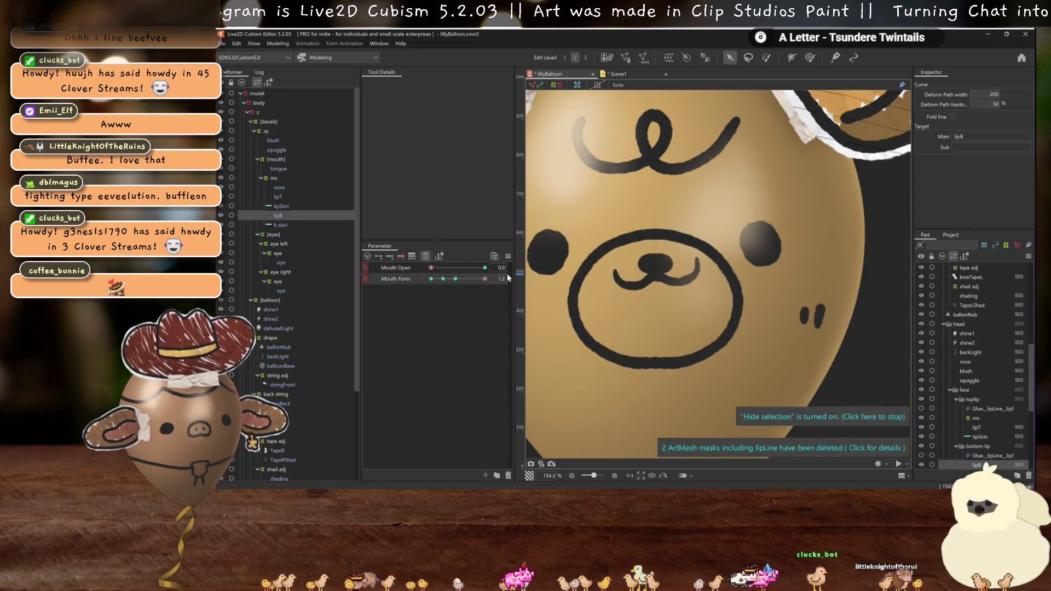
left_click(278, 197)
left_click_drag(435, 268, 628, 280)
key("ctrl+z")
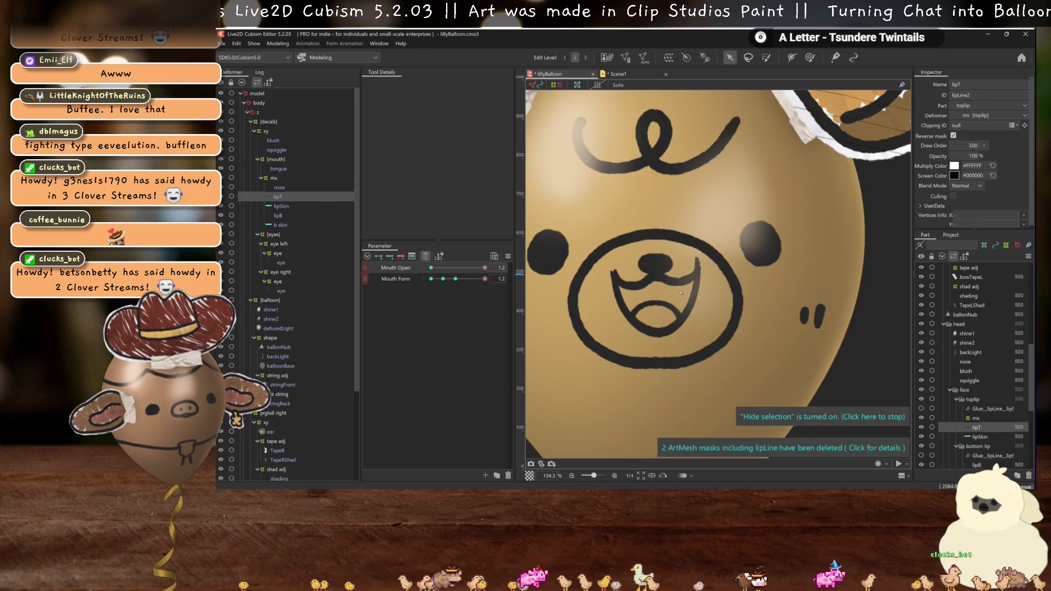
- Nudge lipT's left end and centre upward with the Deform Path tool, then zoom out
left_click(697, 273)
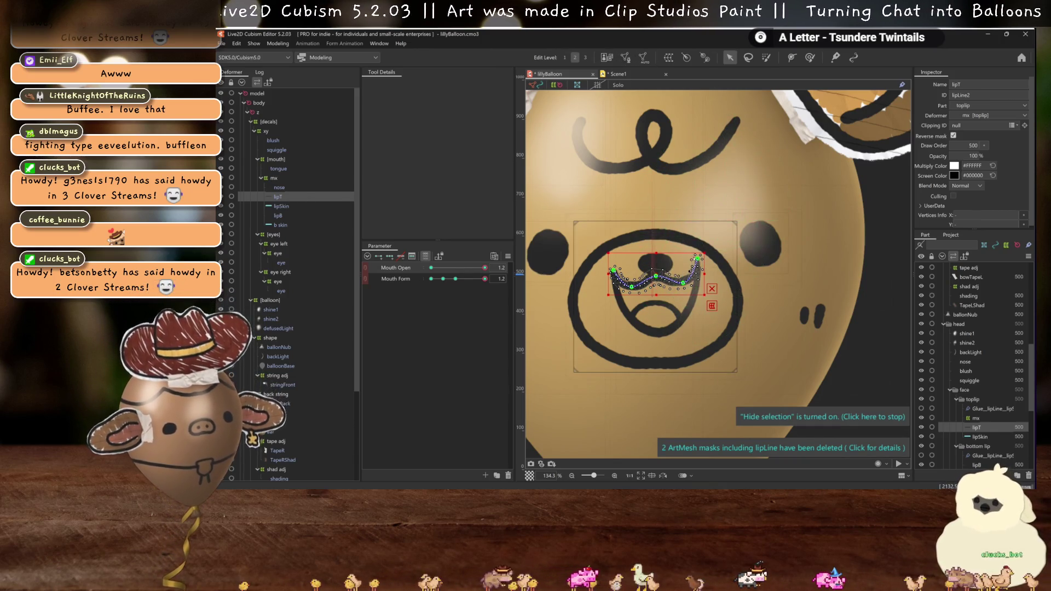
key("p")
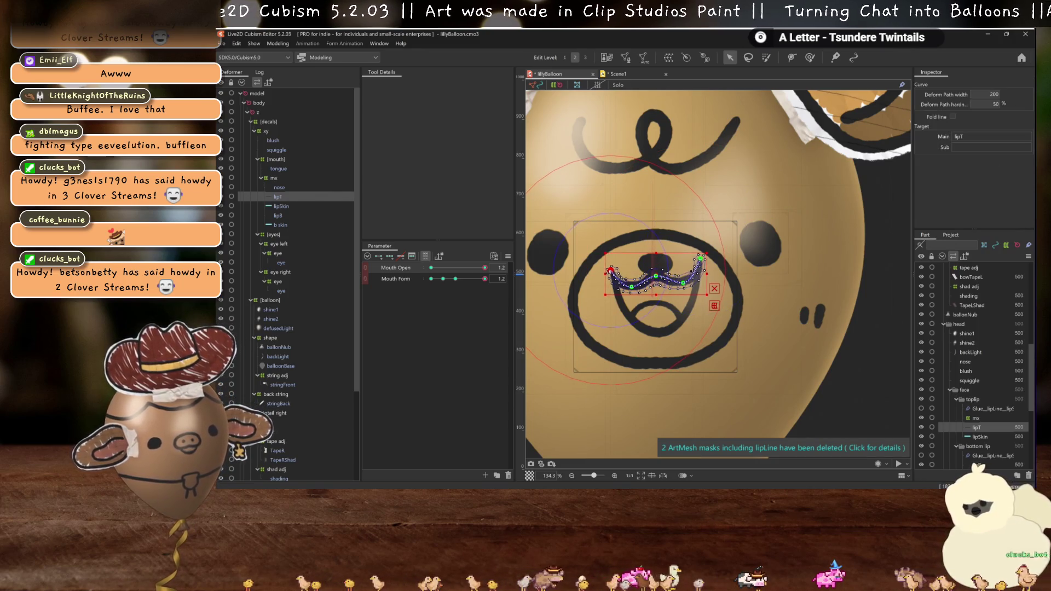
left_click_drag(631, 287, 632, 282)
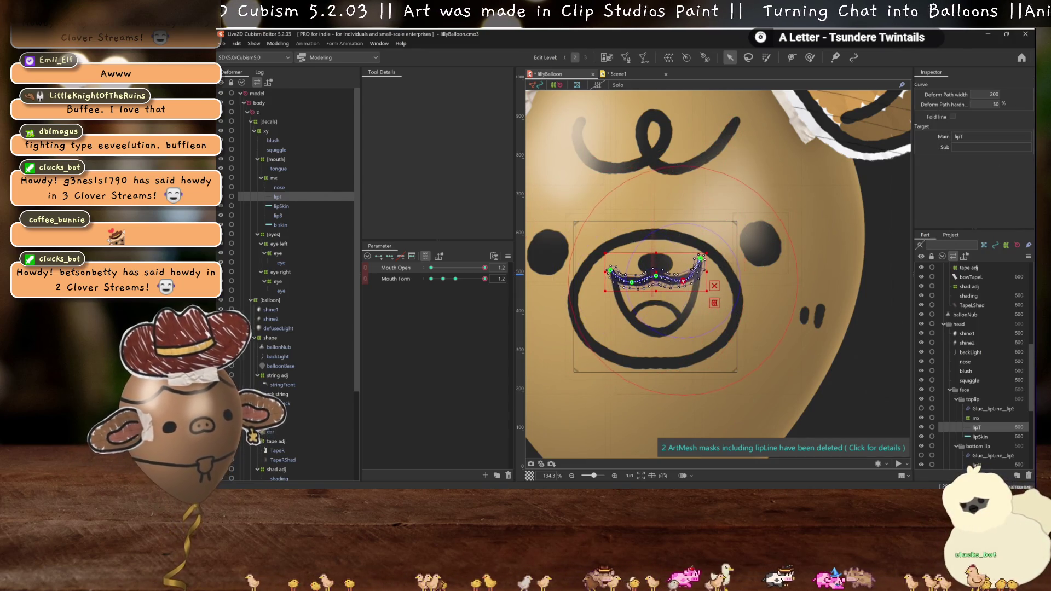
key("h")
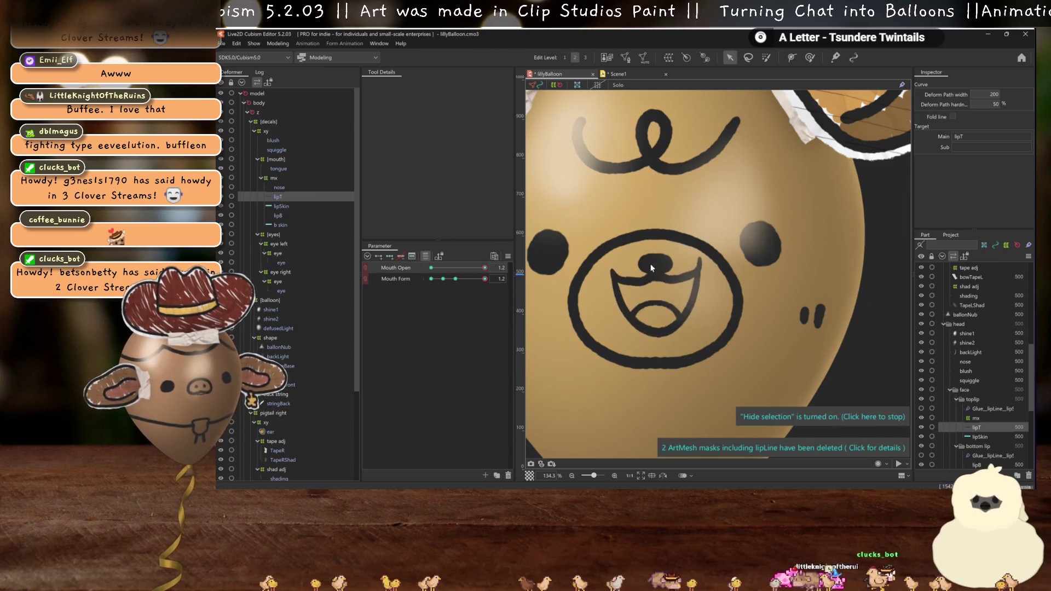
scroll(630, 257, "up", 3)
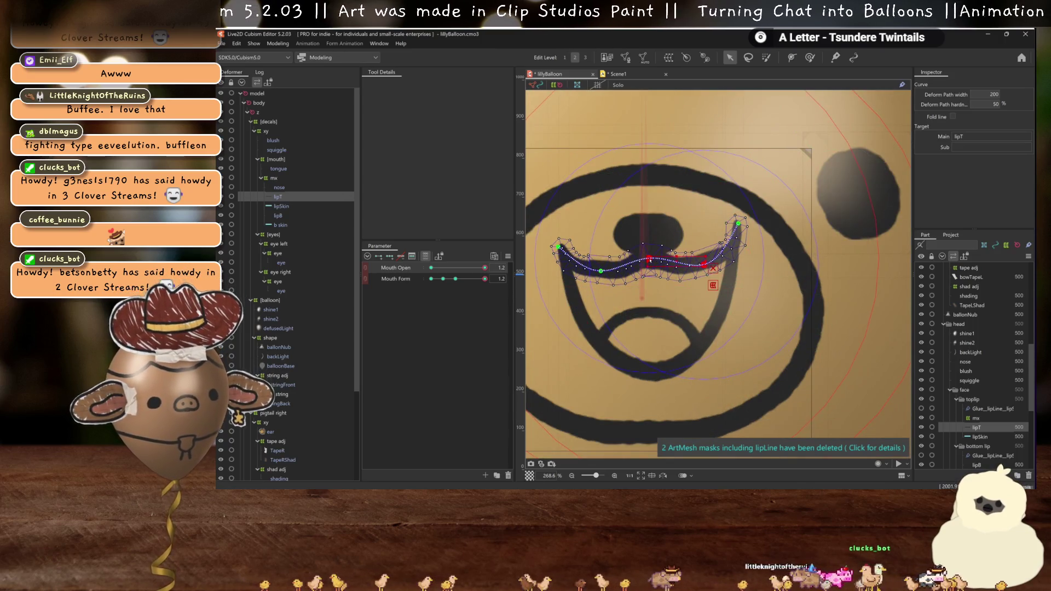
left_click_drag(650, 258, 649, 255)
scroll(644, 283, "down", 3)
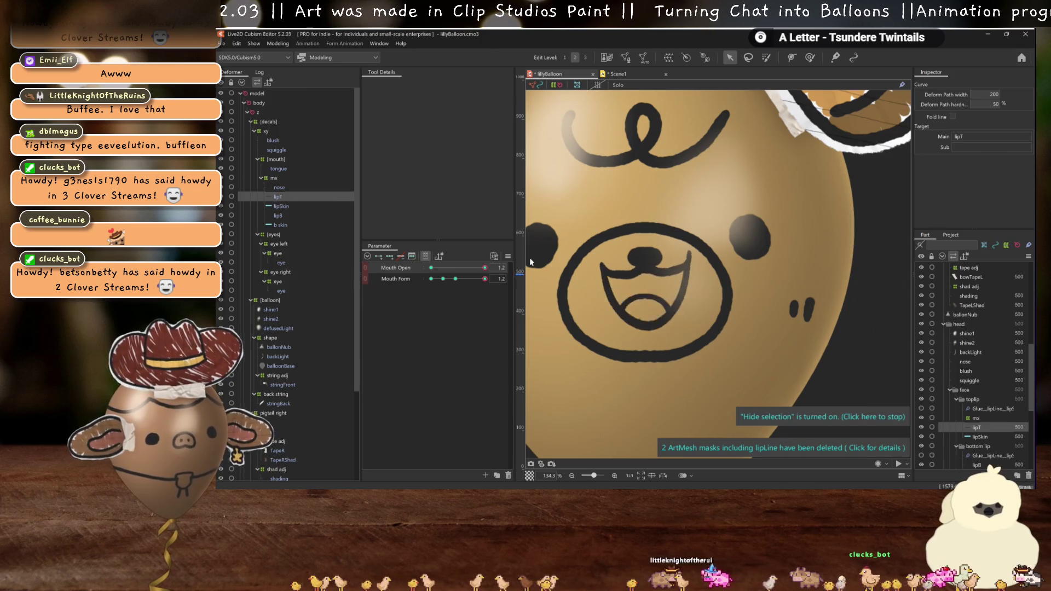
scroll(681, 294, "down", 3)
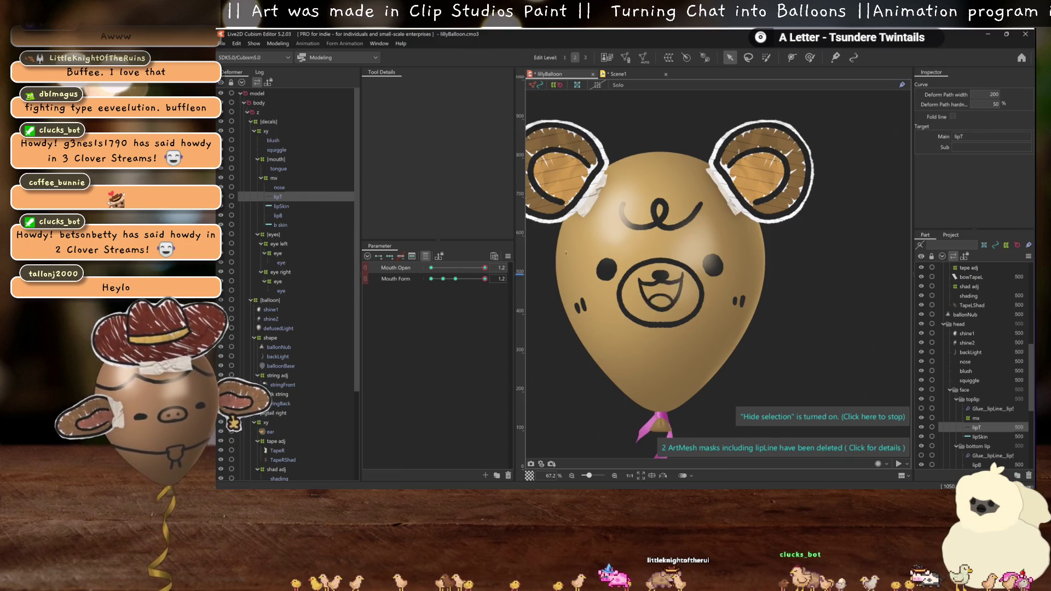
- Preview Mouth Open, then drag snoot into the head group below squiggle
left_click(485, 268)
left_click(431, 268)
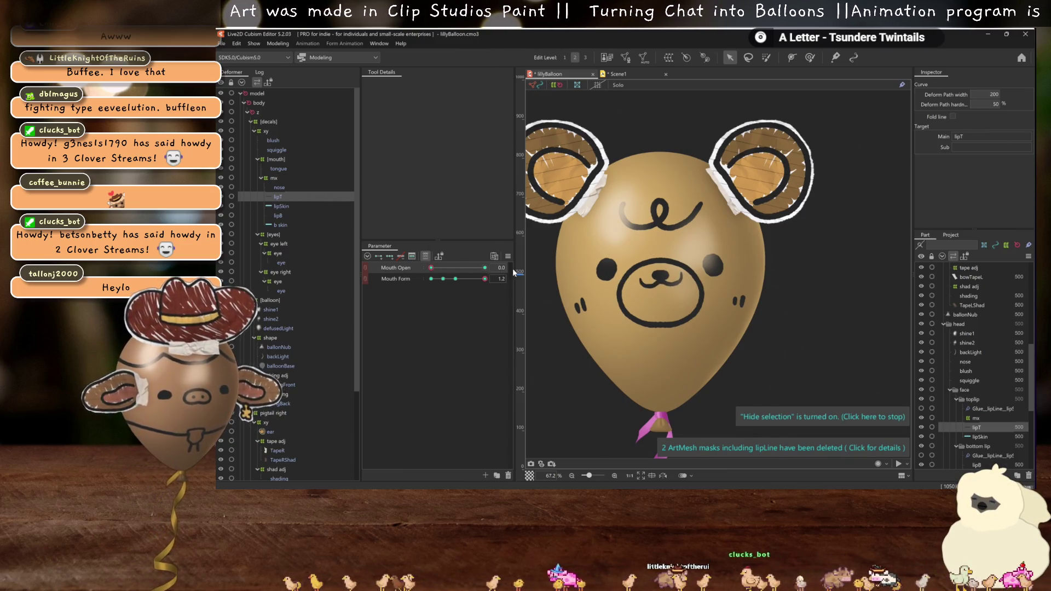
scroll(710, 269, "up", 3)
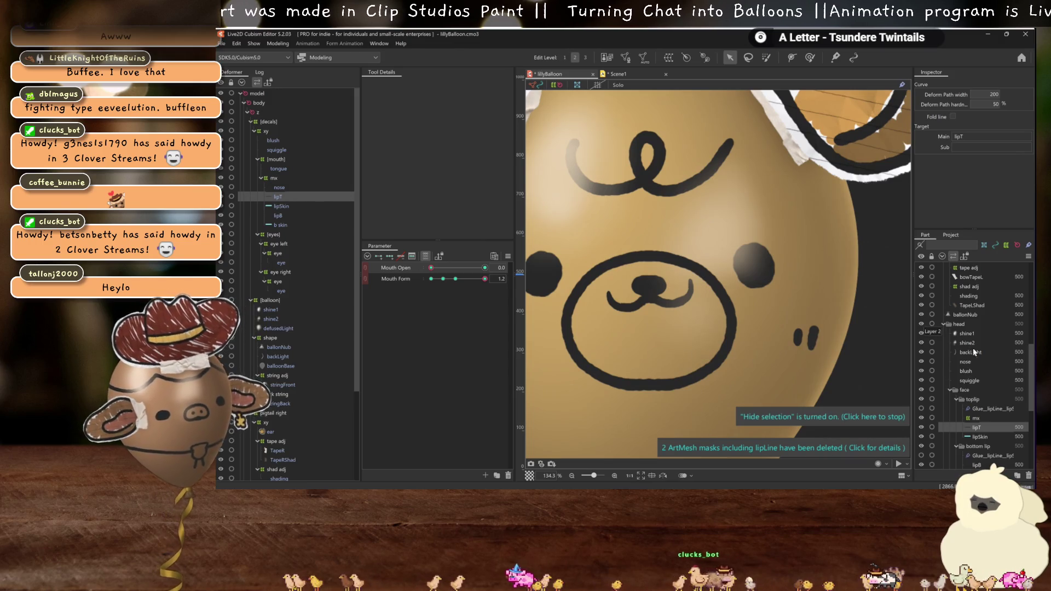
scroll(974, 345, "up", 5)
left_click(974, 324)
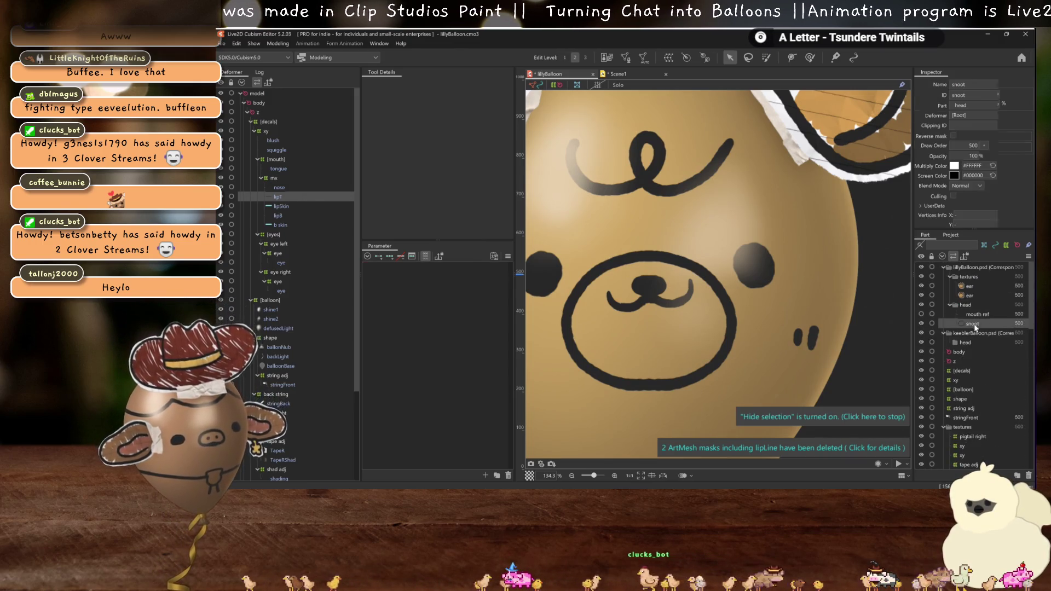
scroll(977, 350, "down", 5)
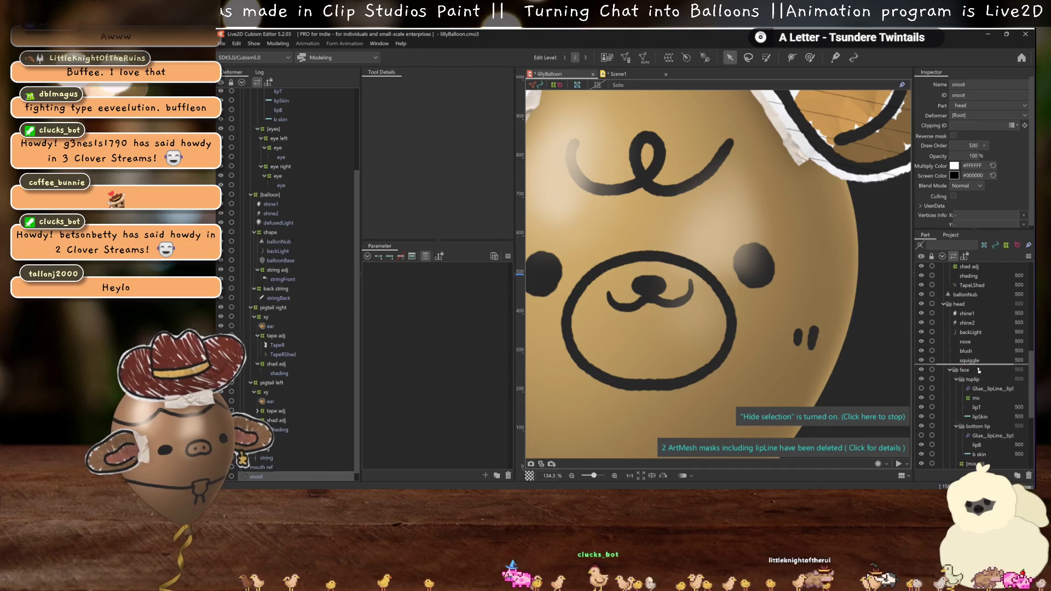
left_click_drag(978, 370, 978, 371)
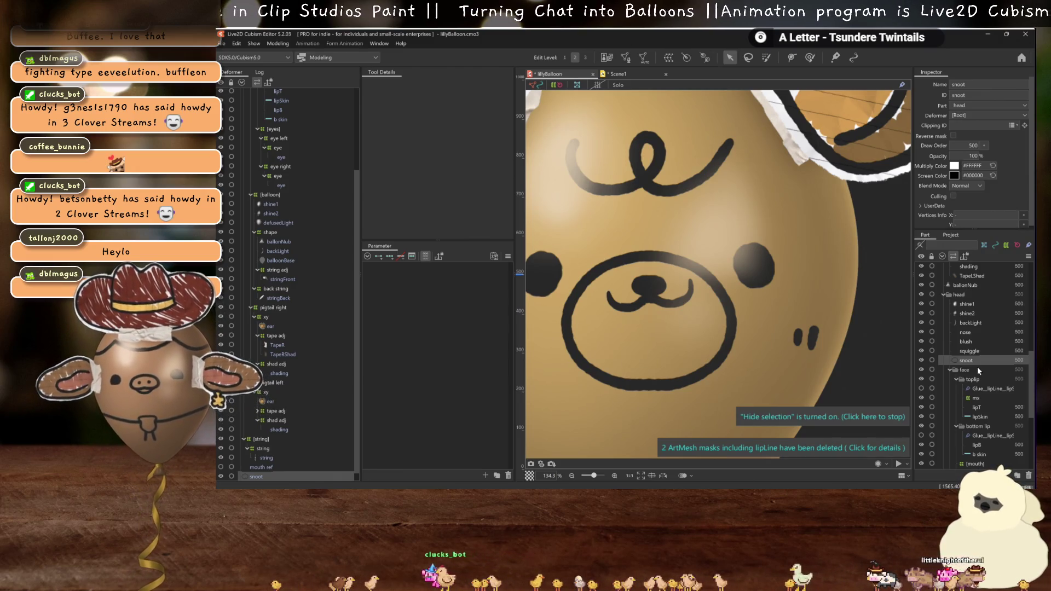
- Scroll the Part panel to verify snoot's new position and reselect lipT
scroll(710, 298, "down", 5)
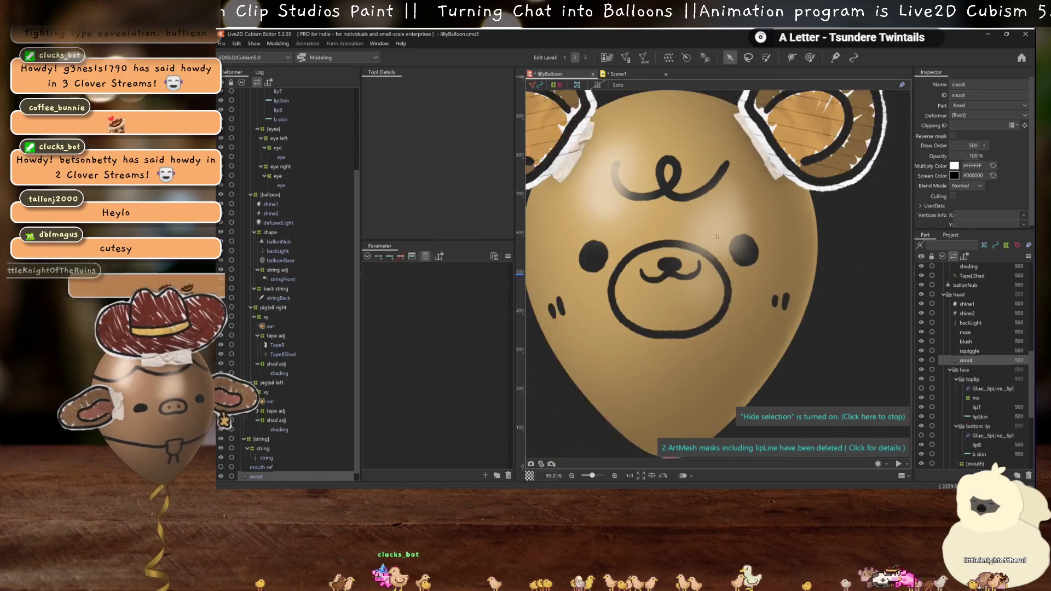
scroll(711, 298, "down", 2)
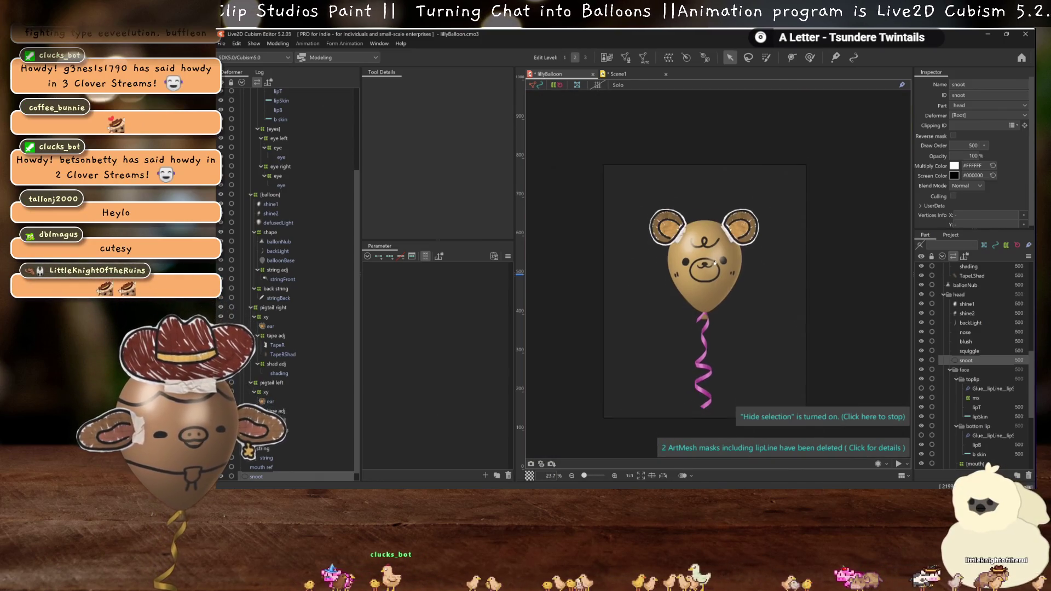
scroll(700, 328, "down", 3)
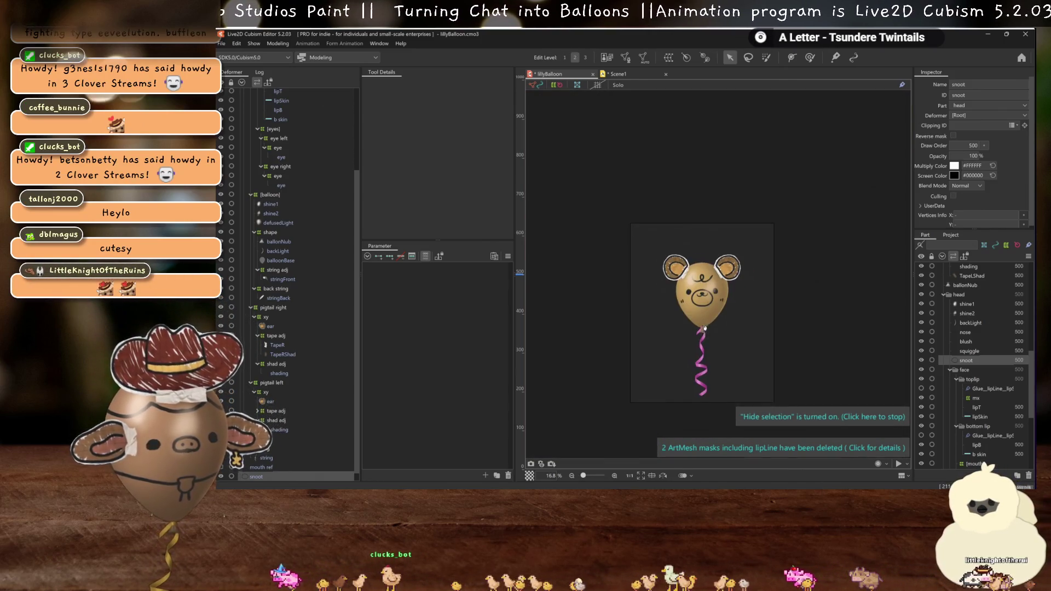
scroll(689, 361, "up", 6)
scroll(688, 371, "down", 2)
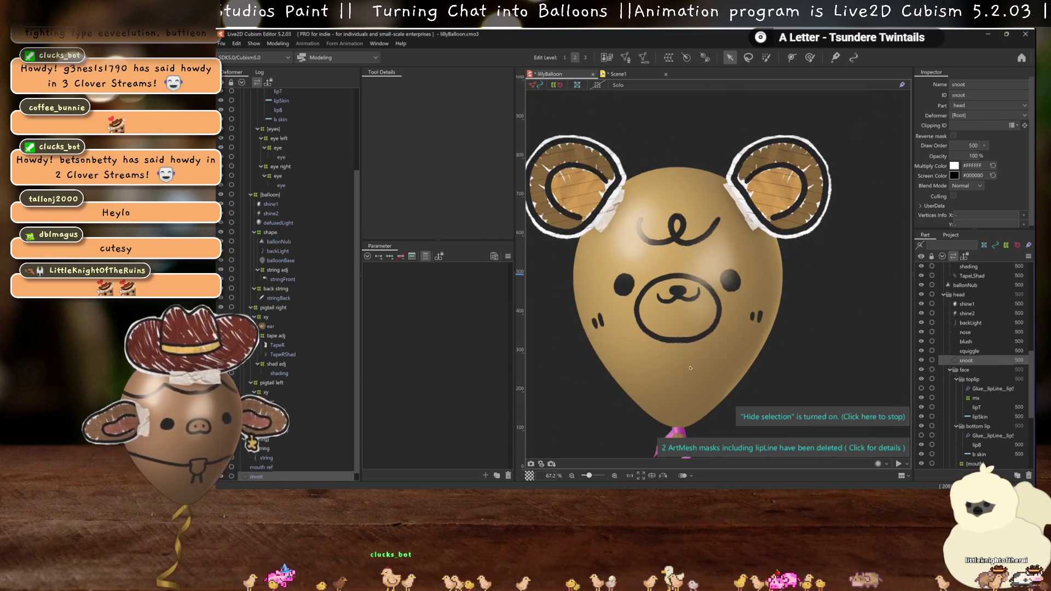
scroll(283, 145, "up", 3)
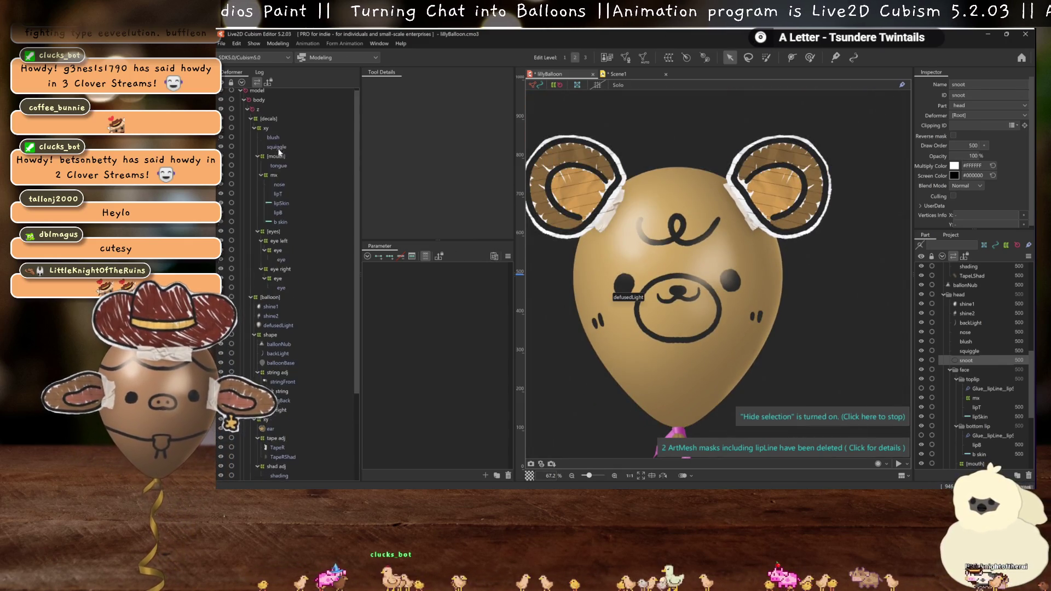
left_click(278, 197)
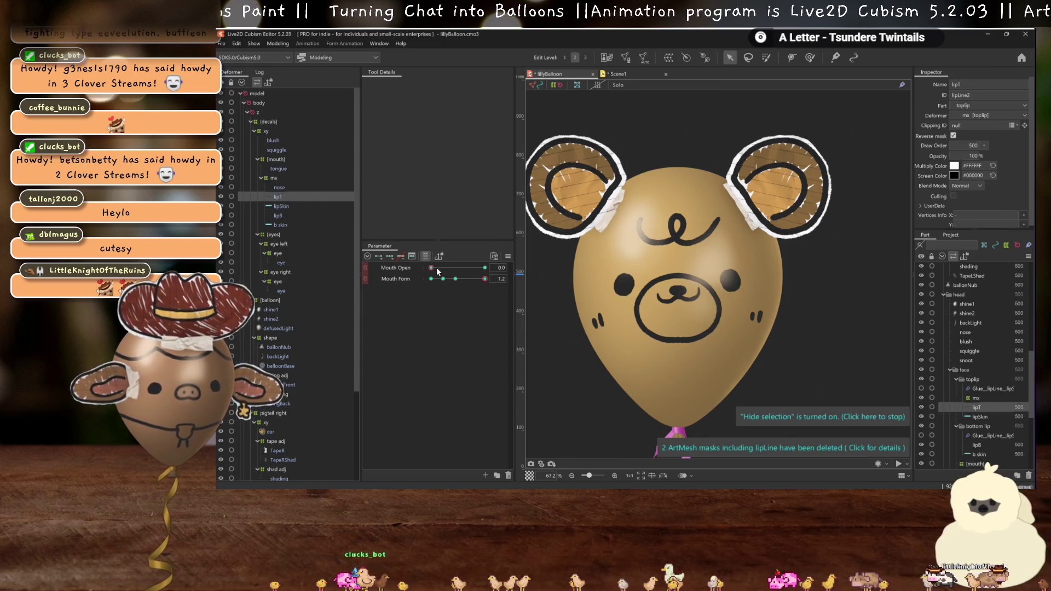
- Preview the open mouth with Mouth Form at -0.5, then close it back to 0.0
left_click_drag(431, 267, 514, 263)
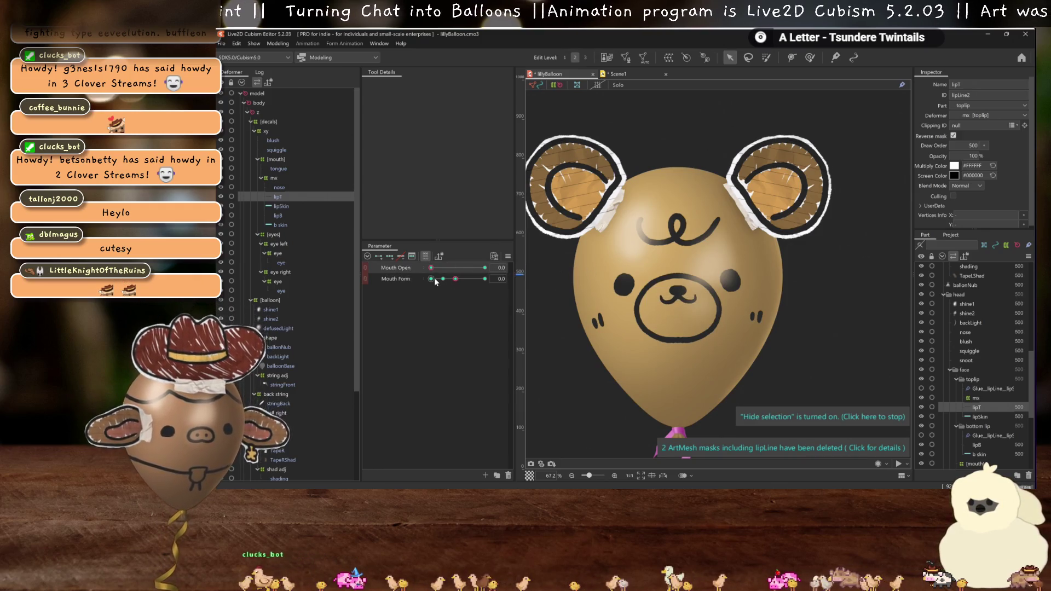
left_click_drag(431, 268, 496, 268)
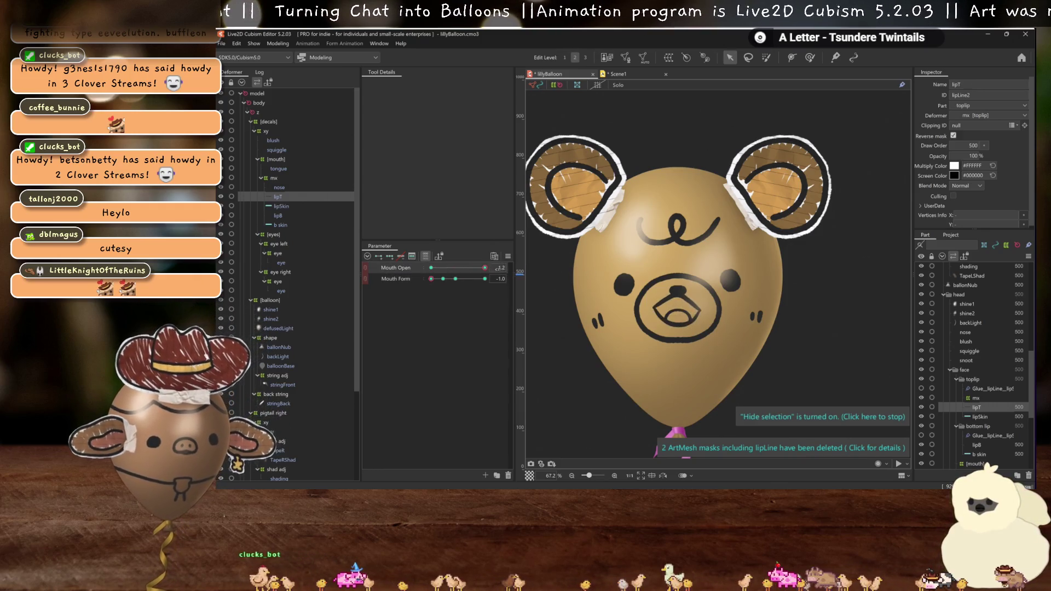
left_click(448, 279)
scroll(665, 293, "up", 4)
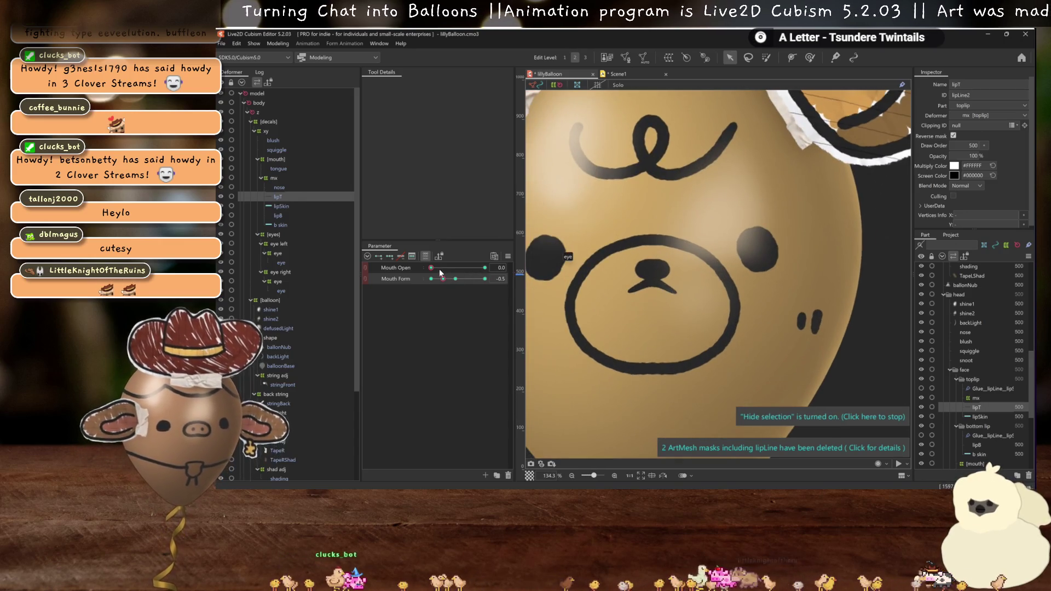
left_click_drag(439, 268, 490, 266)
left_click(431, 267)
scroll(635, 266, "up", 6)
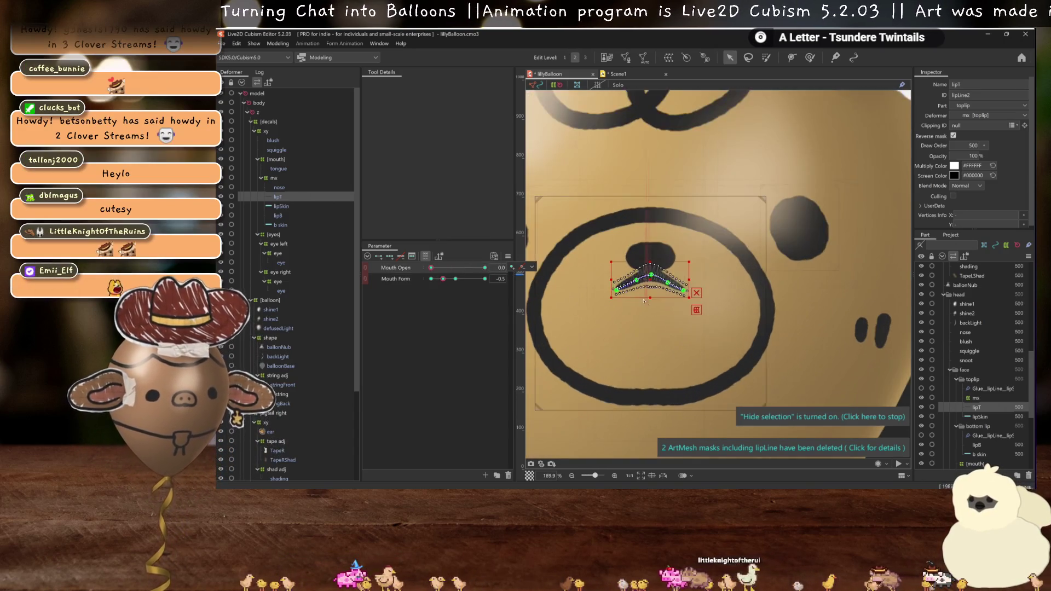
- Bend the top lip's left end downward on its deform path and check the neutral pose
left_click_drag(632, 266, 635, 272)
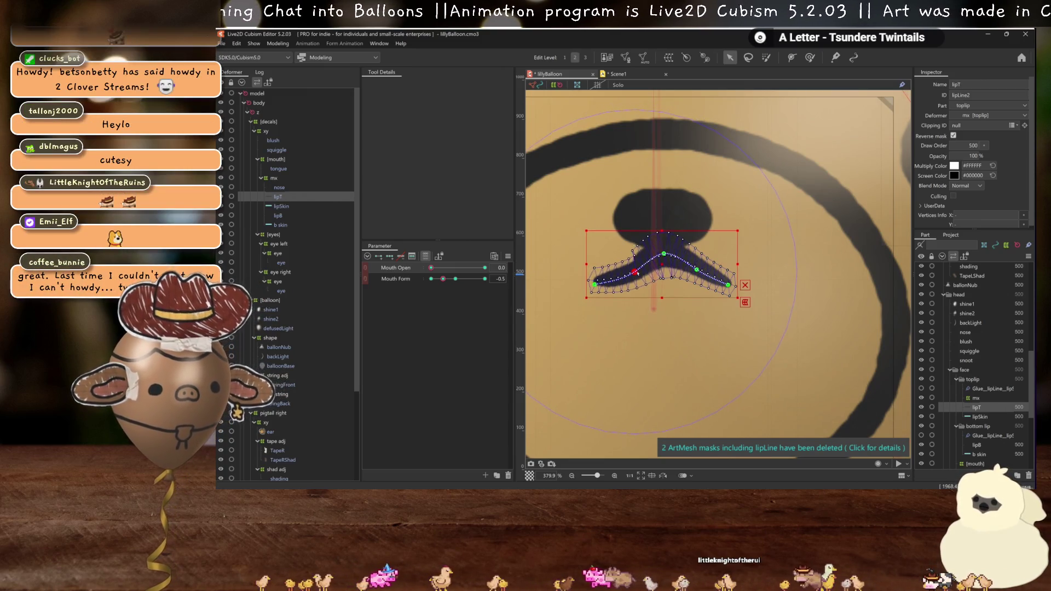
left_click(638, 272)
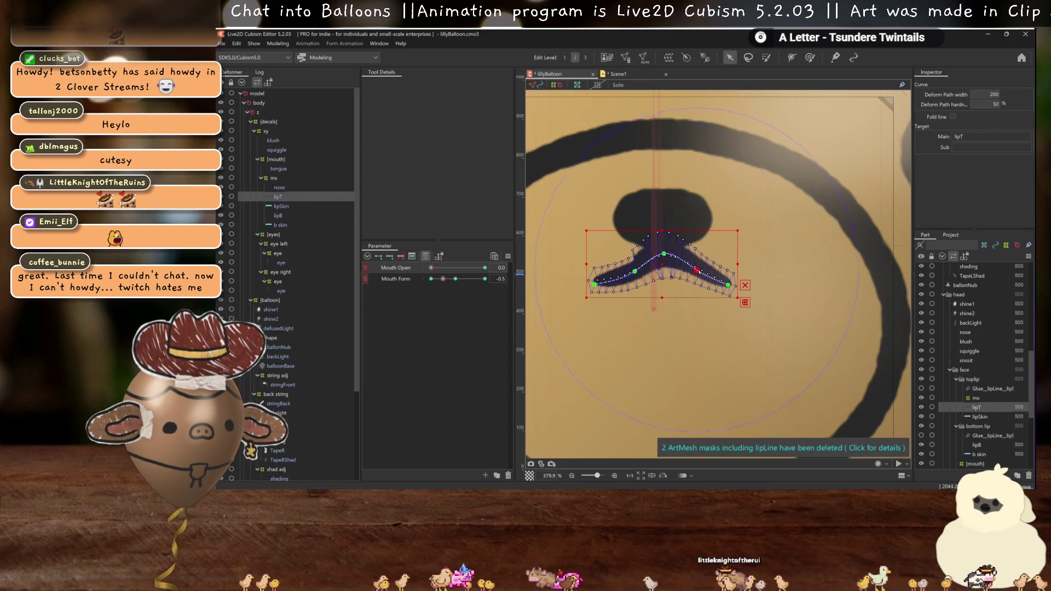
left_click(632, 257)
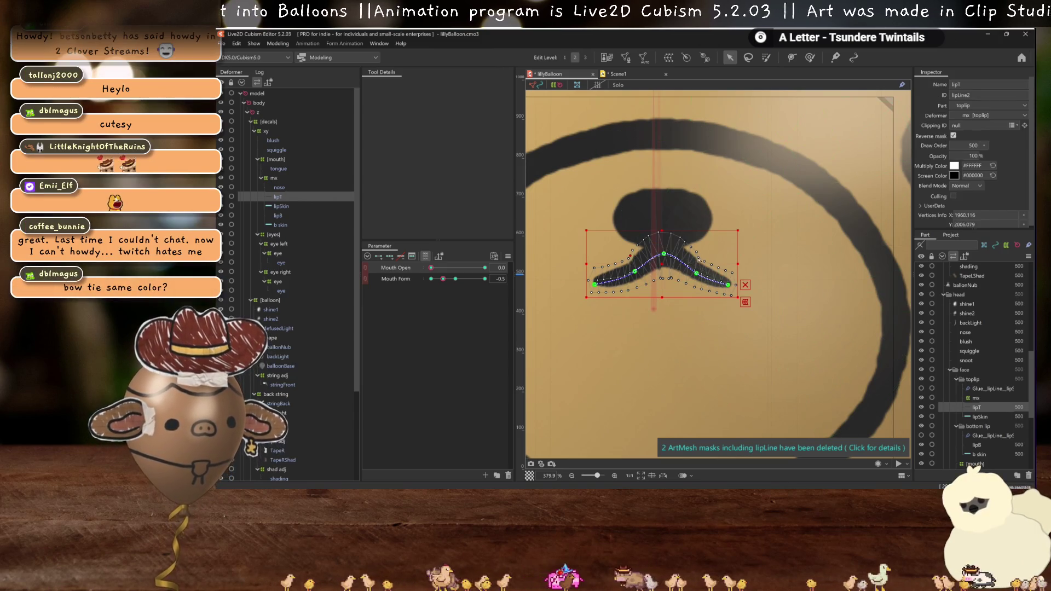
key("ctrl+h")
scroll(705, 259, "down", 3)
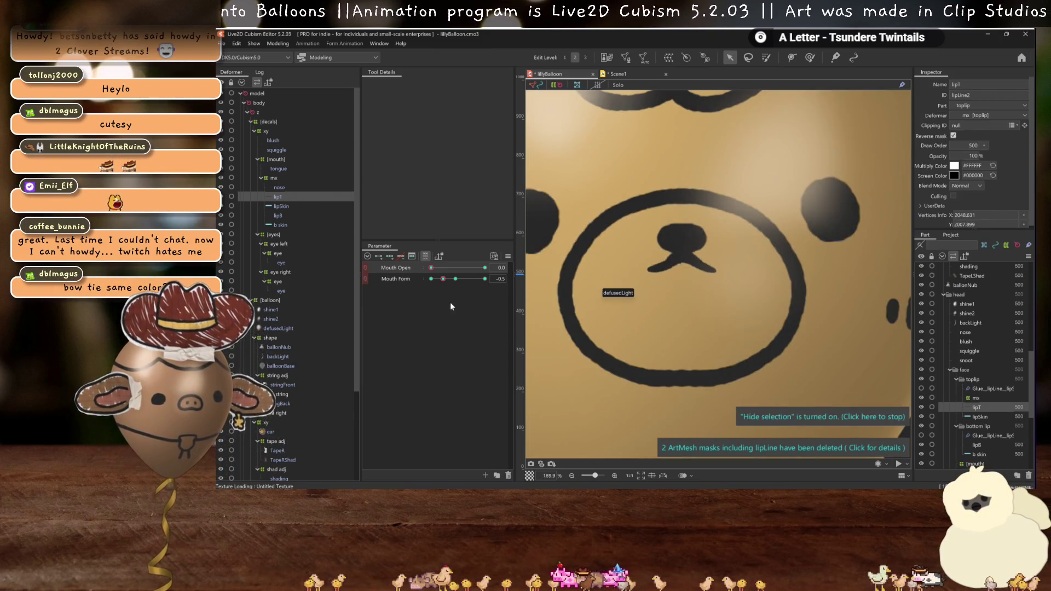
left_click(456, 279)
key("ctrl+h")
scroll(623, 230, "up", 3)
- Nudge the lip's left arm down-right and its right arm inward, undoing a bad end stretch
left_click_drag(710, 279, 714, 284)
left_click(778, 289)
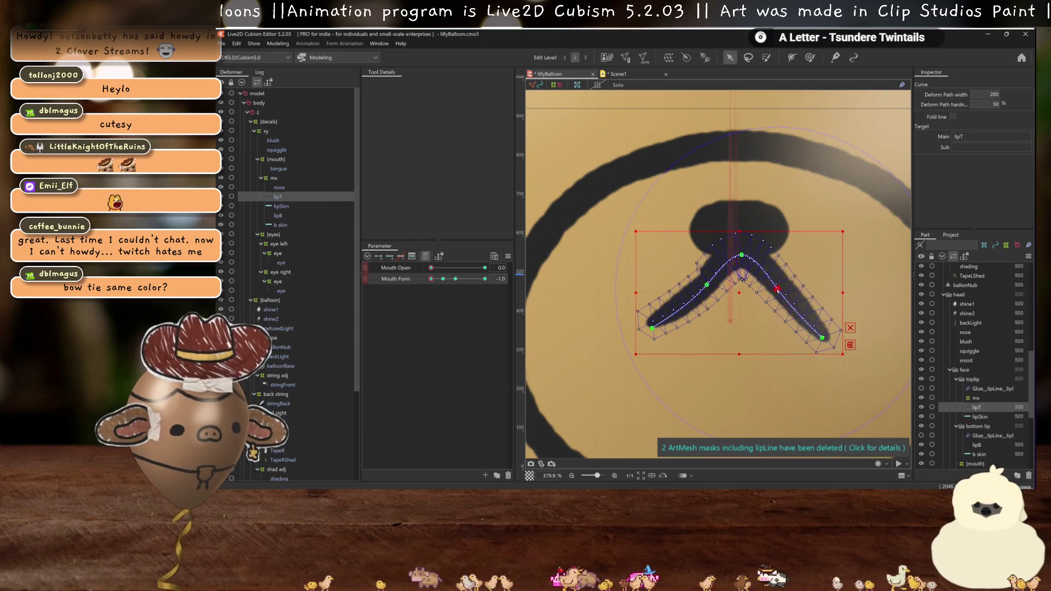
left_click_drag(778, 289, 770, 292)
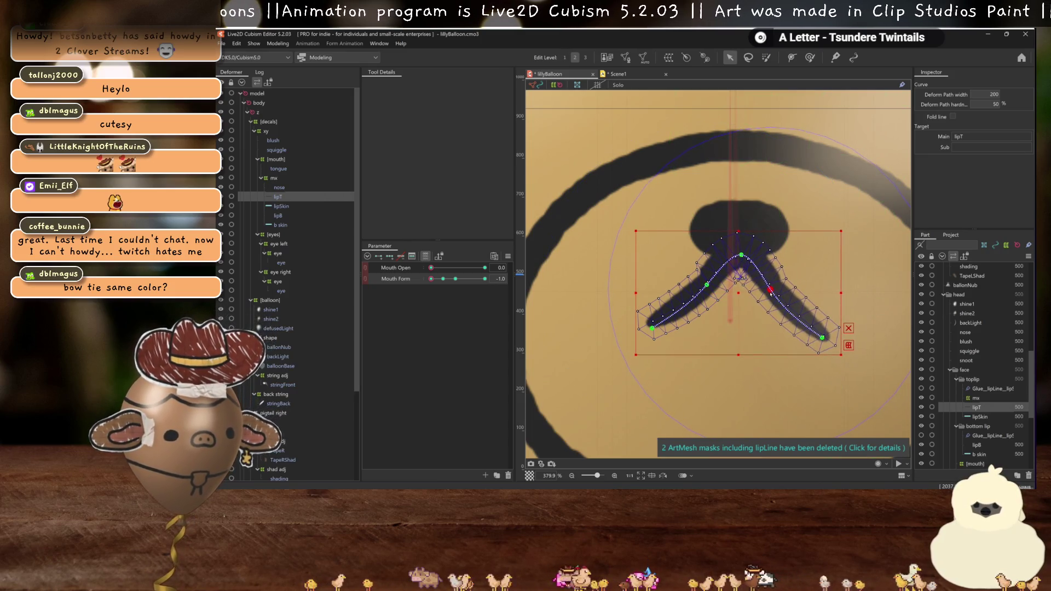
left_click(820, 329)
left_click_drag(822, 338, 830, 331)
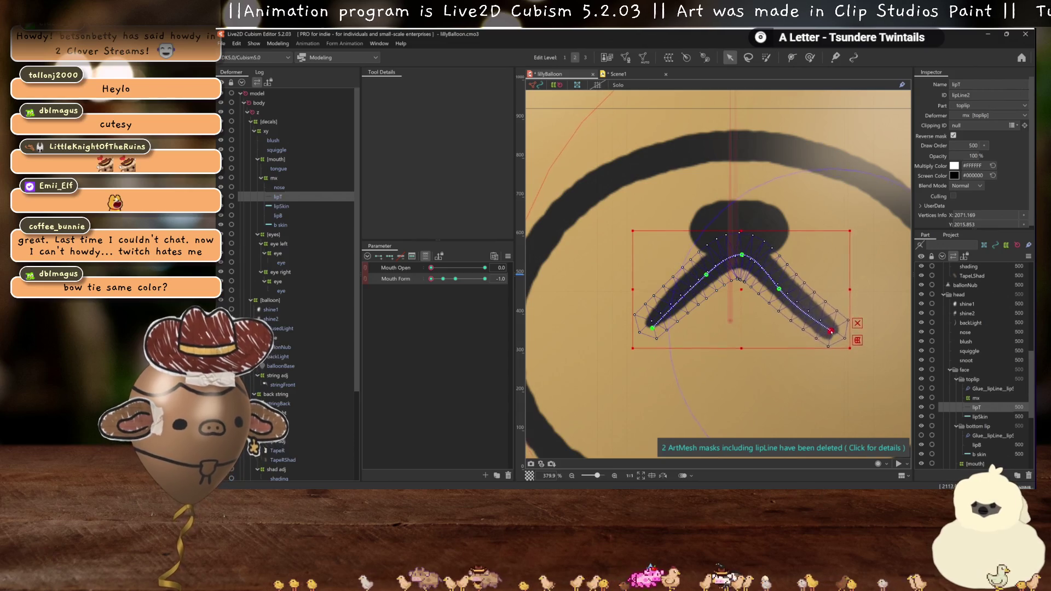
key("ctrl+z")
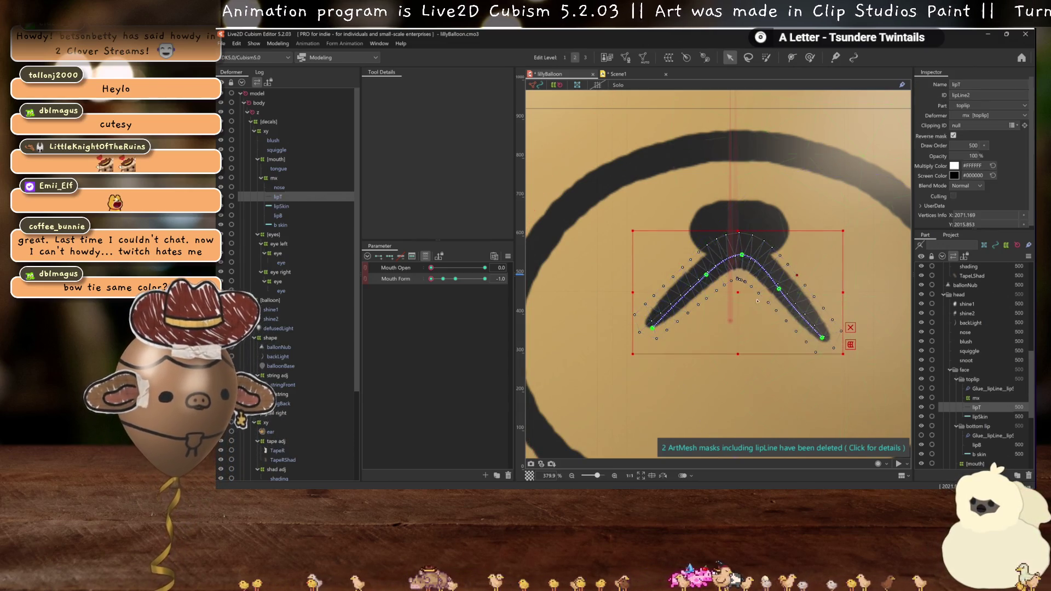
left_click(713, 279)
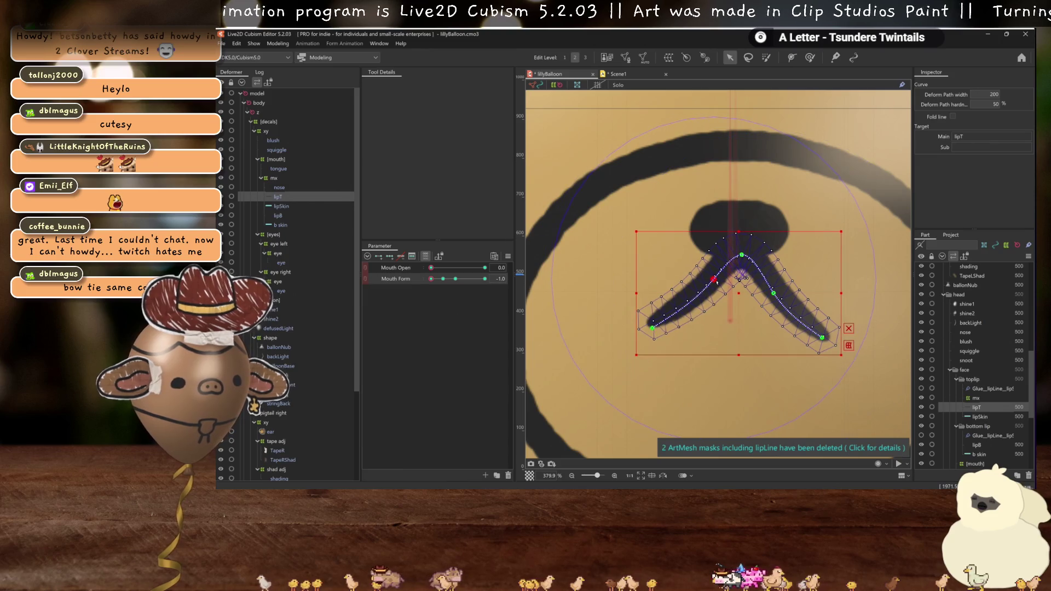
key("ctrl+h")
scroll(716, 282, "down", 5)
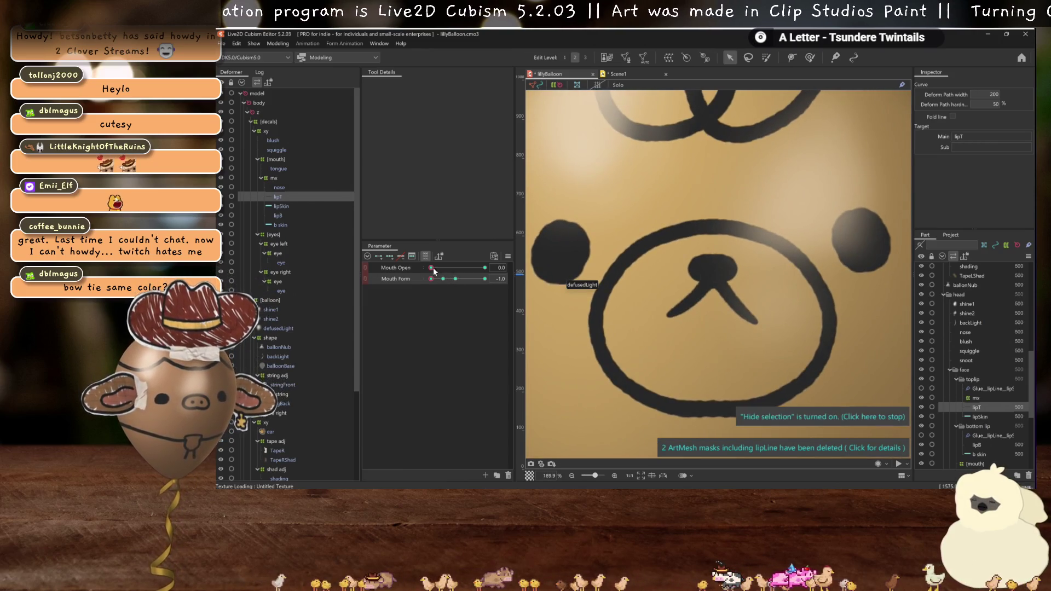
- At Mouth Open 1.2, shift the lip's left-arm point down-right and adjust it at Mouth Form -0.5
left_click_drag(431, 267, 485, 268)
left_click_drag(684, 293, 688, 297)
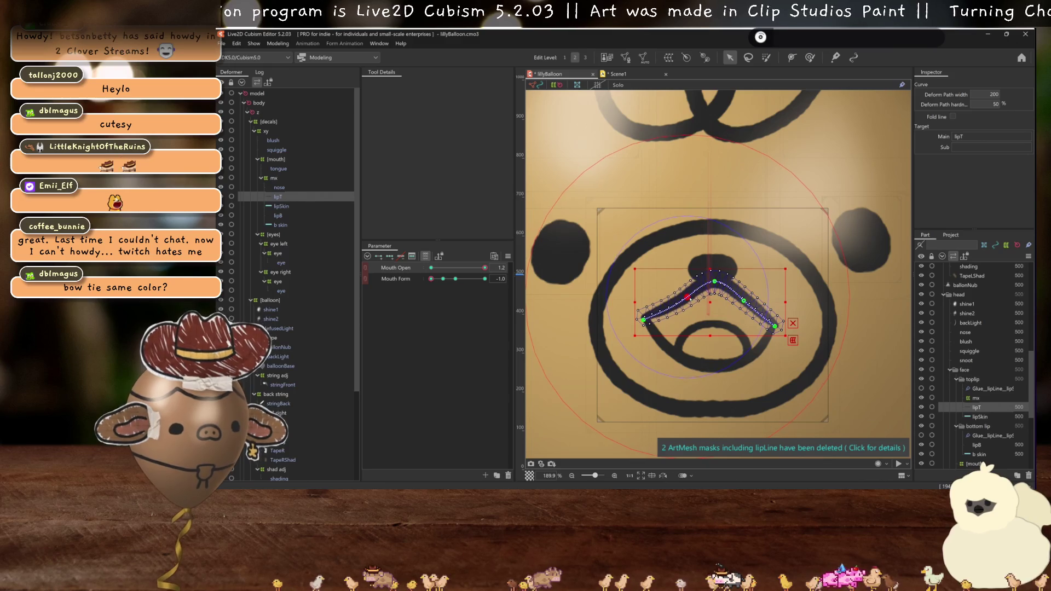
key("ctrl+h")
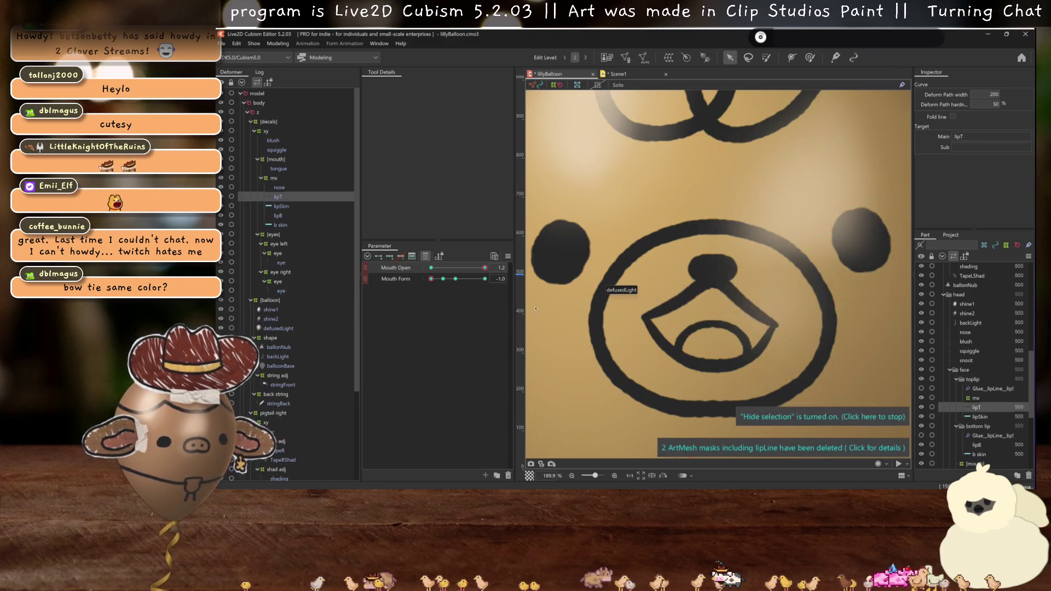
left_click(444, 278)
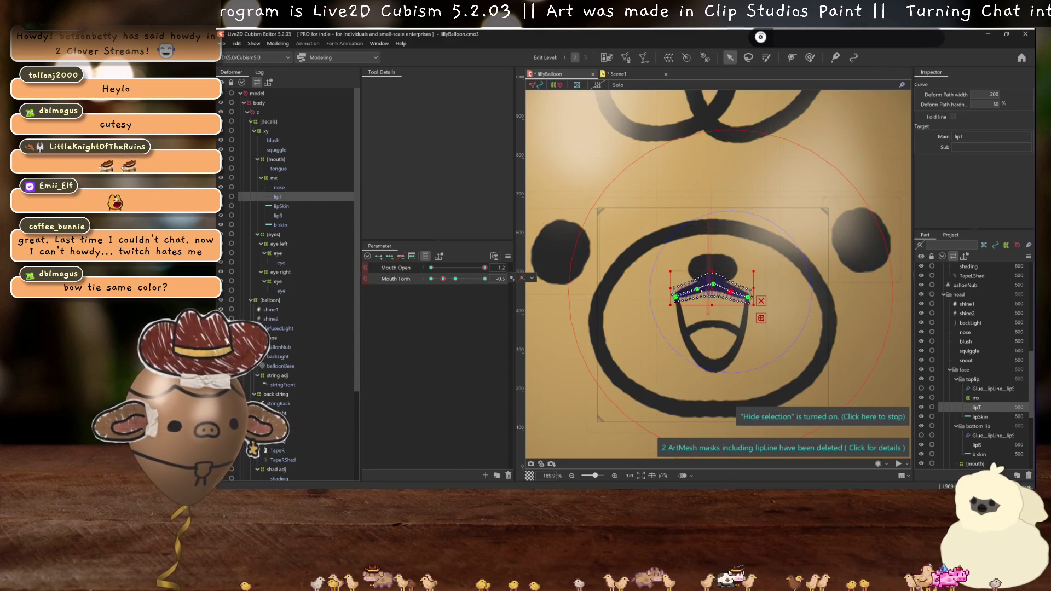
left_click(697, 290)
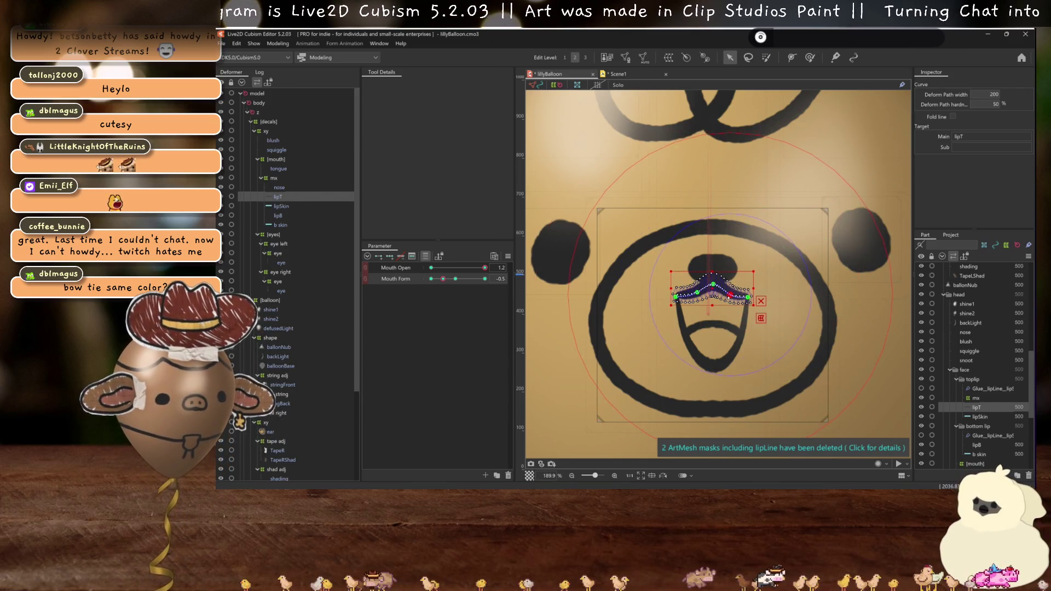
key("ctrl+h")
scroll(708, 294, "down", 3)
- At Mouth Form -1.0, raise the lip's left arm and lift its right arm, then reset Form to 0.0
mouse_move(444, 279)
left_mouse_down()
mouse_move(454, 279)
mouse_move(389, 276)
mouse_move(409, 278)
left_mouse_up()
scroll(664, 281, "up", 5)
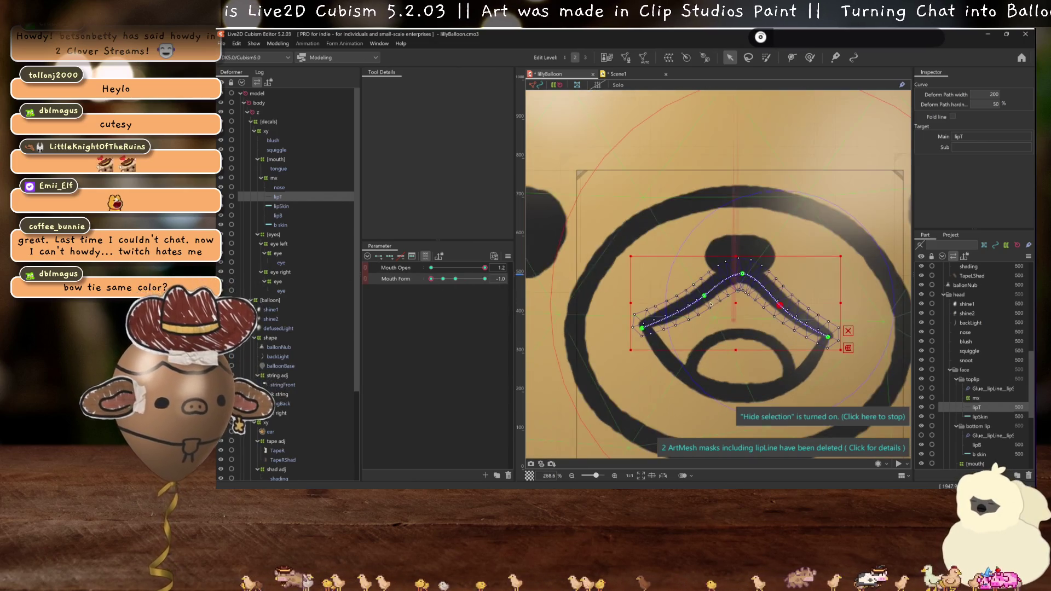
left_click_drag(707, 298, 700, 293)
left_click_drag(778, 304, 784, 303)
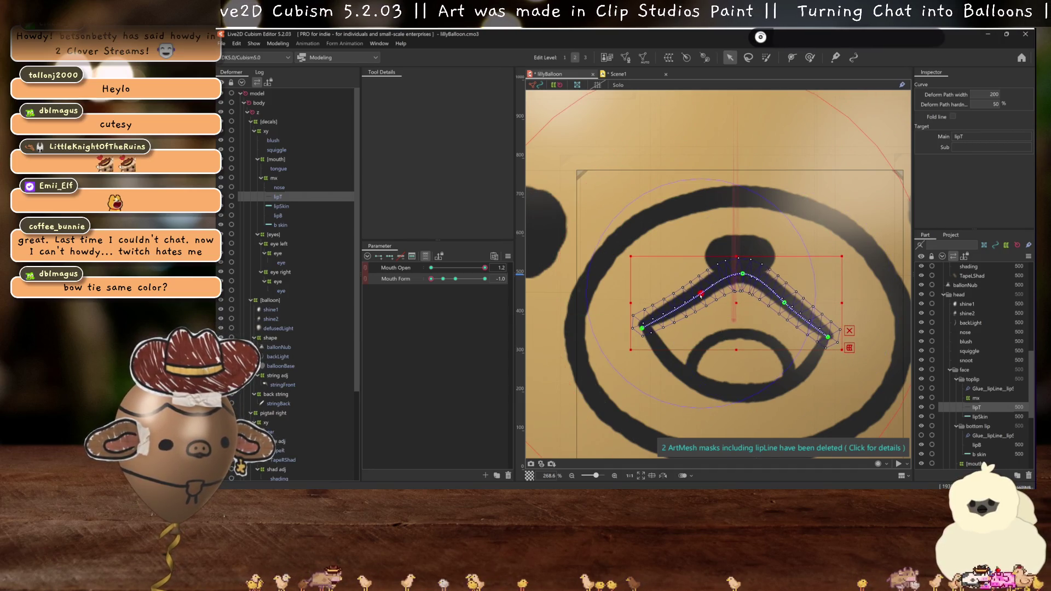
key("ctrl+h")
scroll(697, 298, "down", 6)
left_click_drag(442, 278, 546, 277)
left_click_drag(431, 278, 455, 279)
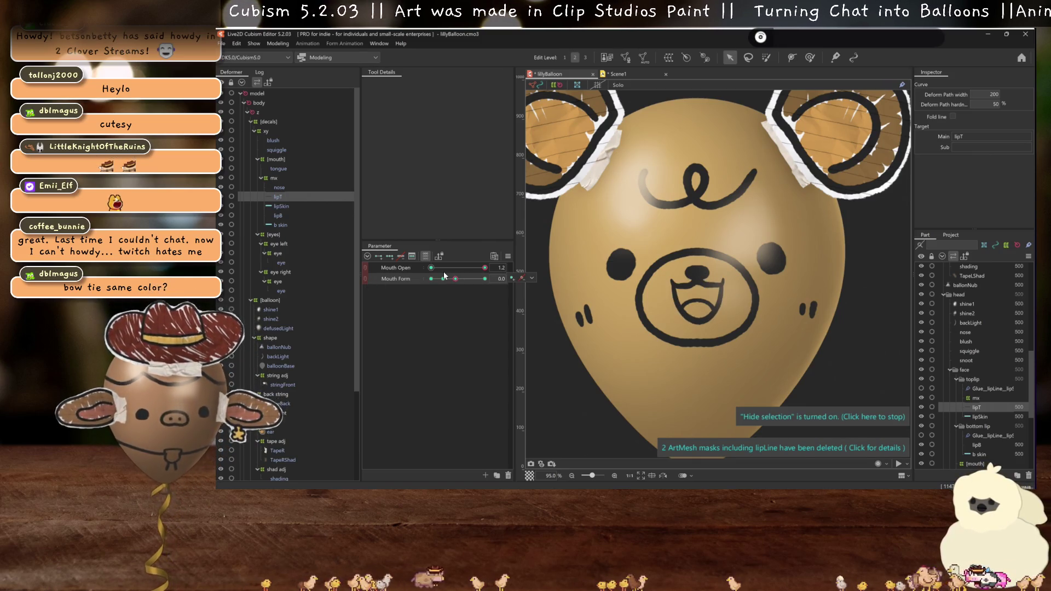
- Return Mouth Open to 0.0 and tilt the balloon in Physics Settings to test its motion
left_click(431, 266)
left_click(268, 44)
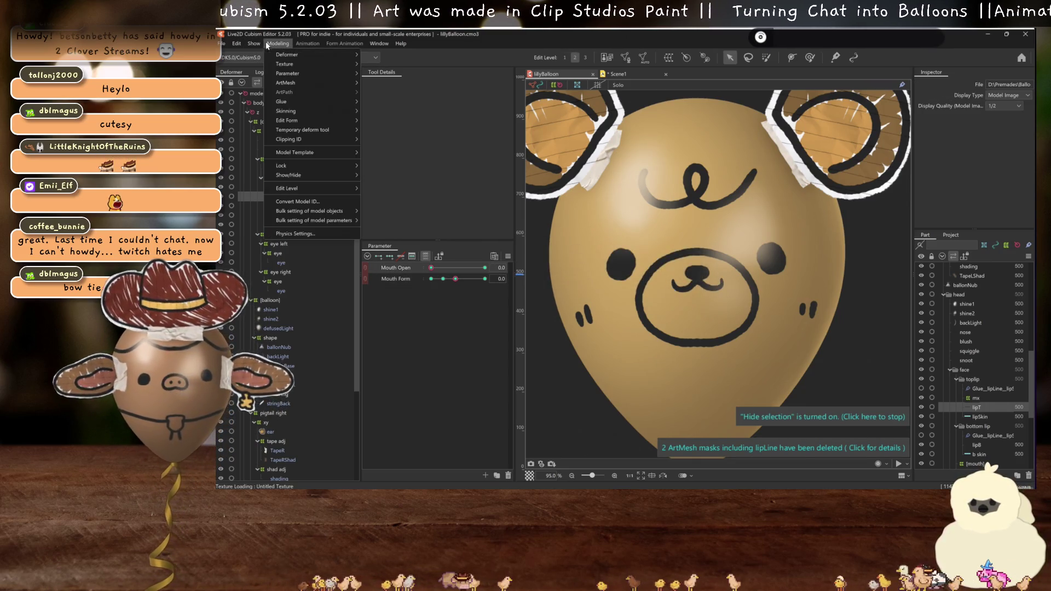
left_click(327, 236)
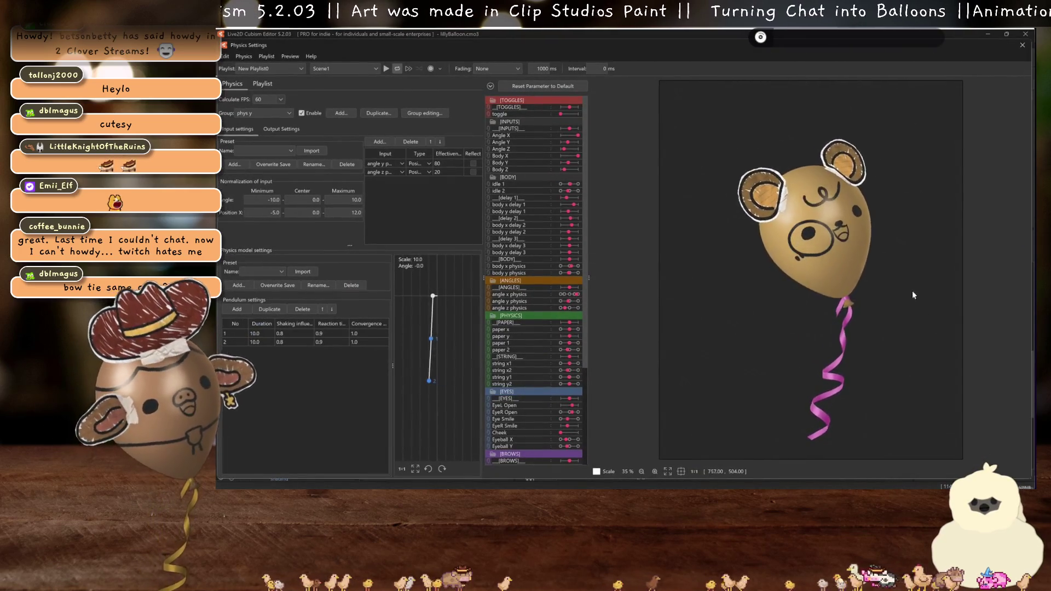
scroll(886, 246, "up", 5)
scroll(873, 219, "down", 3)
scroll(874, 241, "down", 2)
mouse_move(809, 305)
left_mouse_down()
mouse_move(831, 263)
mouse_move(790, 270)
mouse_move(961, 127)
mouse_move(959, 135)
left_mouse_up()
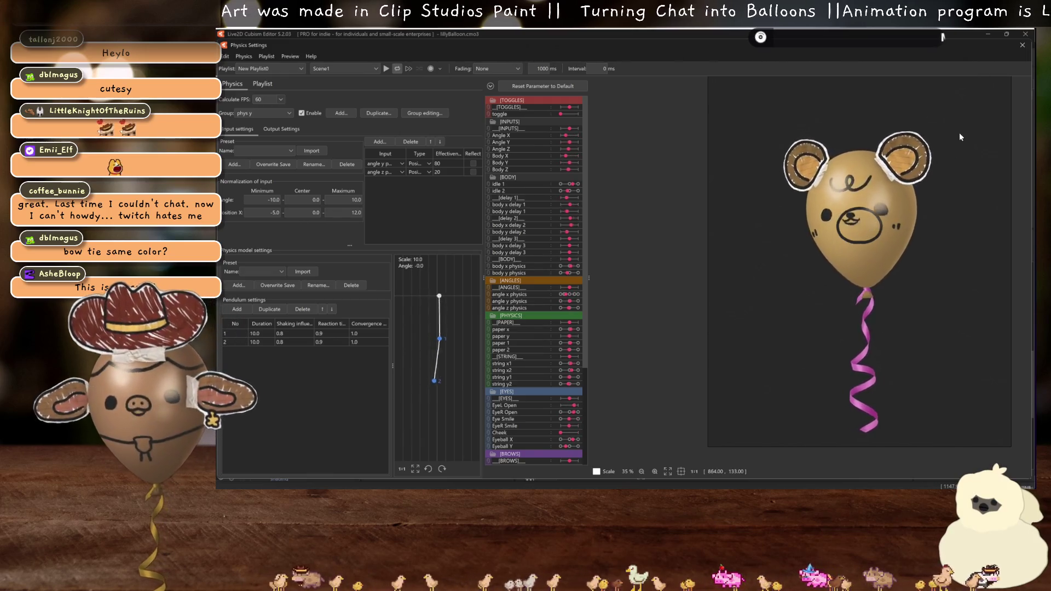
left_click(1022, 44)
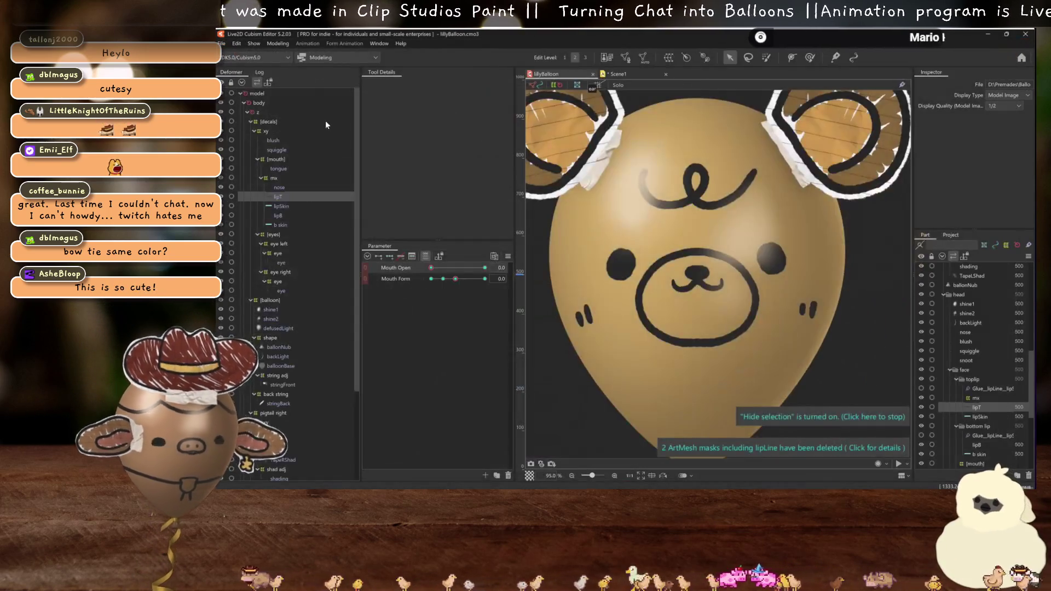
- Drag snoot from xy into the mx mouth deformer, checking motion in Physics Settings
scroll(245, 410, "down", 4)
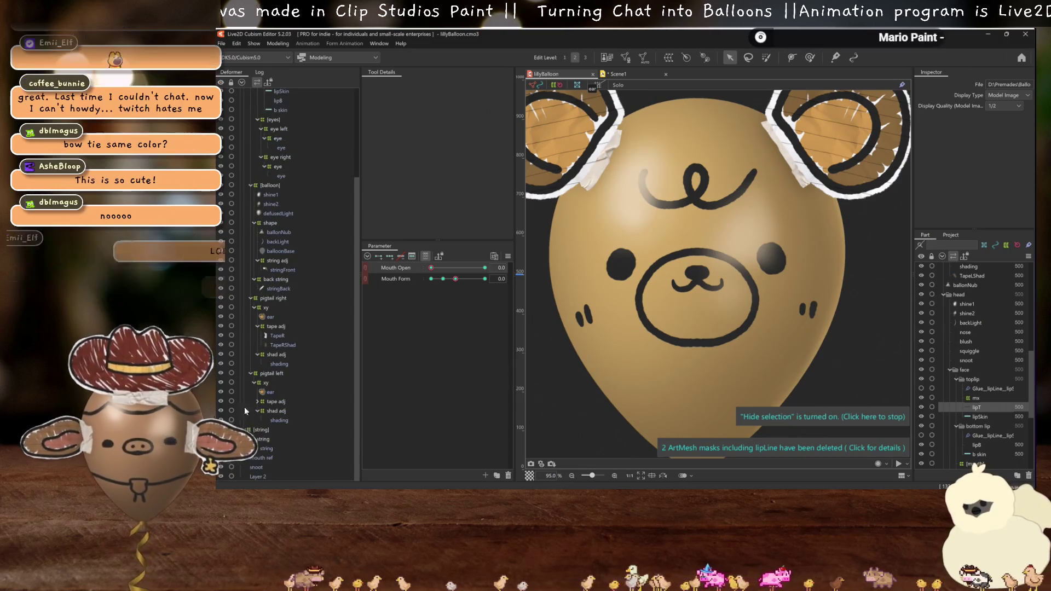
mouse_move(256, 467)
left_mouse_down()
mouse_move(286, 266)
mouse_move(274, 129)
mouse_move(264, 132)
left_mouse_up()
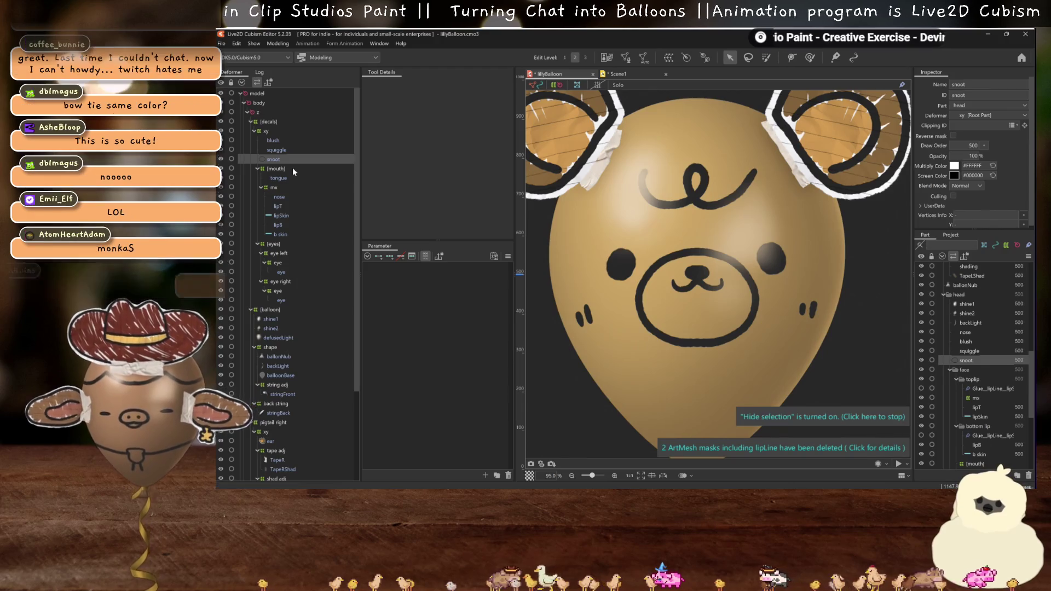
left_click(278, 44)
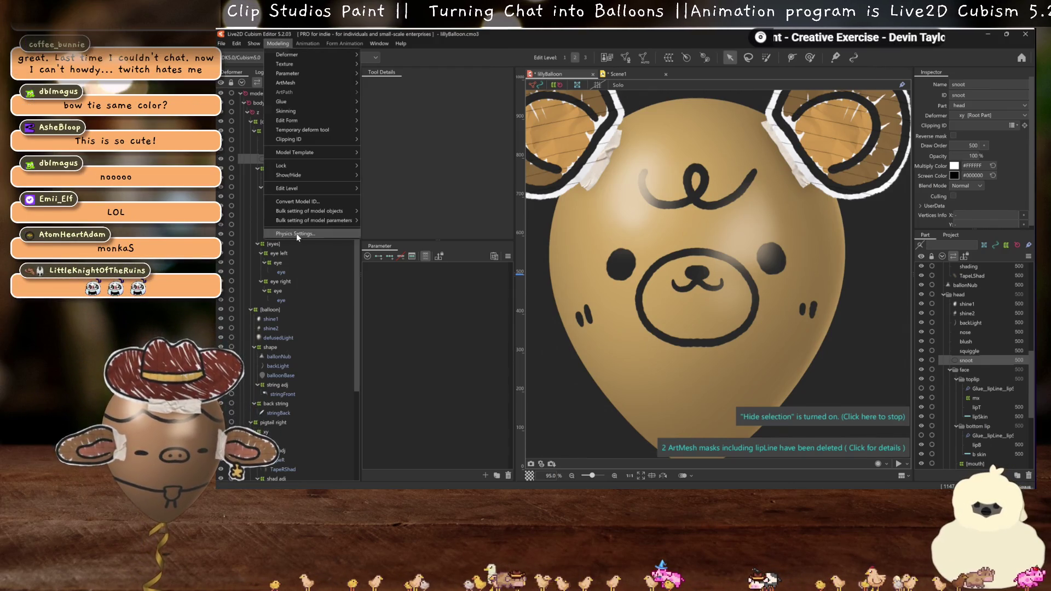
left_click(296, 233)
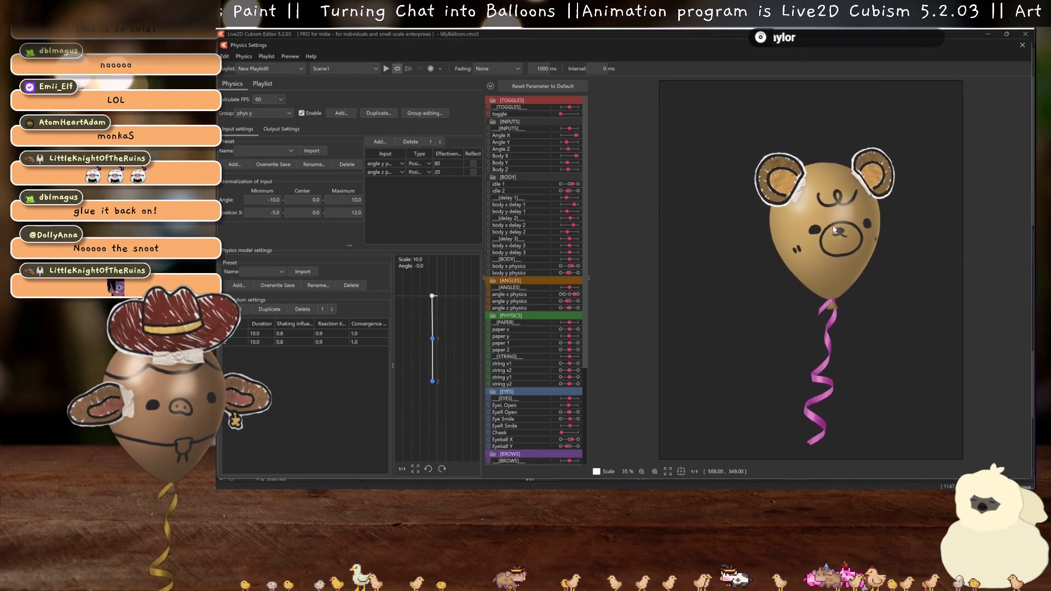
left_click(1020, 45)
left_click_drag(280, 197, 283, 195)
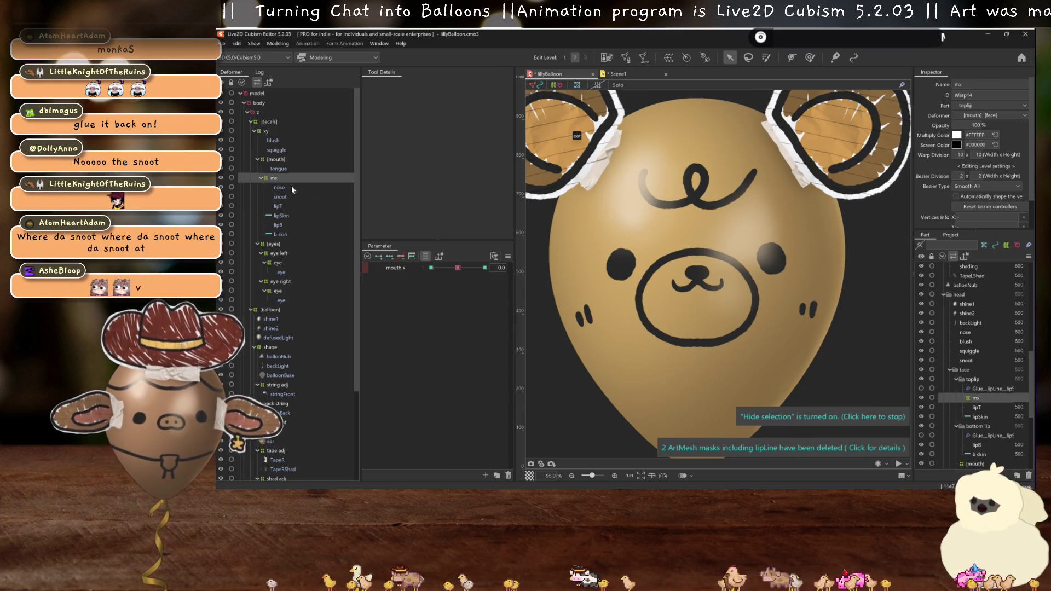
- Test snoot at mouth x -1.0, then move it under the [mouth] group and start a warp deformer
left_click_drag(456, 267, 431, 267)
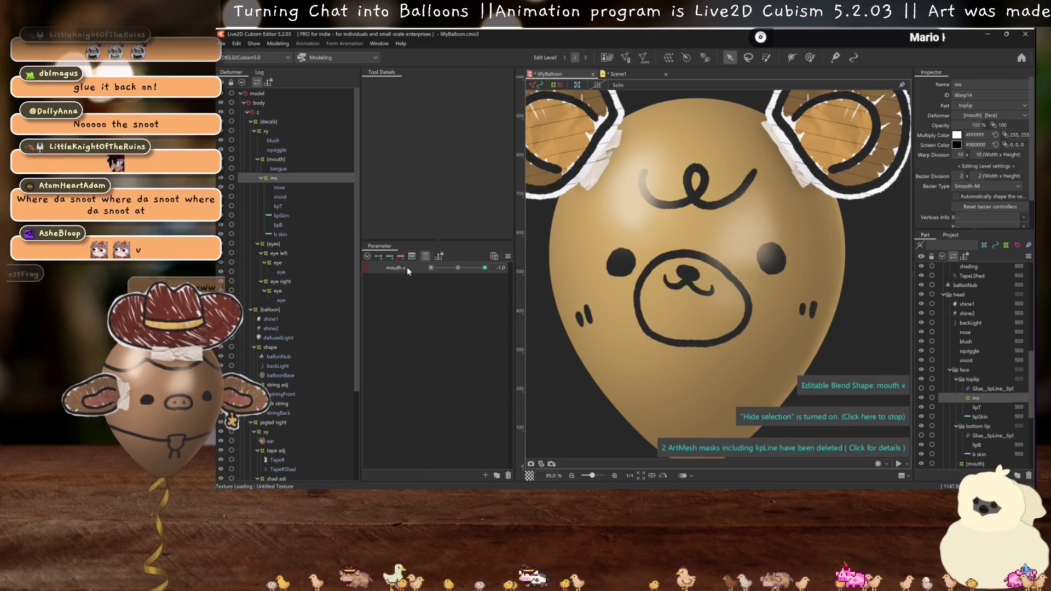
left_click(458, 267)
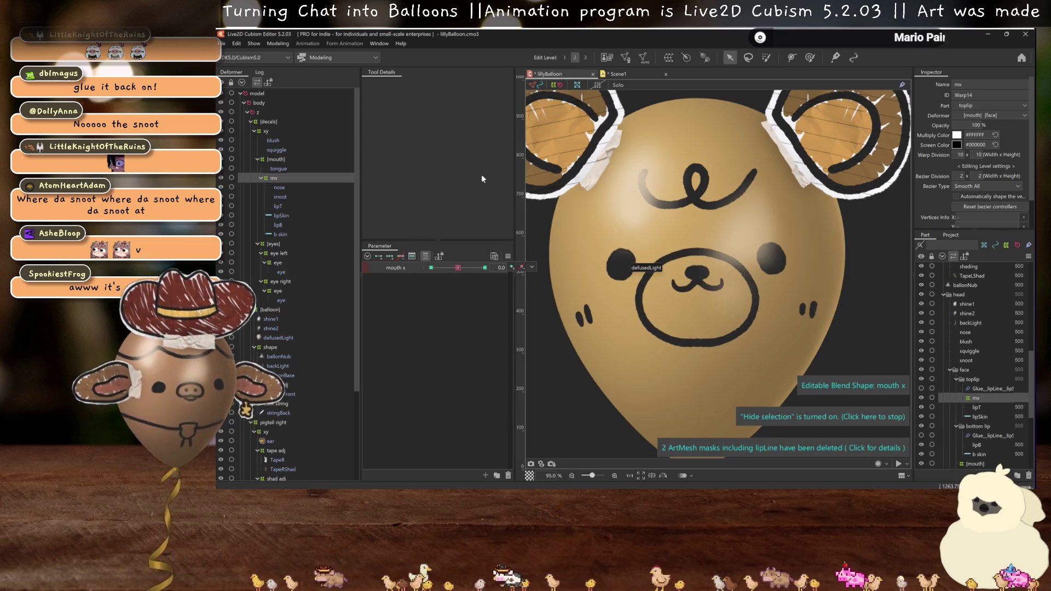
left_click(278, 44)
left_click(315, 235)
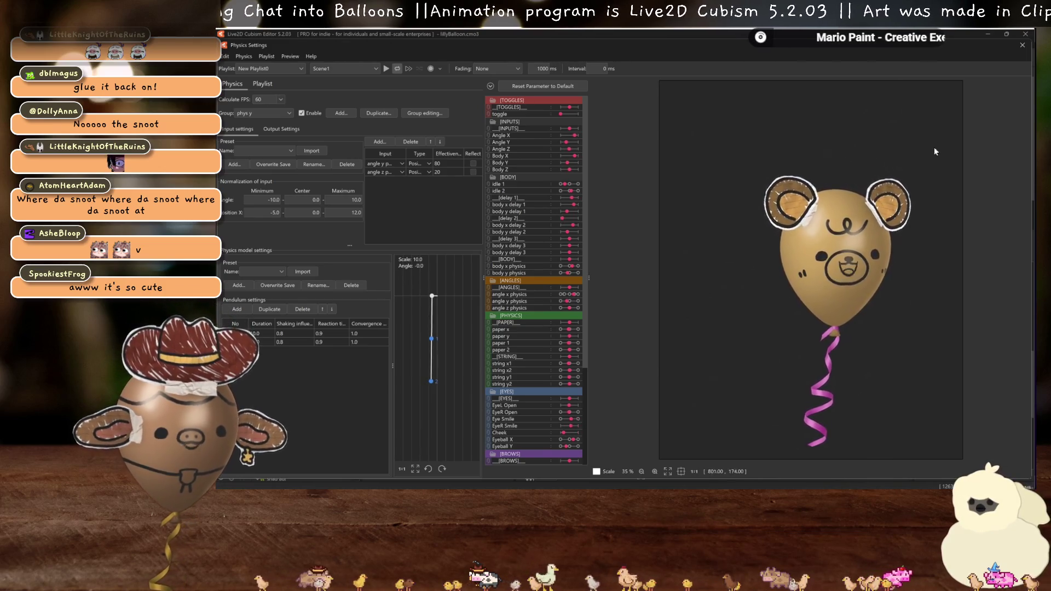
left_click(1022, 45)
left_click_drag(278, 197, 292, 159)
left_click(668, 57)
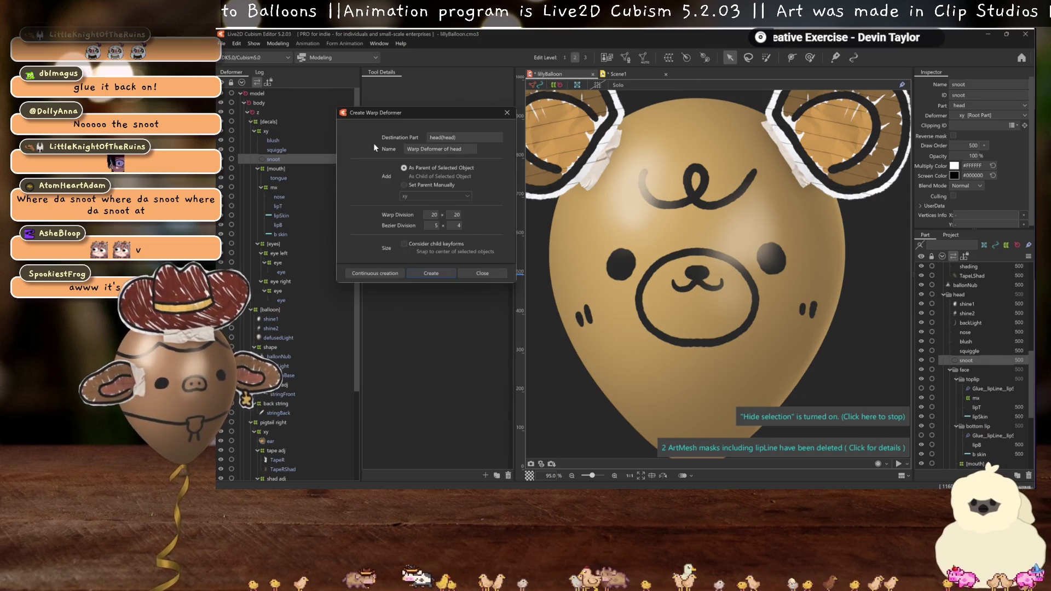
- Create the warp deformer named 'mx snoot' and reduce its bezier divisions to 2
triple_click(423, 148)
type("mx snoot")
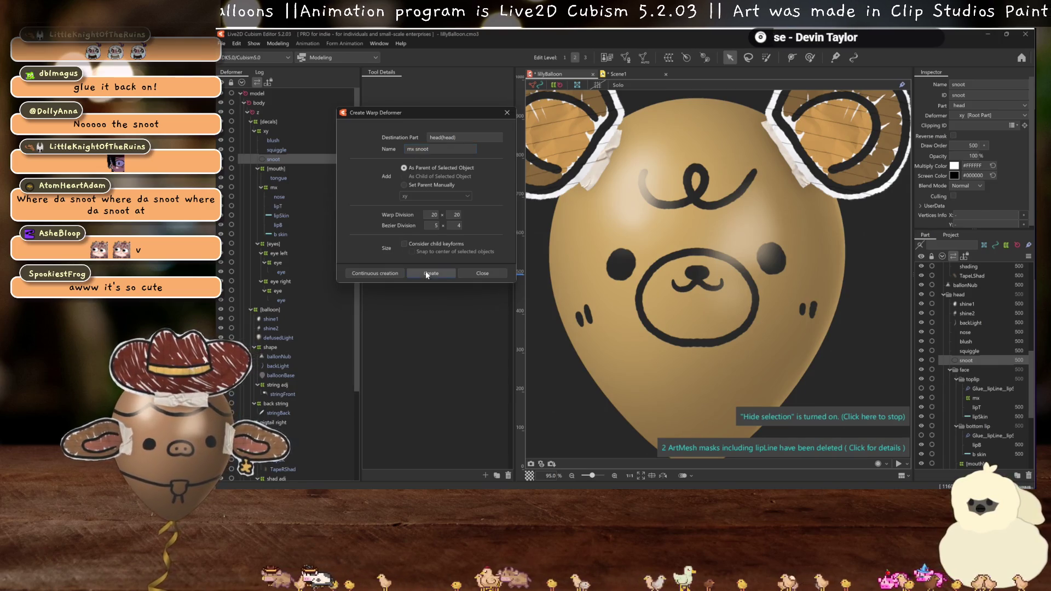
left_click(426, 274)
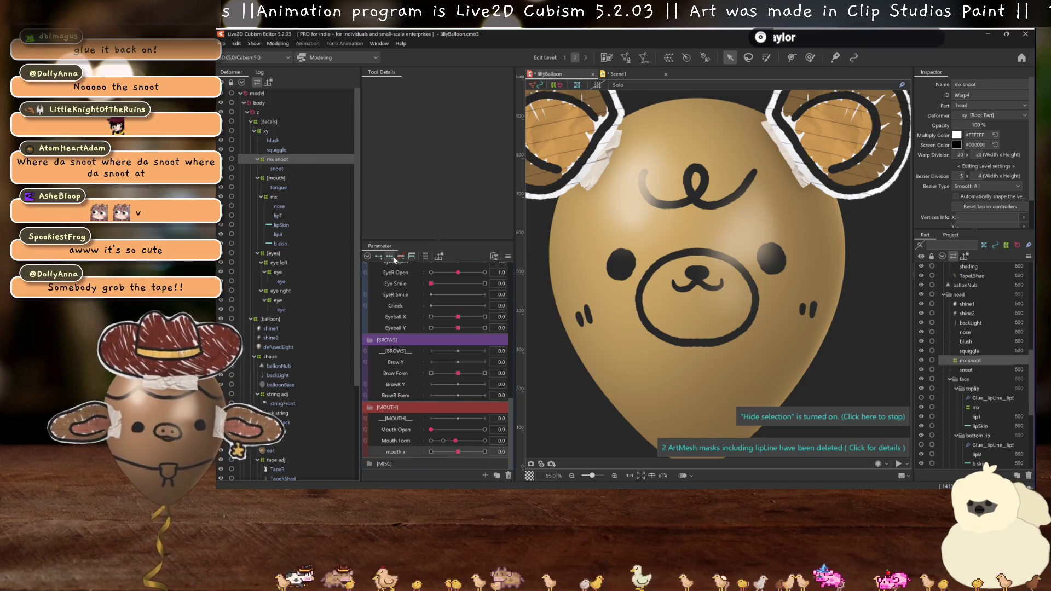
left_click(431, 451)
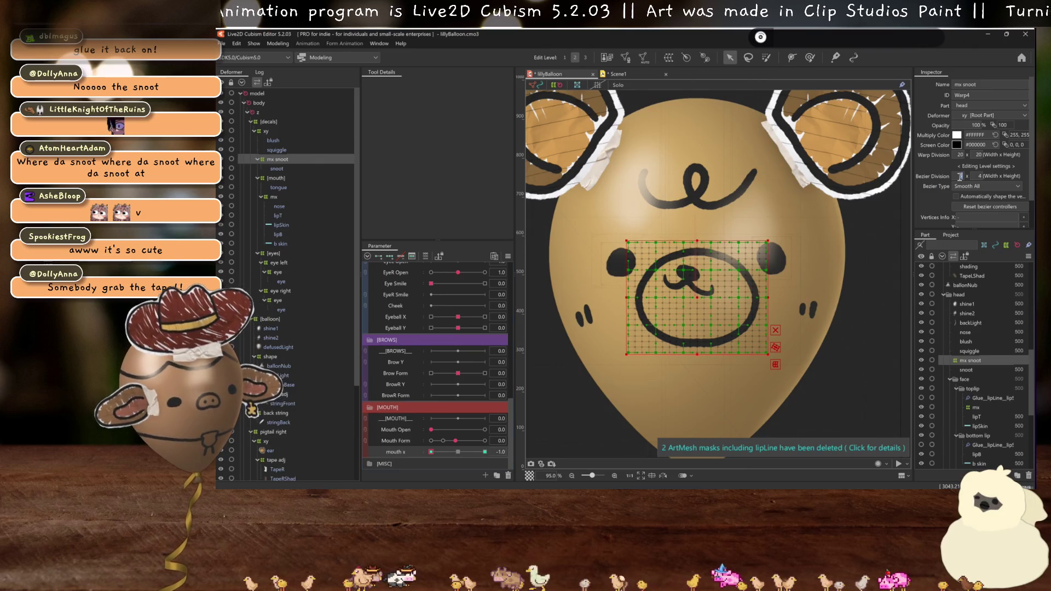
key("Return")
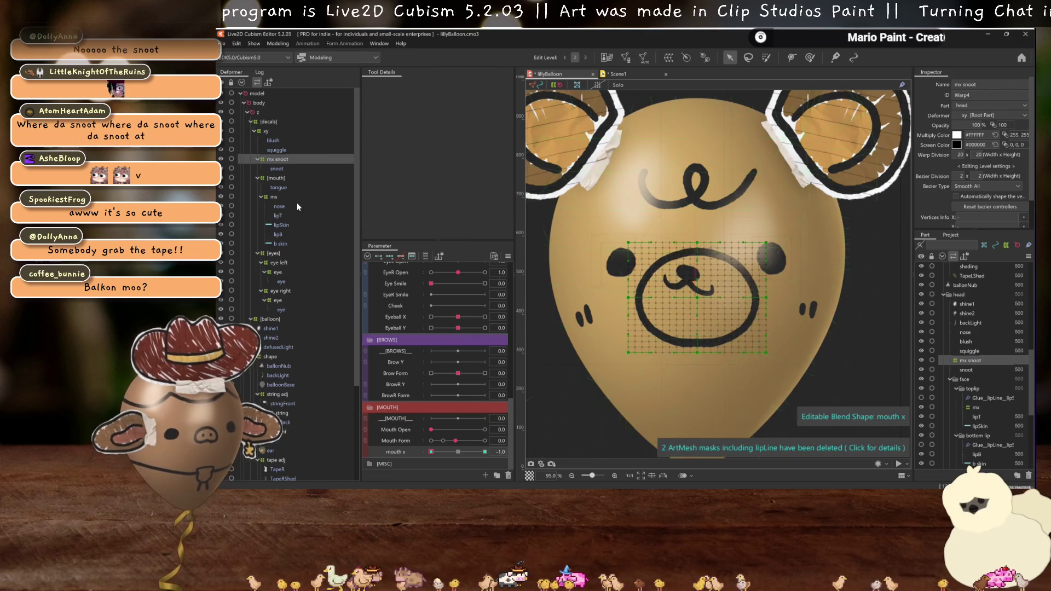
- Reshape the mx snoot warp grid points for the mouth x -1.0 key
left_click(276, 169)
key("ctrl+h")
left_click(643, 58)
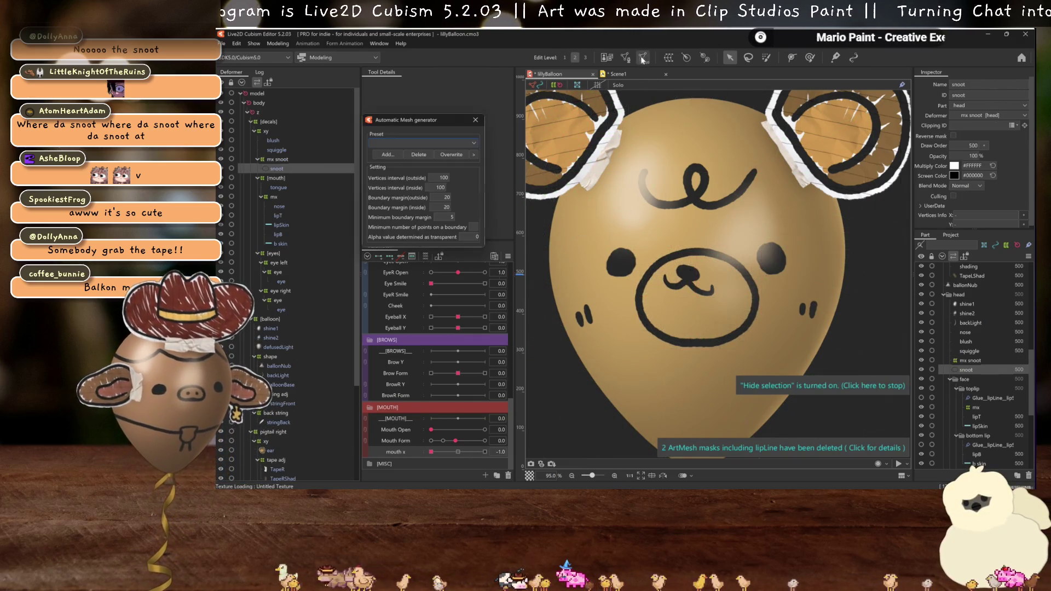
left_click(404, 152)
left_click(475, 119)
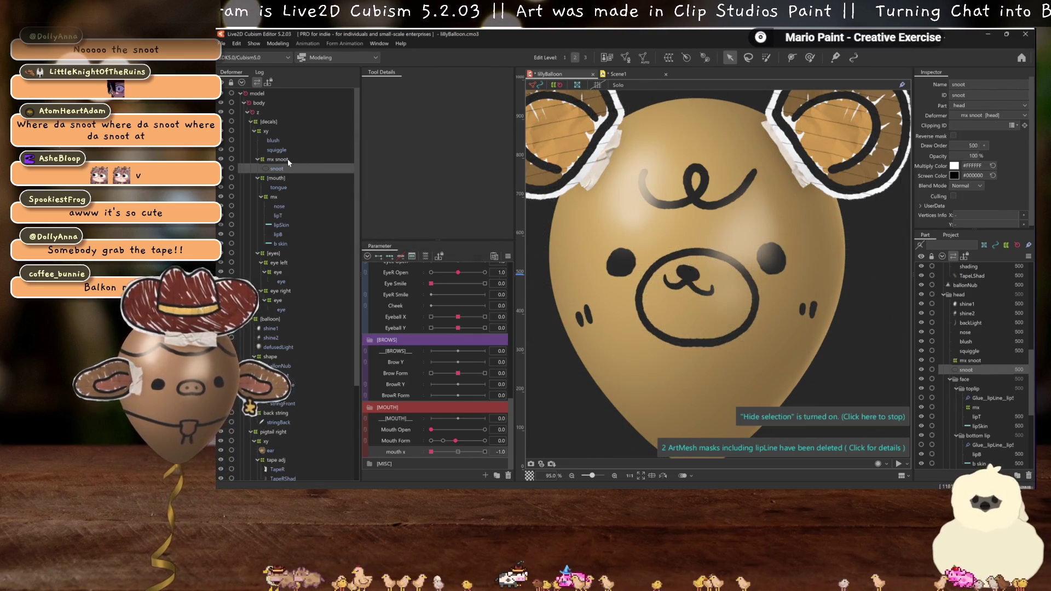
left_click(281, 159)
left_click(691, 297)
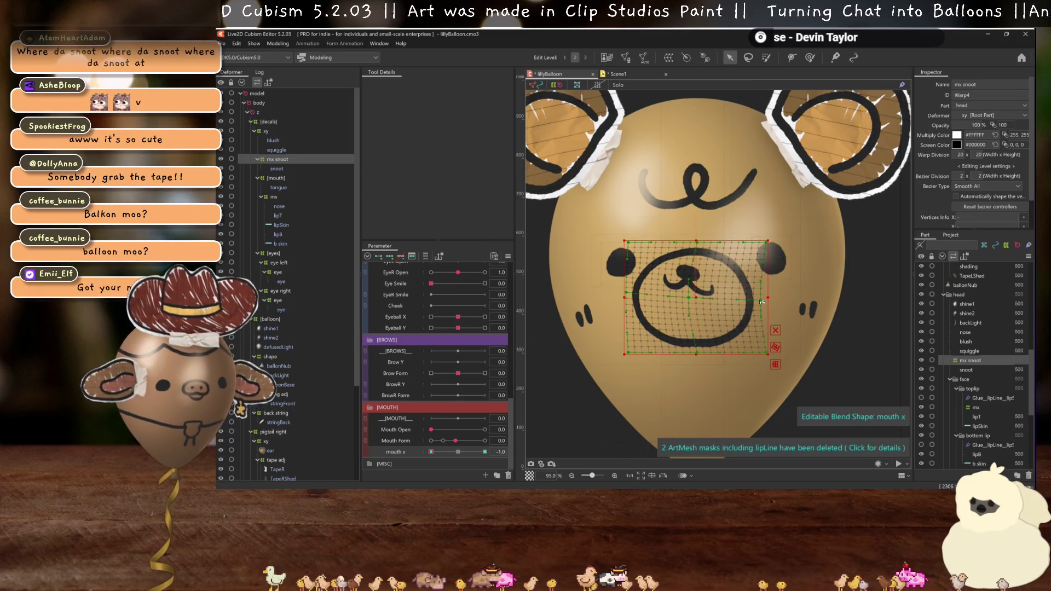
key("h")
- Confirm the mouth x key prompt, preview at -0.7, reset mouth x to 0 and save
left_click(430, 452)
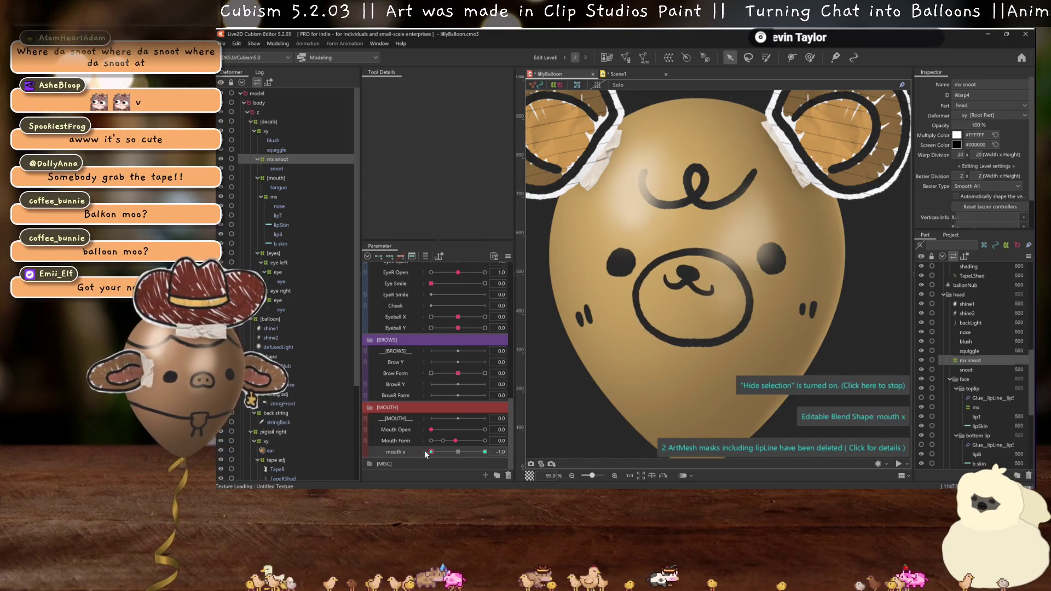
left_click(607, 347)
mouse_move(430, 452)
left_mouse_down()
mouse_move(445, 453)
mouse_move(431, 452)
left_mouse_up()
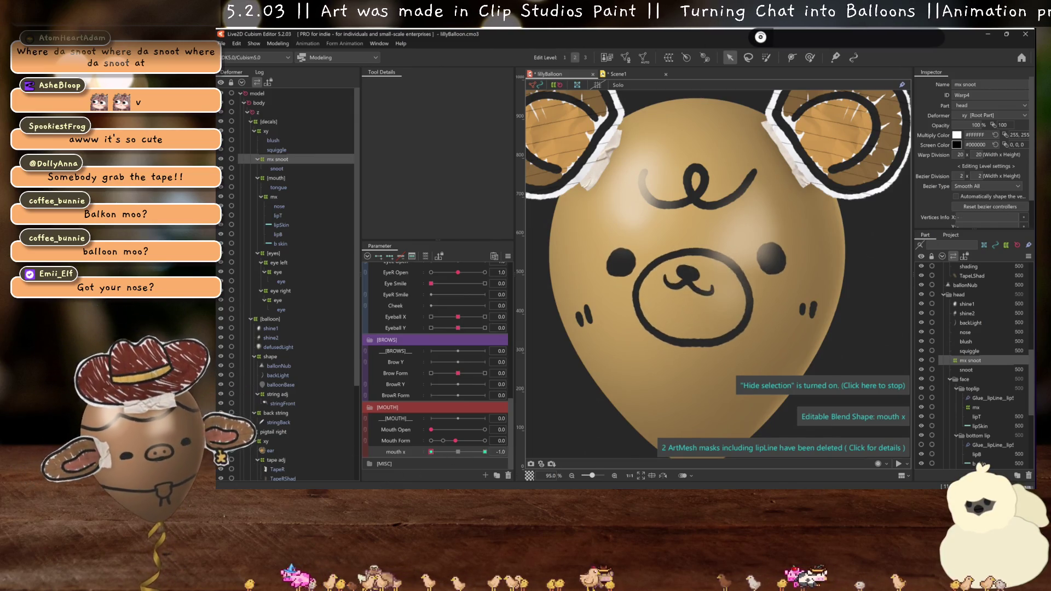
left_click(455, 453)
key("ctrl+s")
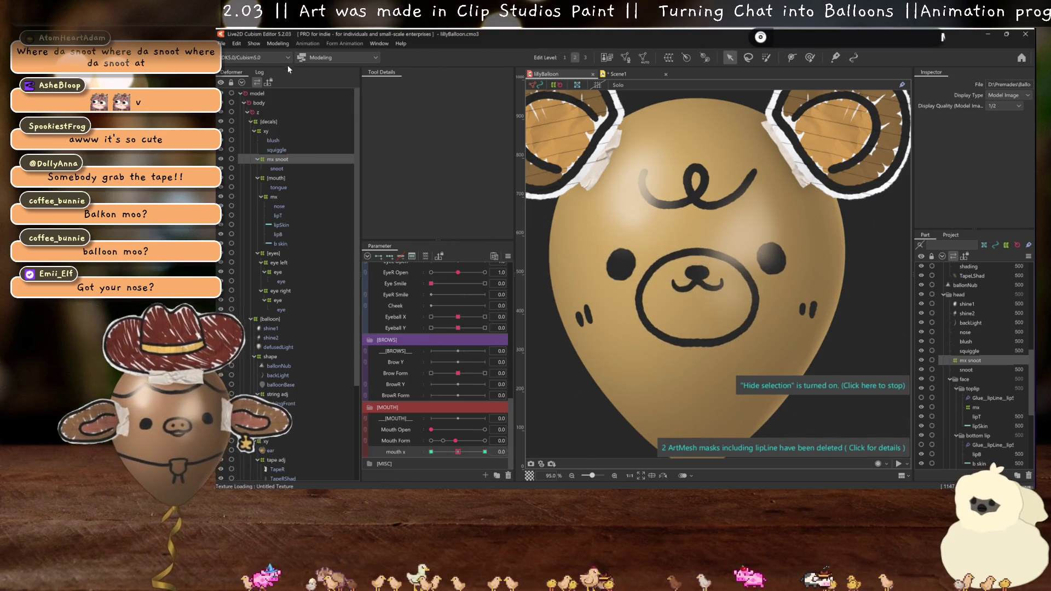
left_click(277, 44)
left_click(306, 232)
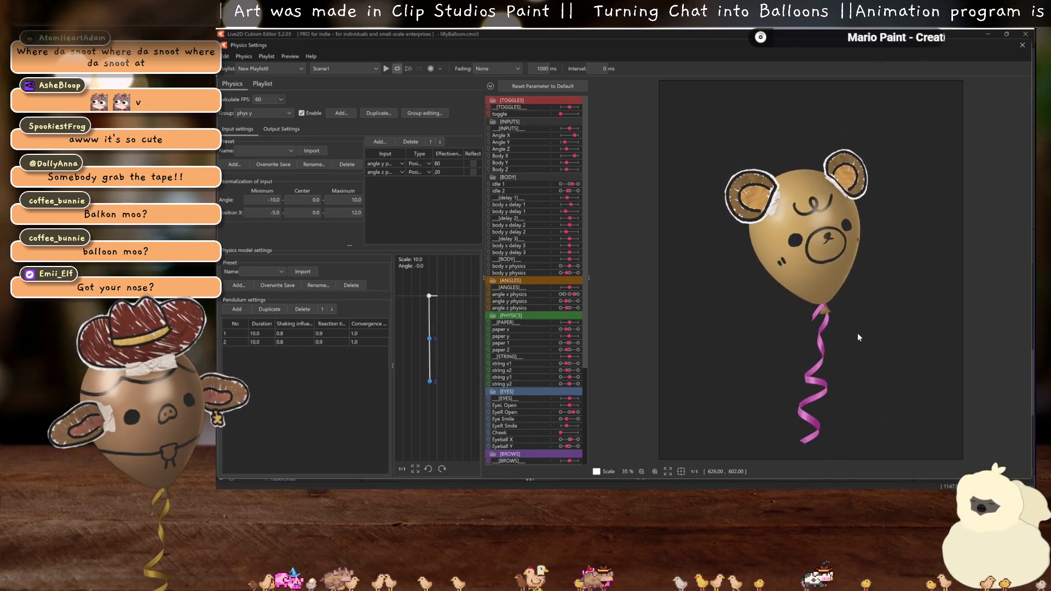
scroll(876, 285, "down", 2)
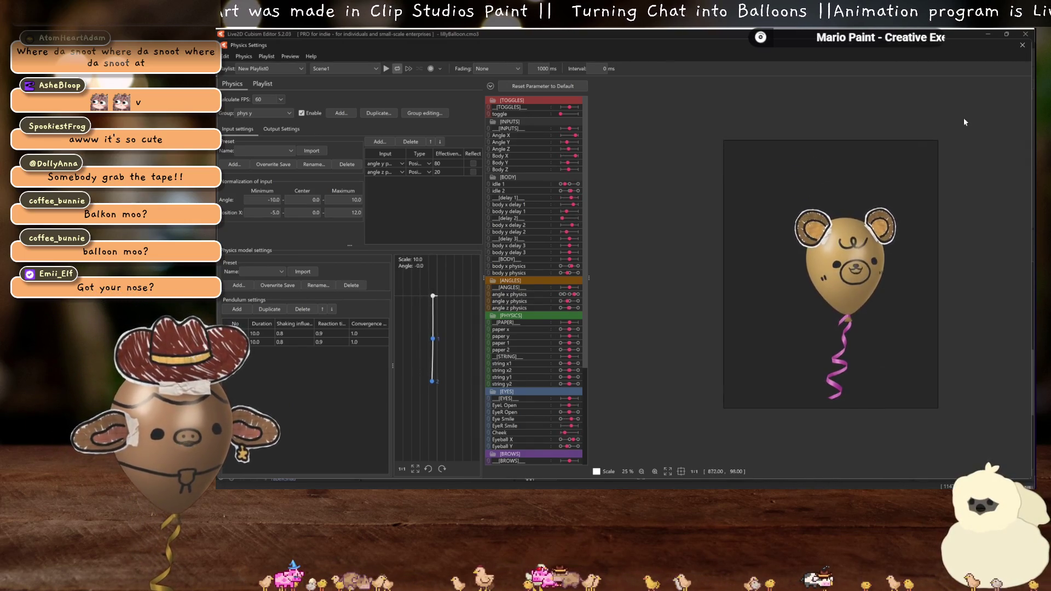
scroll(909, 290, "up", 2)
mouse_move(653, 347)
left_mouse_down()
mouse_move(895, 250)
mouse_move(1020, 49)
left_mouse_up()
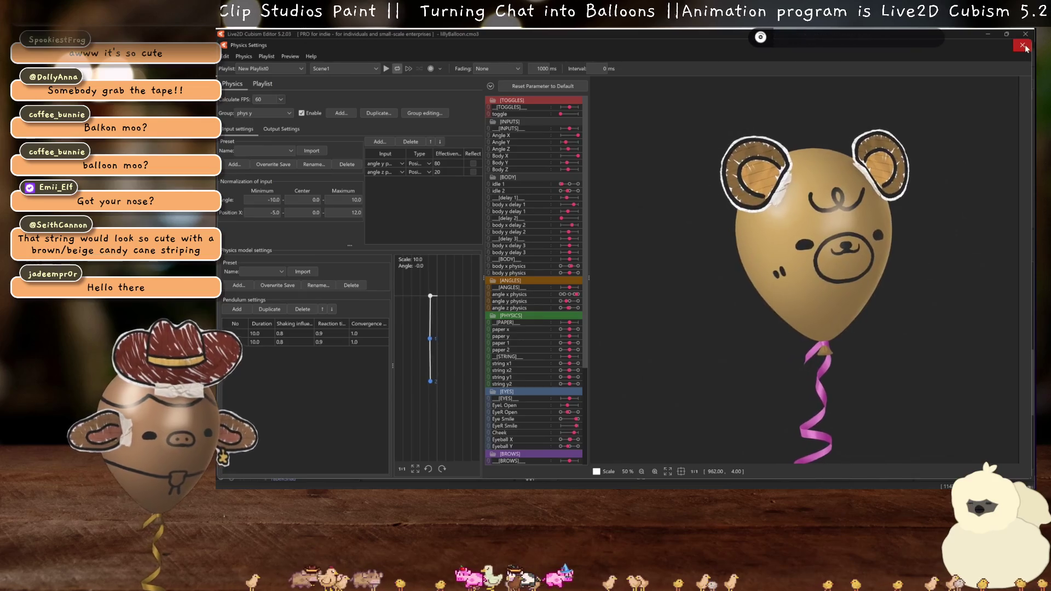
left_click(1022, 46)
scroll(704, 291, "down", 5)
- Select the whole string group and set its Multiply Color to beige #DACE97
scroll(743, 194, "up", 3)
left_click(278, 422)
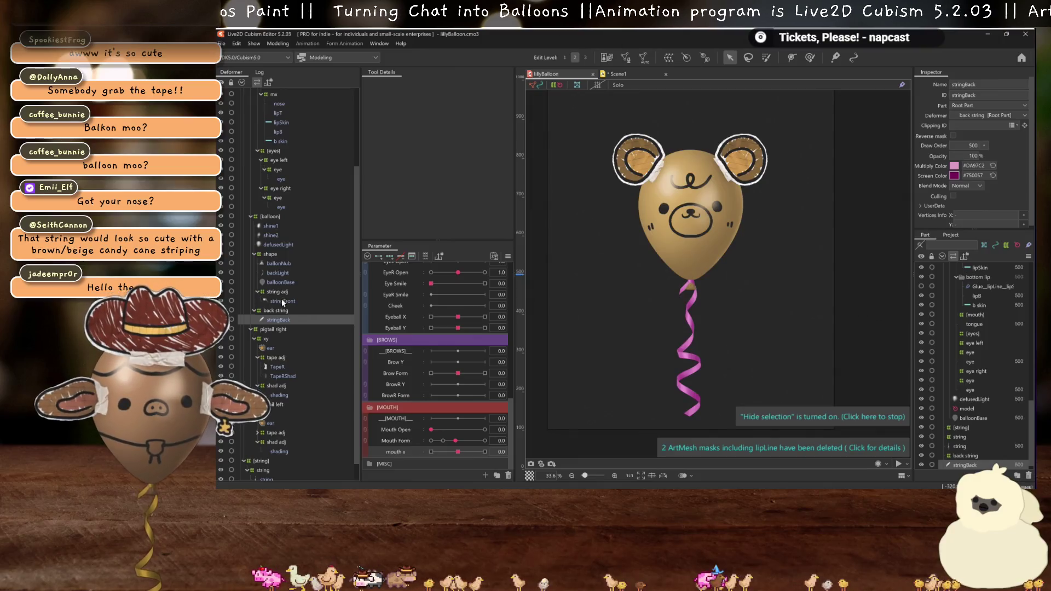
scroll(284, 251, "down", 4)
left_click(266, 459)
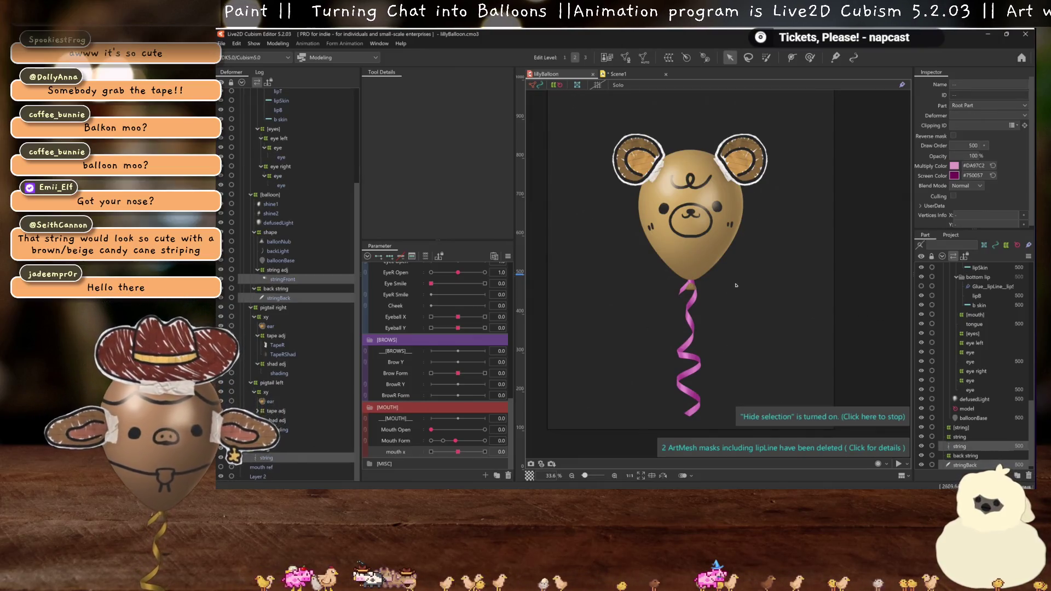
left_click(953, 166)
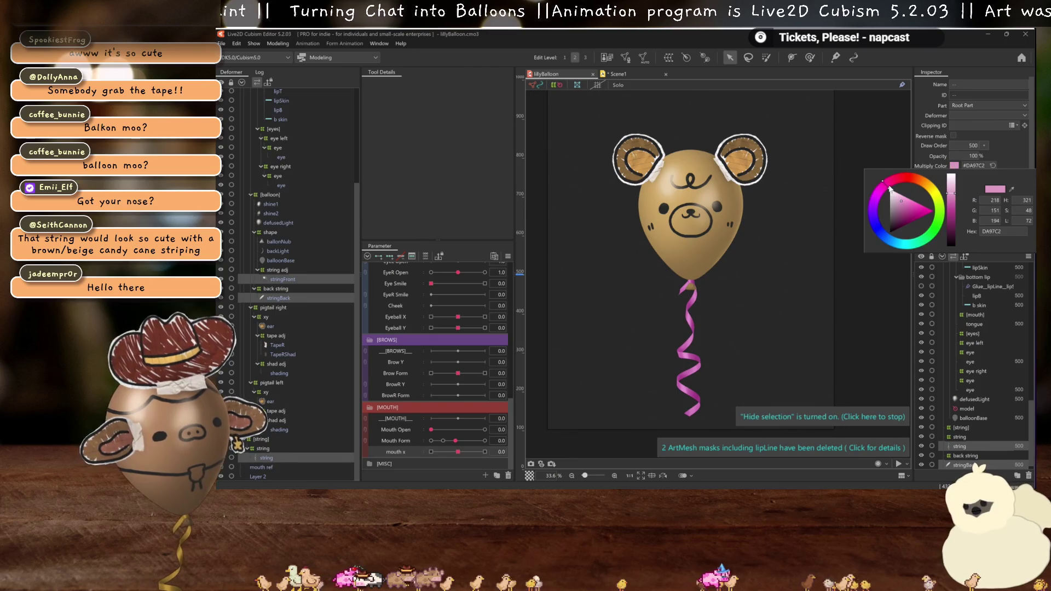
left_click_drag(906, 179, 932, 185)
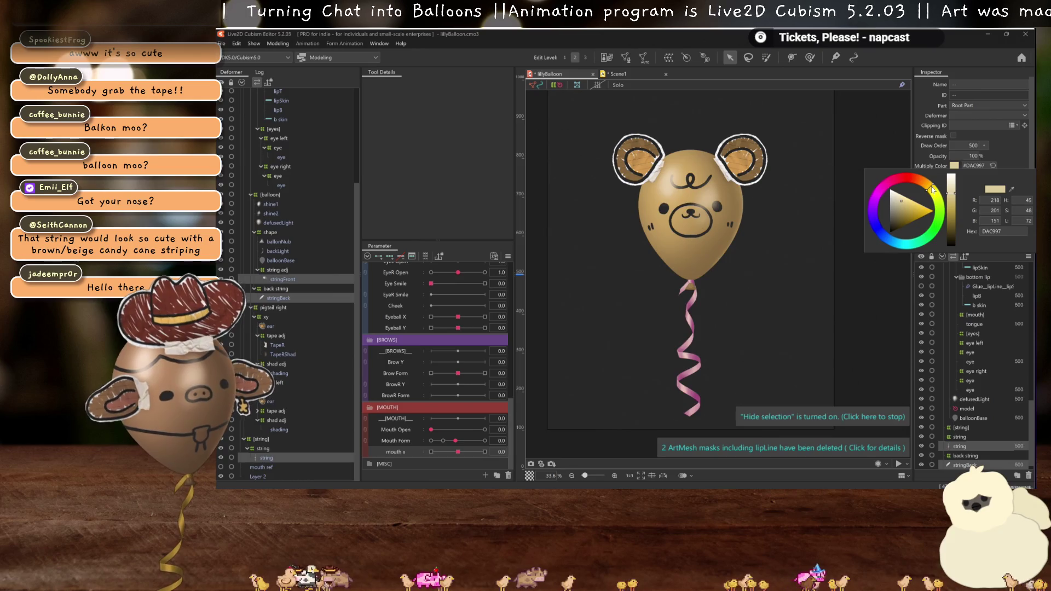
left_click(1010, 154)
- Set the string's Screen Color to dark gold #755000 and save the model
left_click(953, 176)
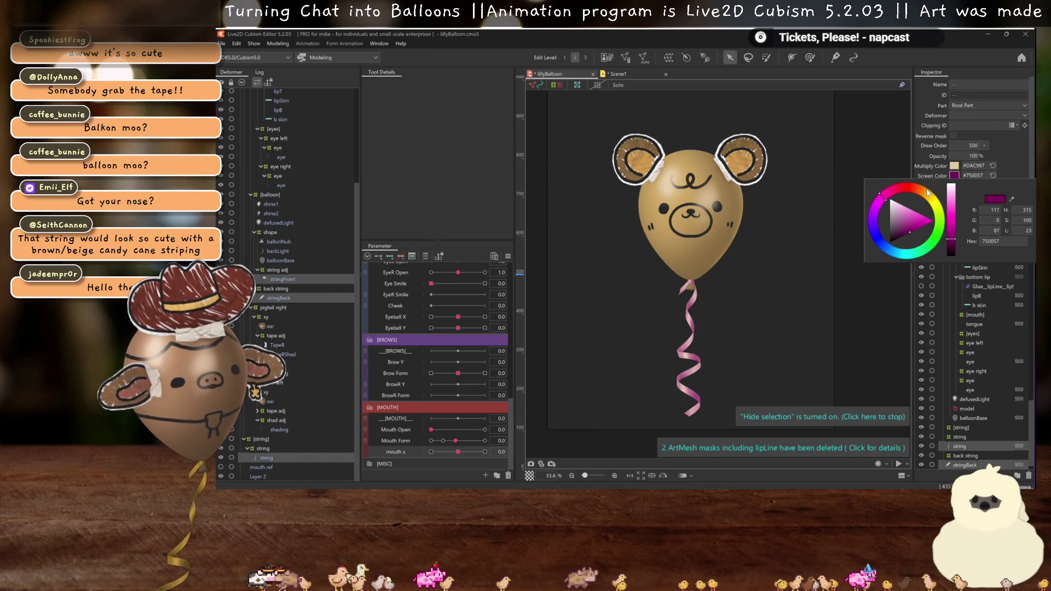
left_click(934, 199)
left_click_drag(935, 198, 934, 193)
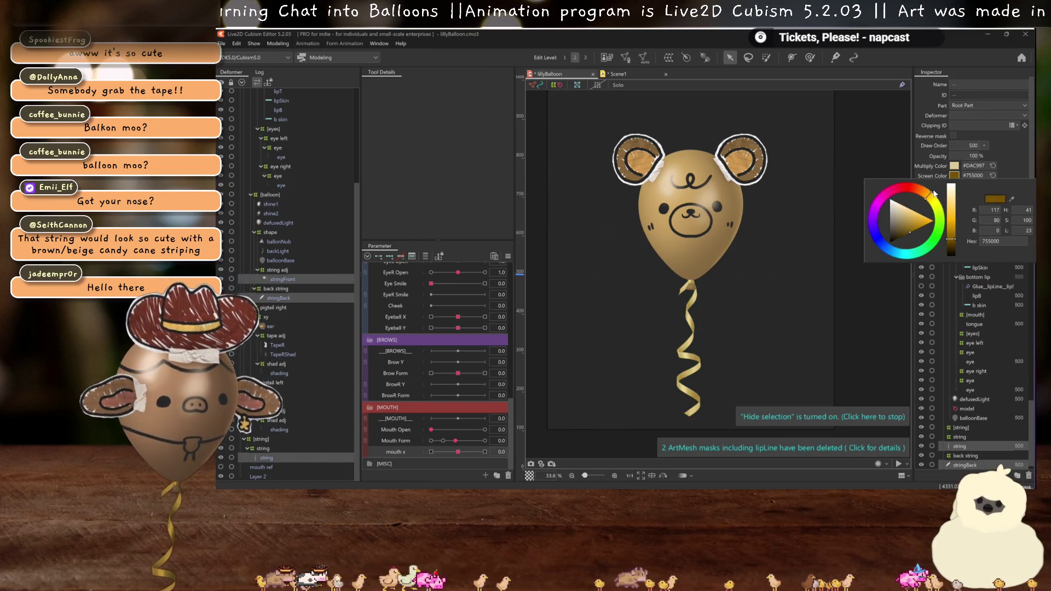
scroll(709, 260, "up", 2)
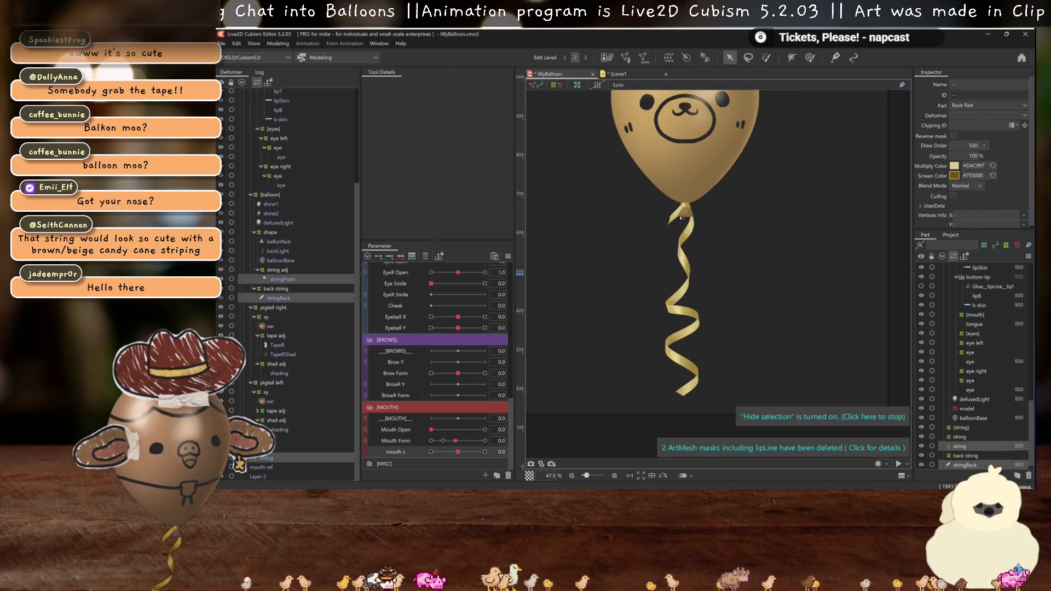
scroll(679, 385, "up", 3)
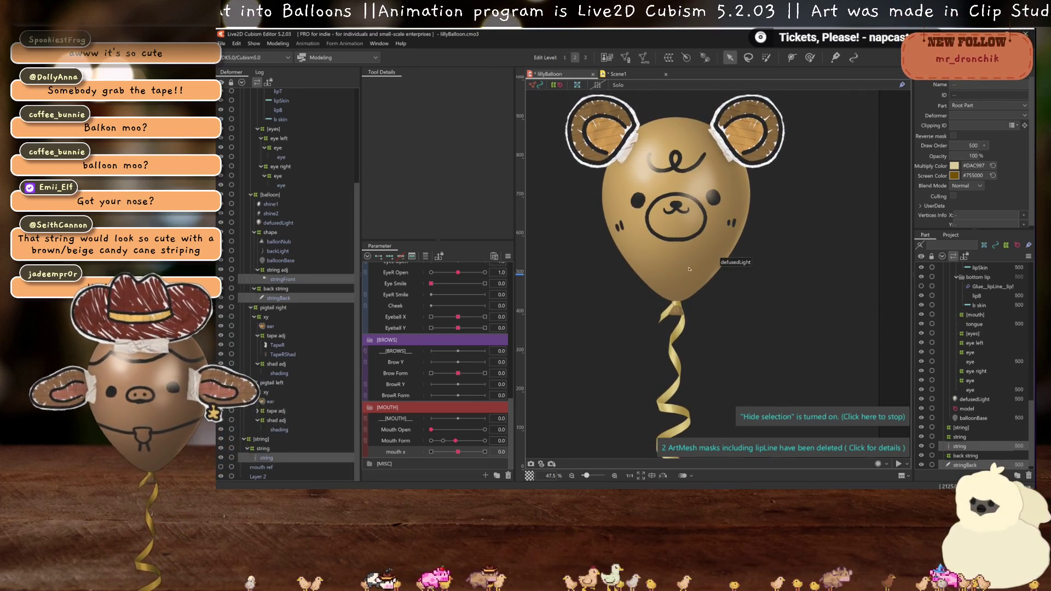
scroll(703, 279, "down", 2)
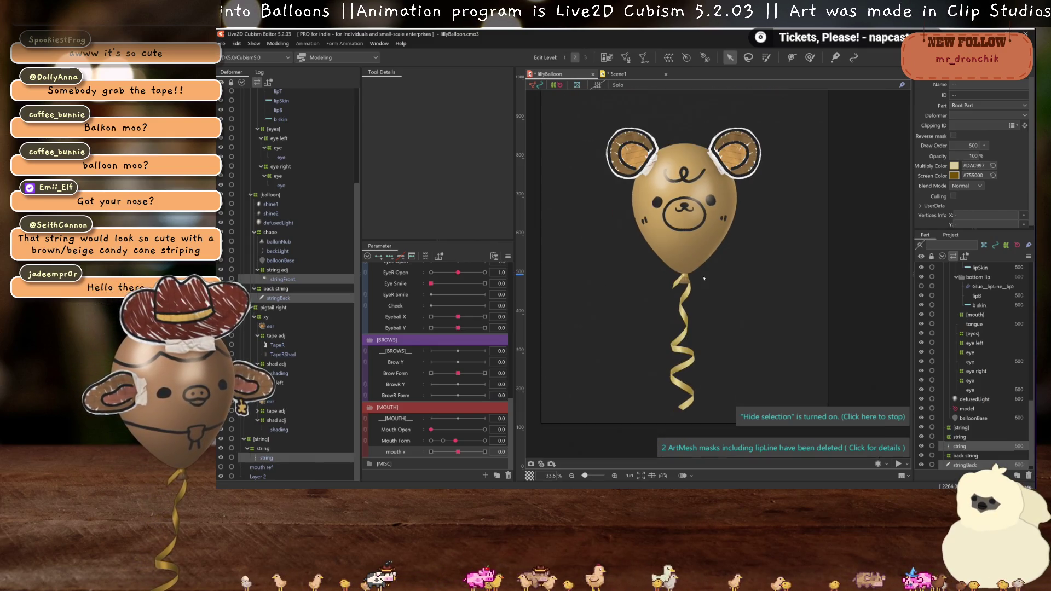
key("ctrl+s")
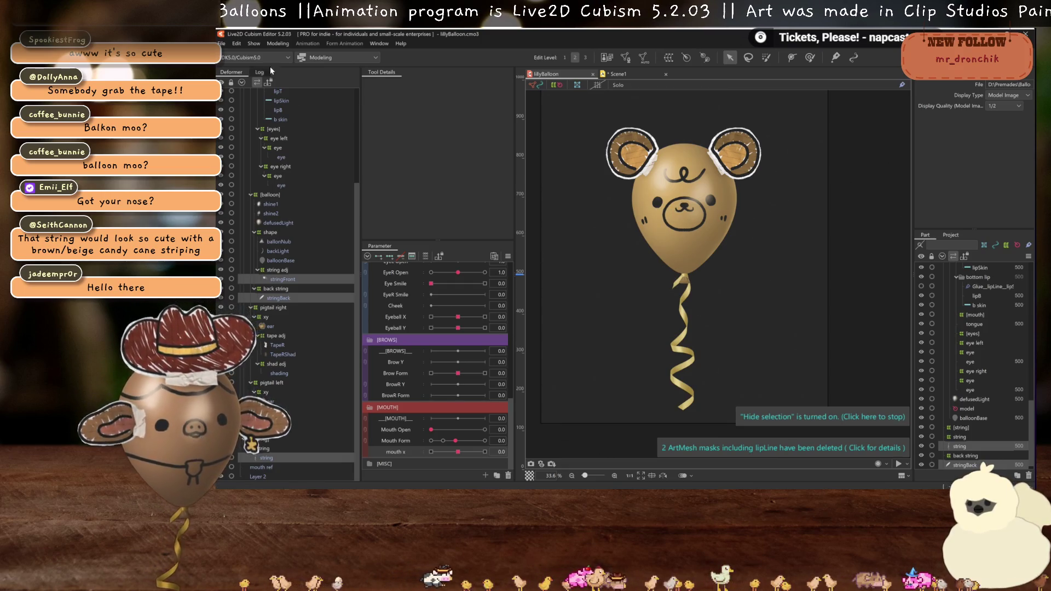
left_click(270, 44)
left_click(304, 232)
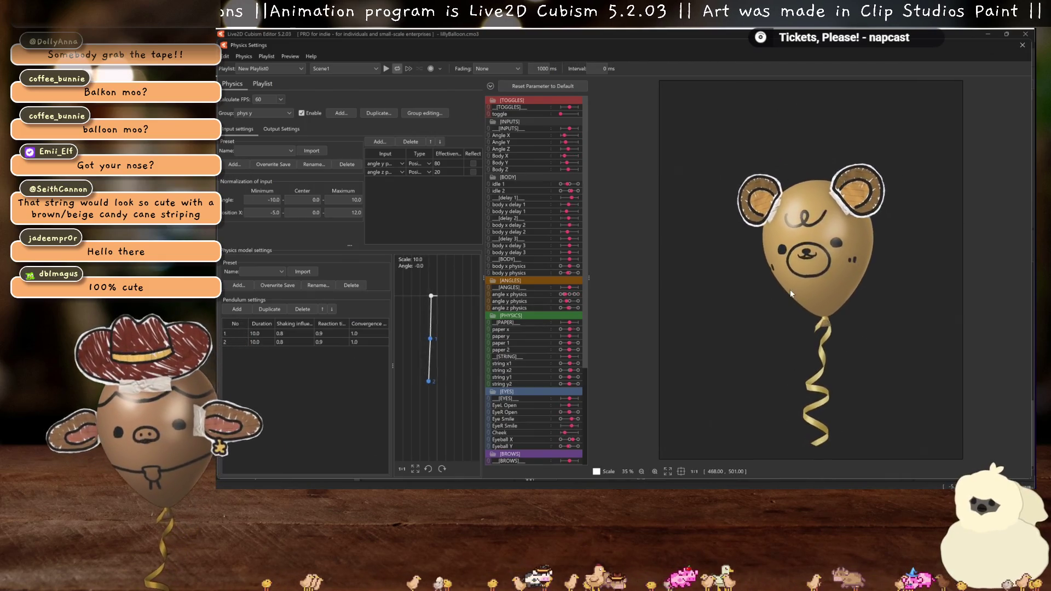
mouse_move(879, 297)
left_mouse_down()
mouse_move(704, 264)
mouse_move(914, 354)
mouse_move(889, 351)
left_mouse_up()
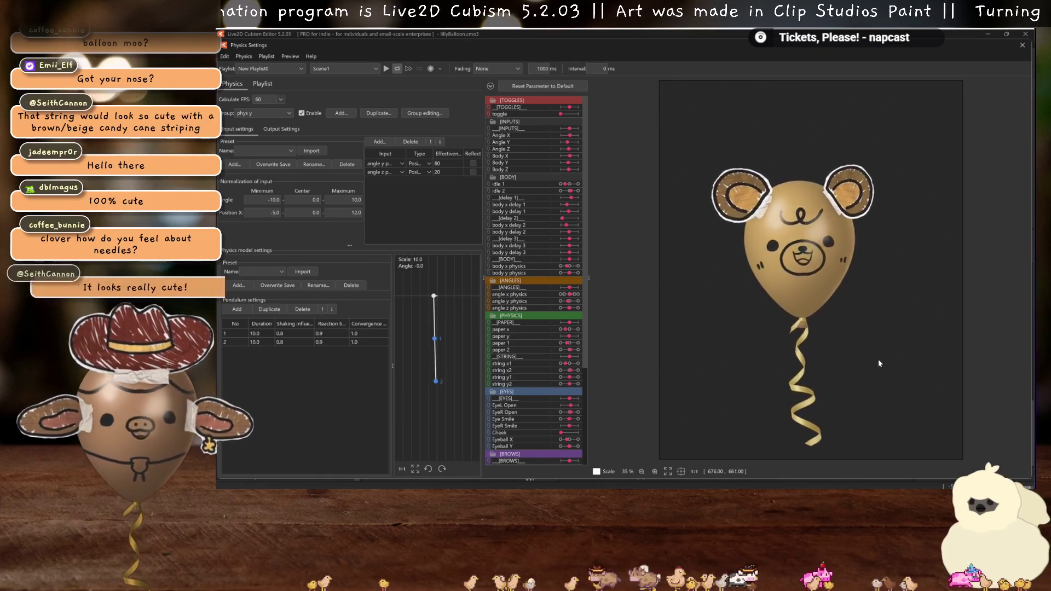
left_click_drag(888, 318, 895, 310)
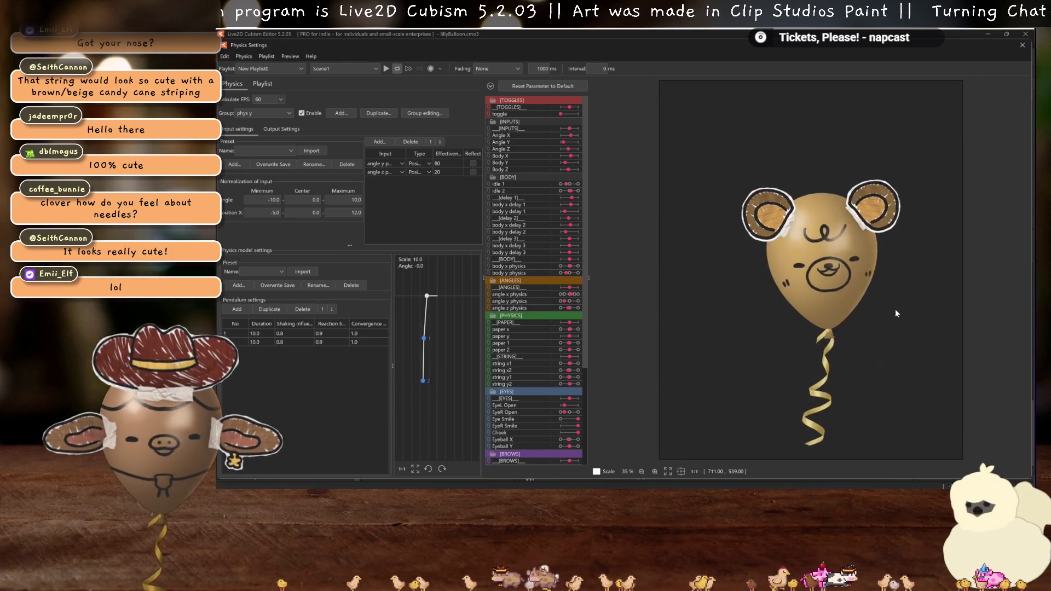
scroll(877, 297, "up", 2)
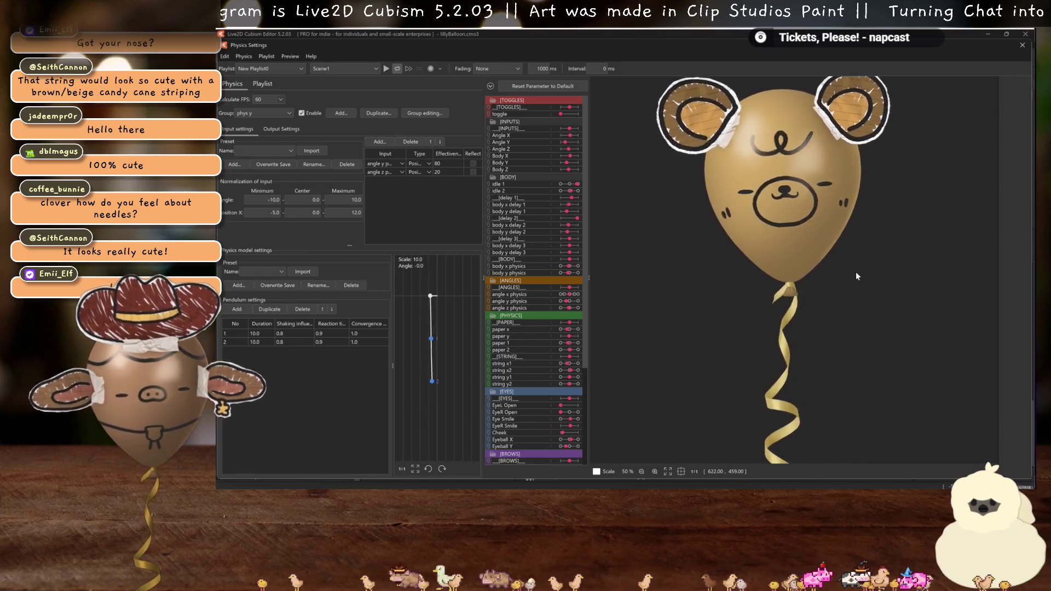
scroll(855, 277, "down", 2)
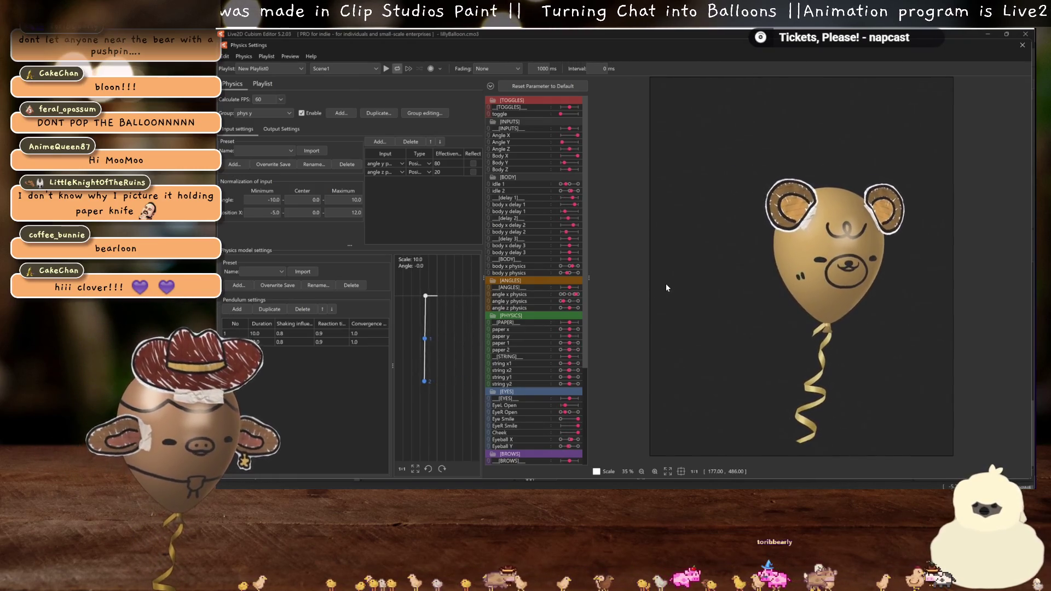
left_click(1022, 46)
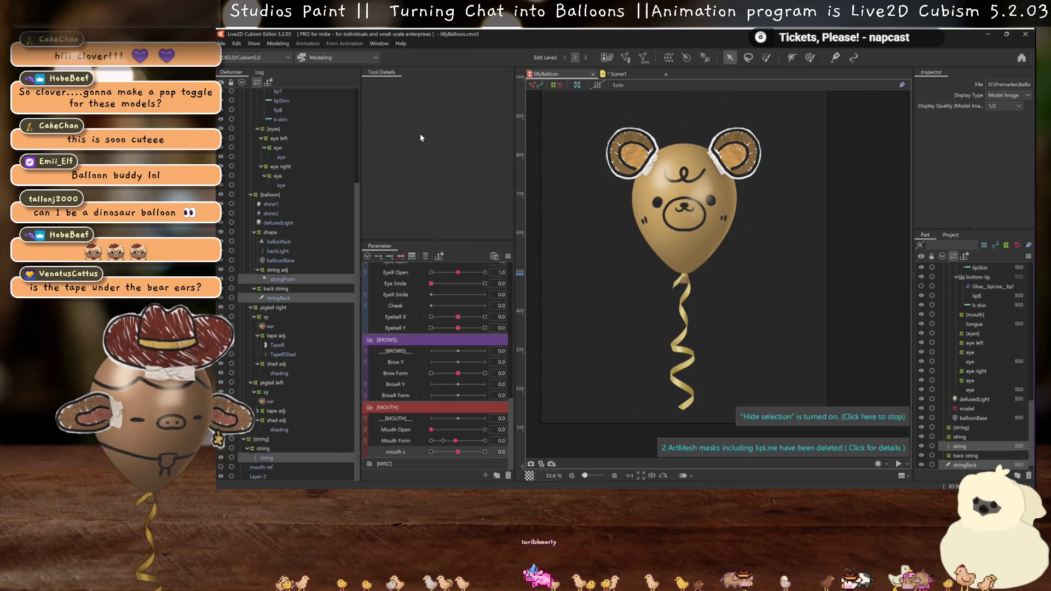
- Delete the 4 unused images, place the new ear-to-snoot images on the atlas and auto-pack them
left_click(606, 57)
left_click(634, 285)
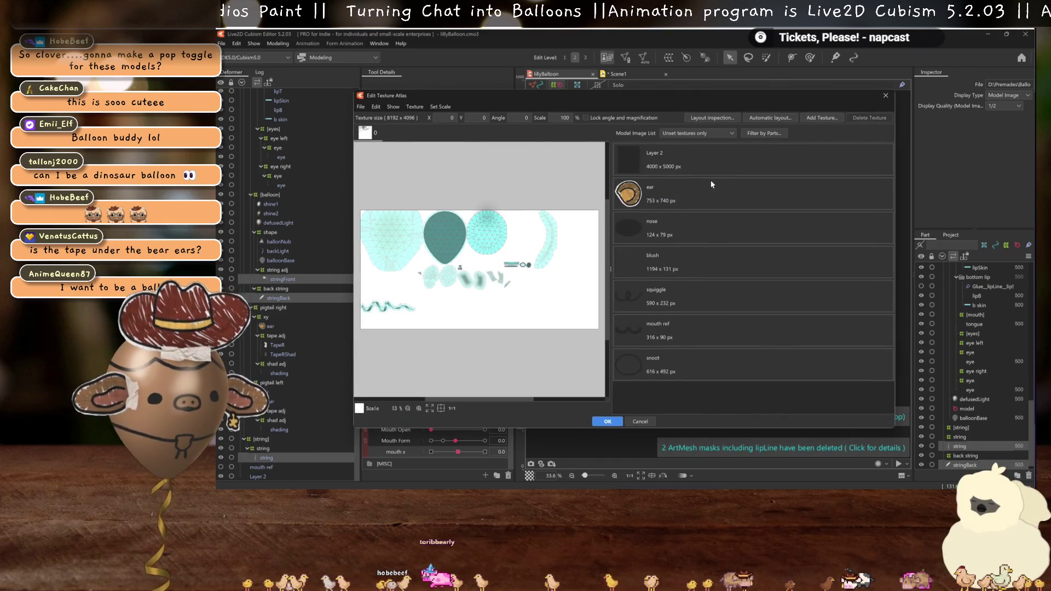
left_click(698, 365, "shift")
left_click_drag(699, 366, 565, 182)
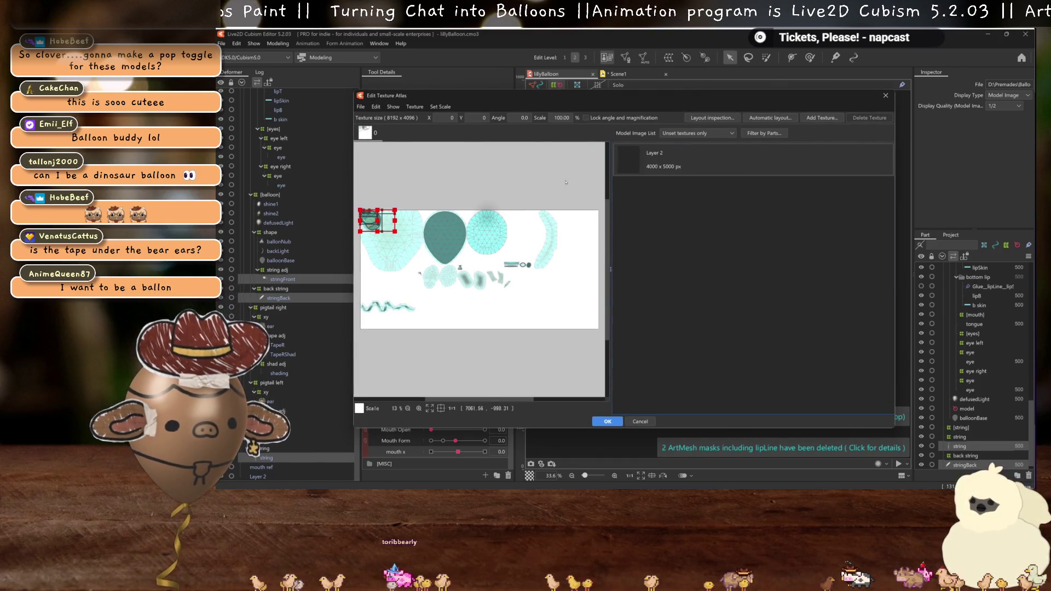
left_click(746, 118)
left_click(608, 307)
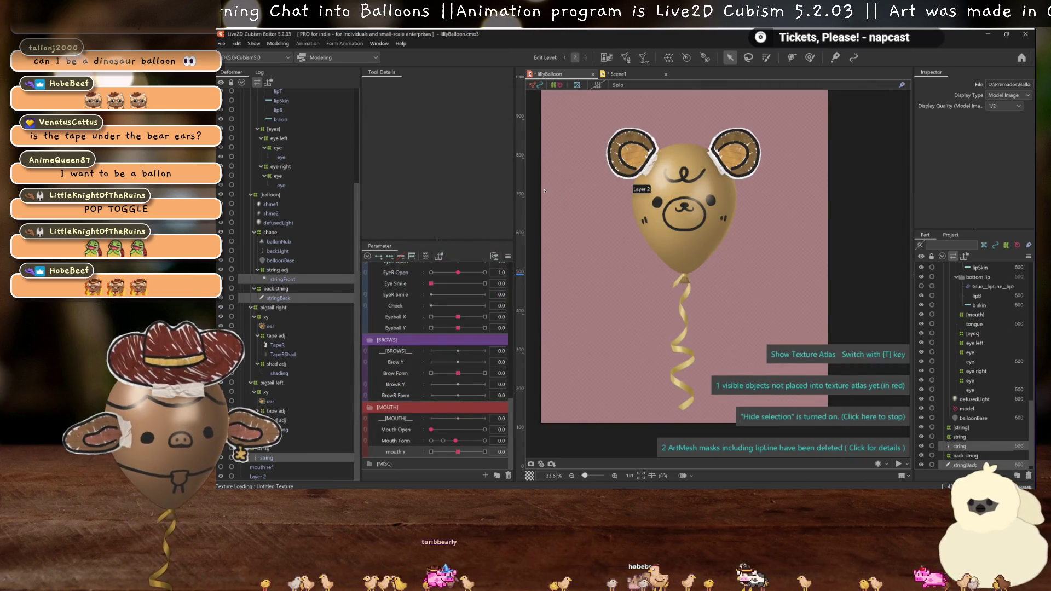
- Leave the texture atlas view so the canvas shows the rendered balloon model
key("t")
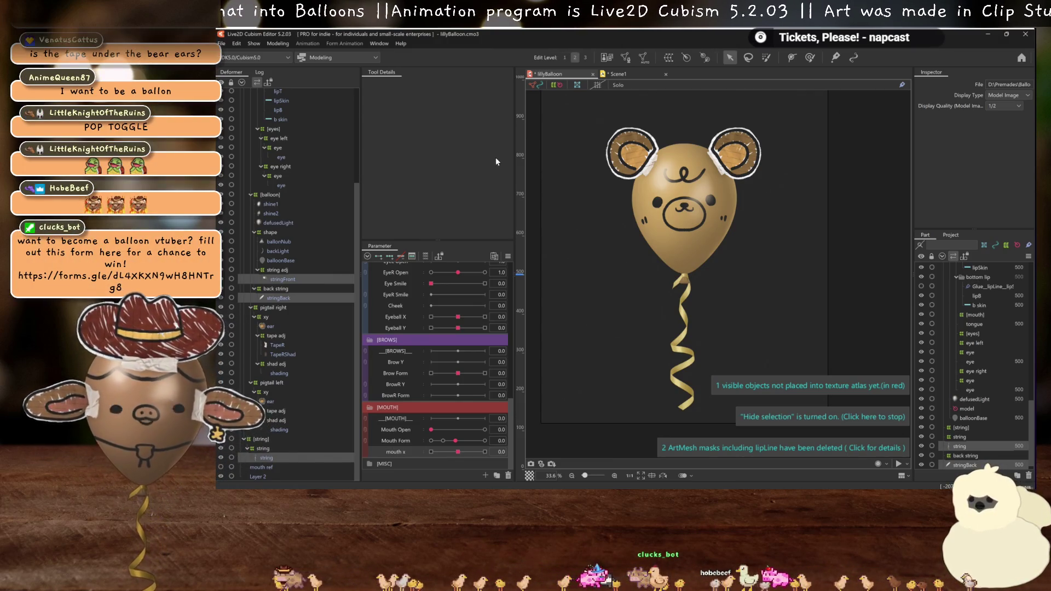
key("t")
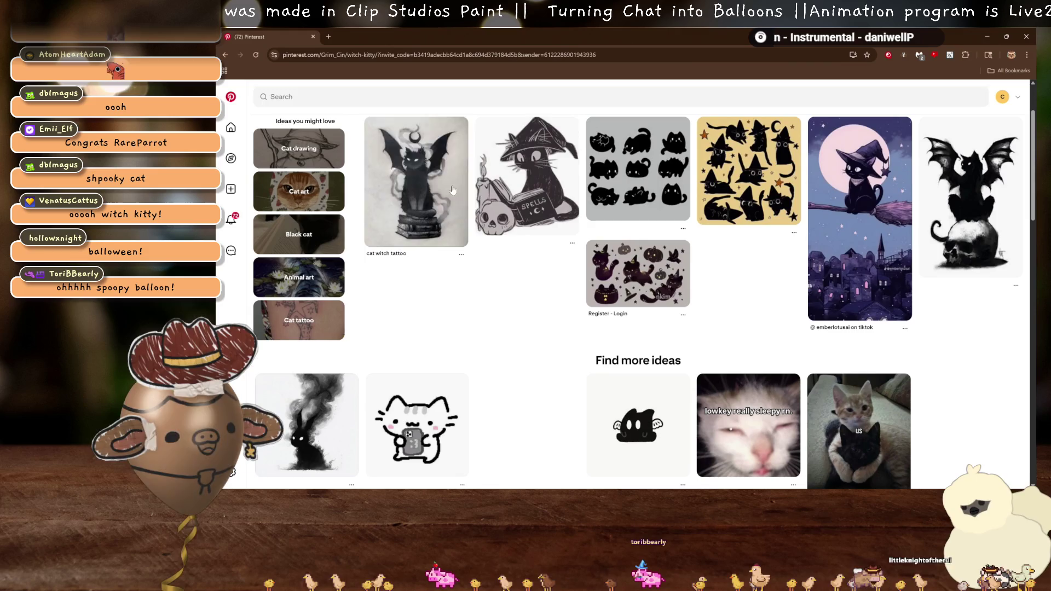
- Minimize the reference browser to reveal the balloon model in Cubism Editor
key("super+Down")
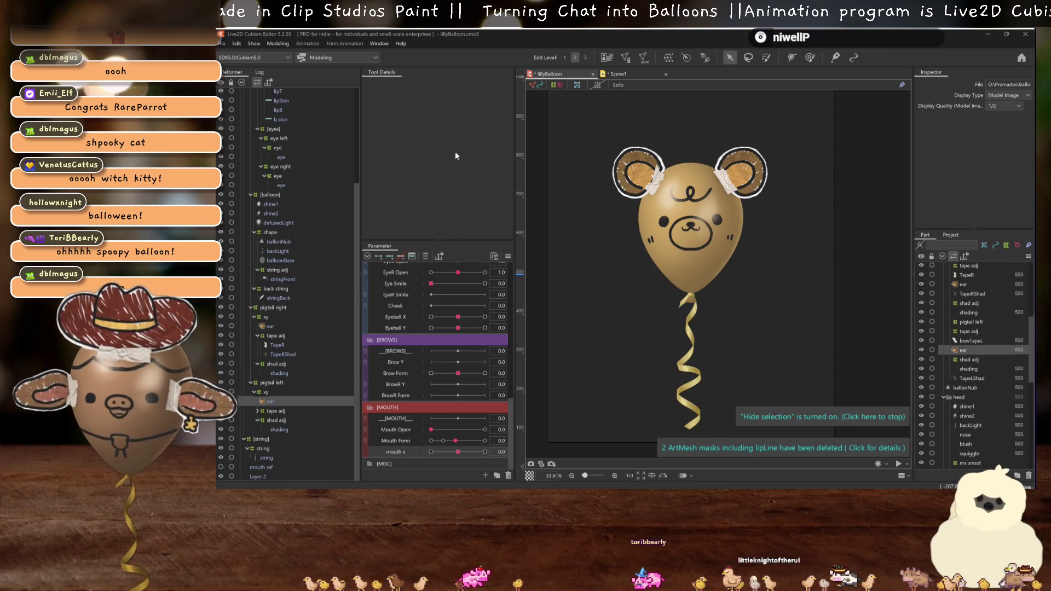
- Bring the balloon drawing forward and create a new folder inside the Balloon folder
left_click(988, 34)
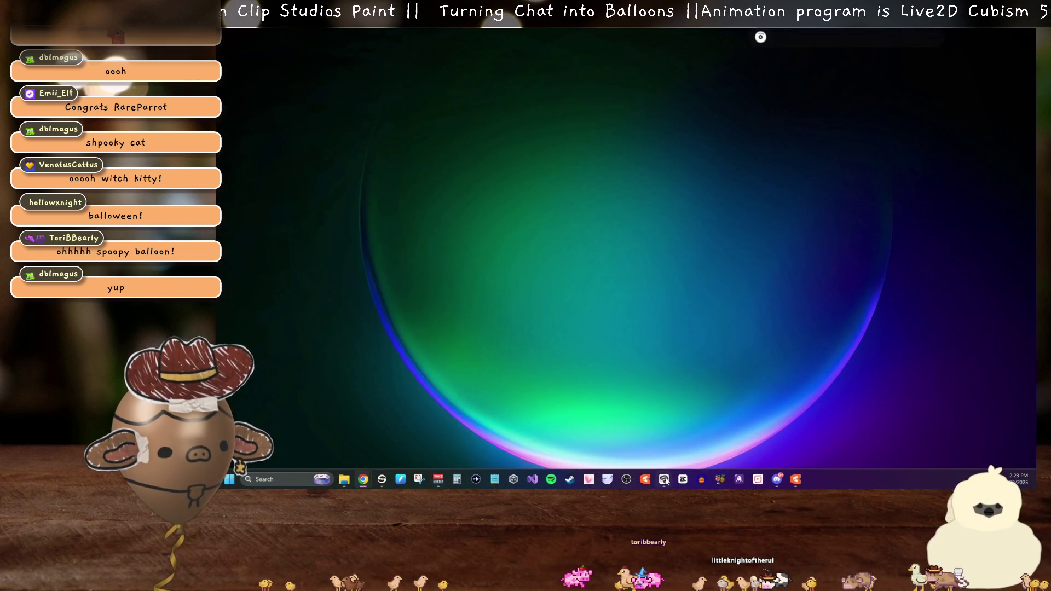
left_click(664, 479)
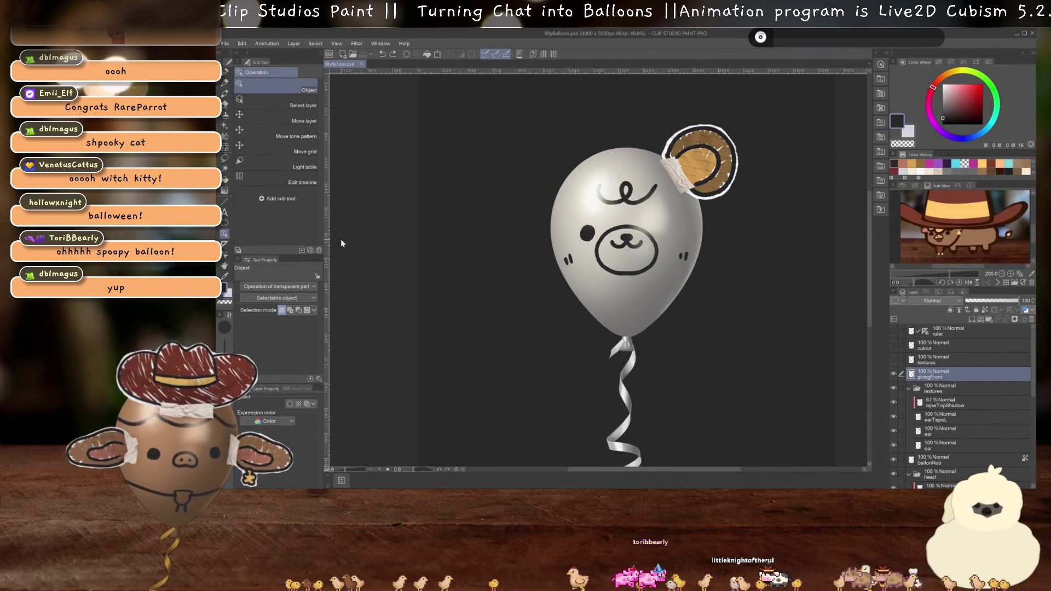
key("ctrl+shift+s")
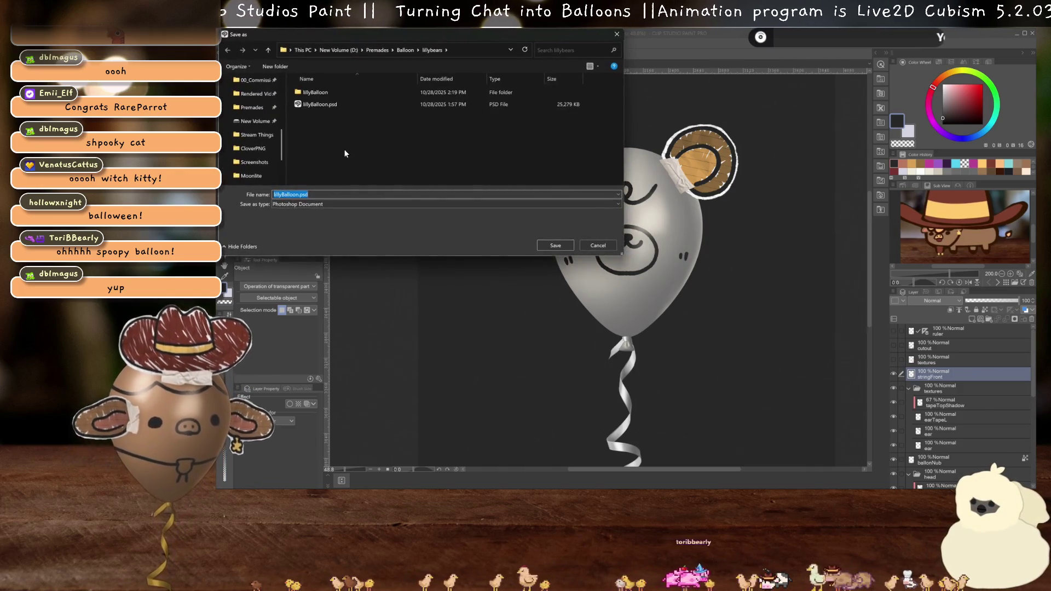
left_click(406, 50)
right_click(409, 173)
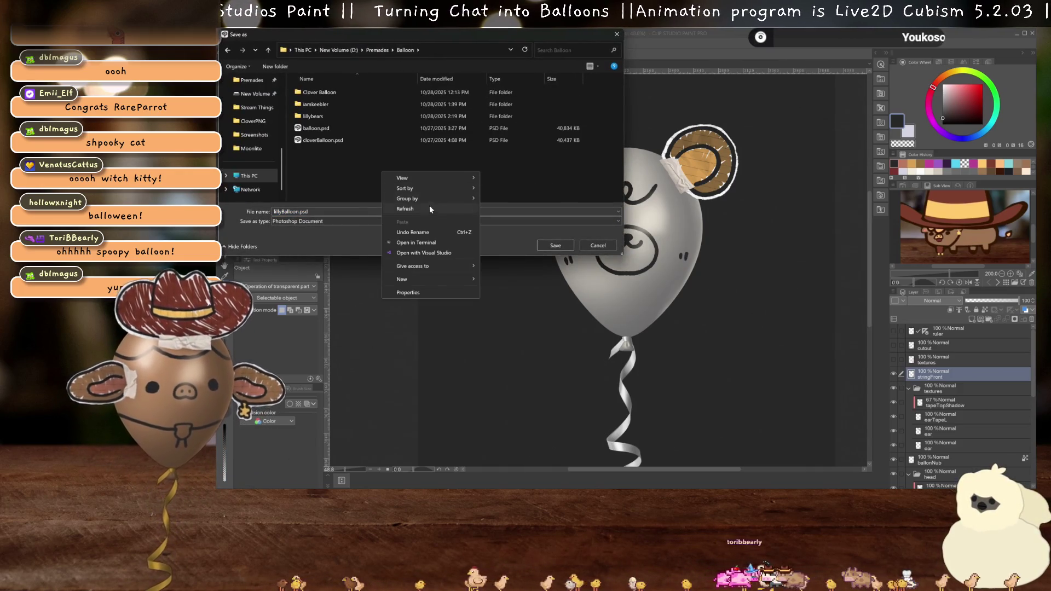
mouse_move(422, 278)
left_click(490, 281)
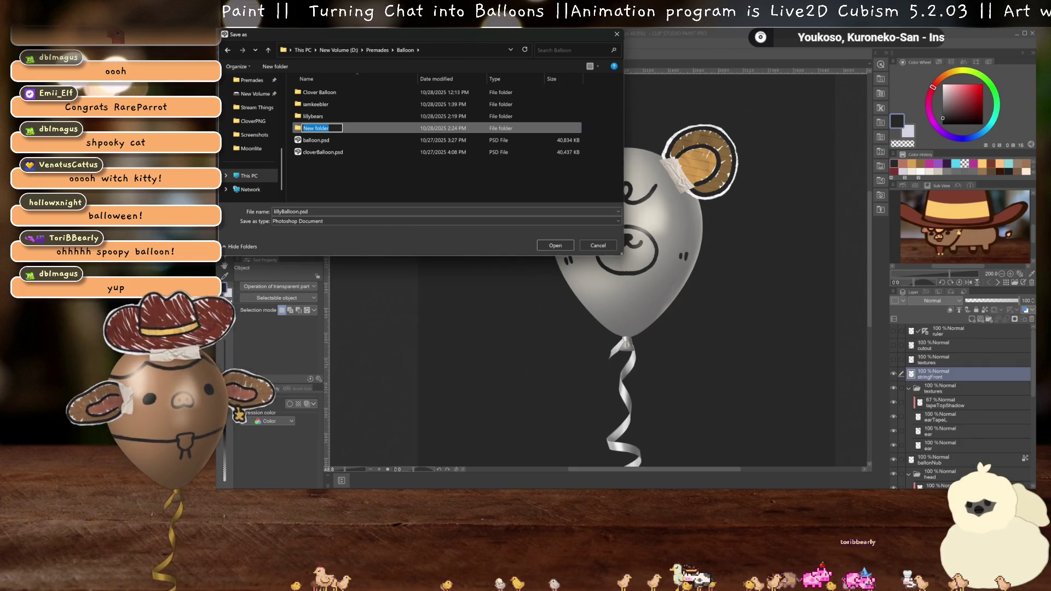
key("Return")
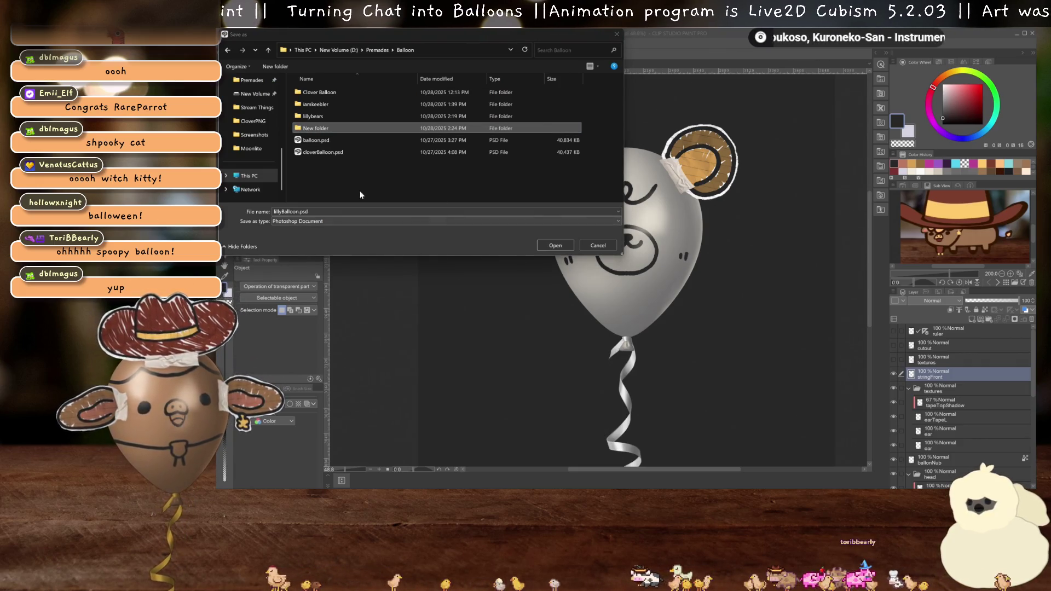
- Save the copy in the new folder as 'mornamothBalloon'
left_click(305, 213)
left_click_drag(299, 212, 259, 209)
type("morna")
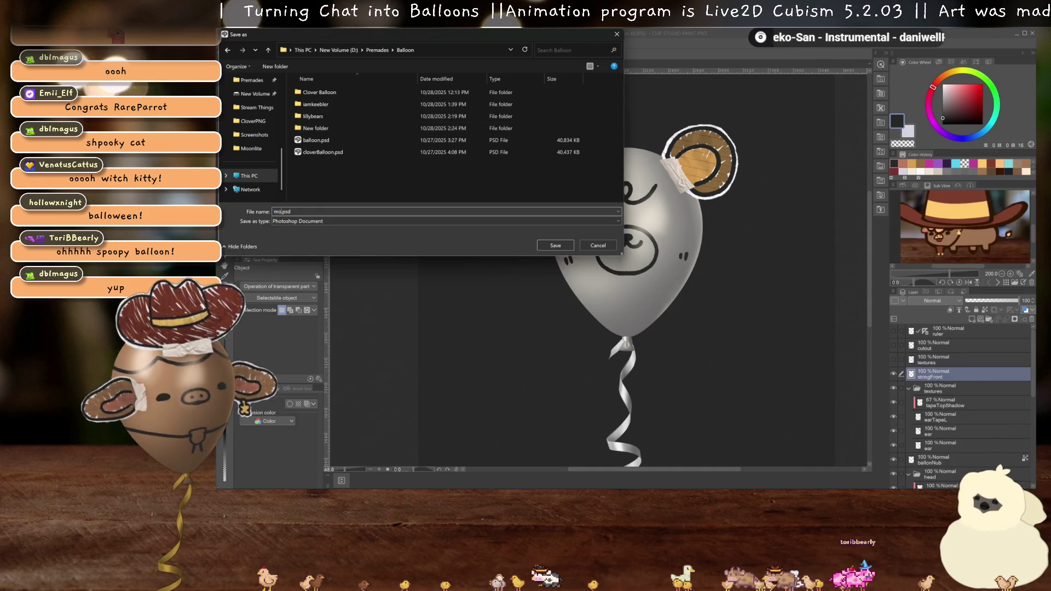
type("mothB")
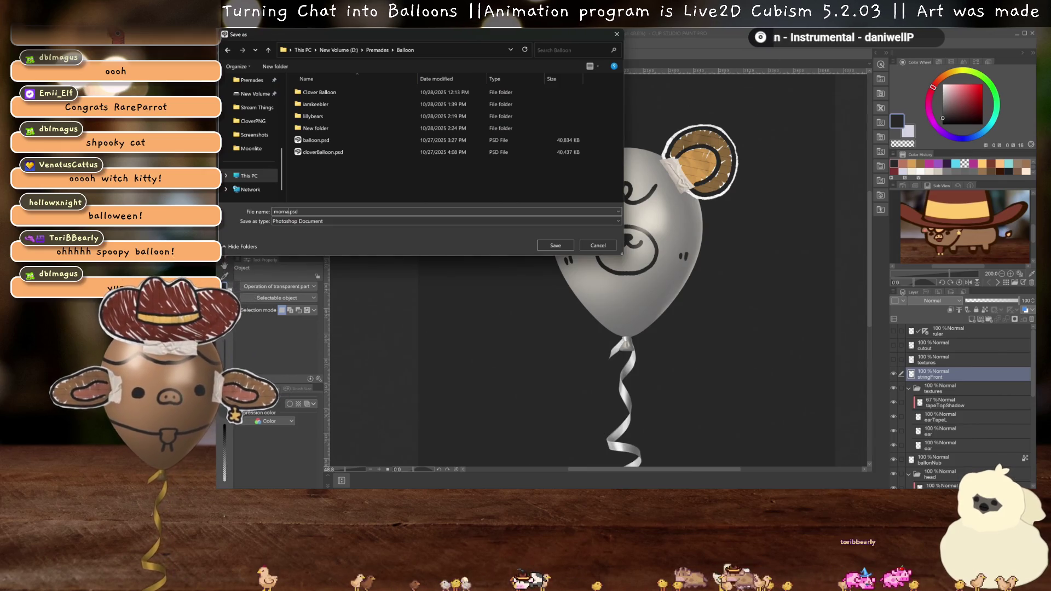
type("alloon")
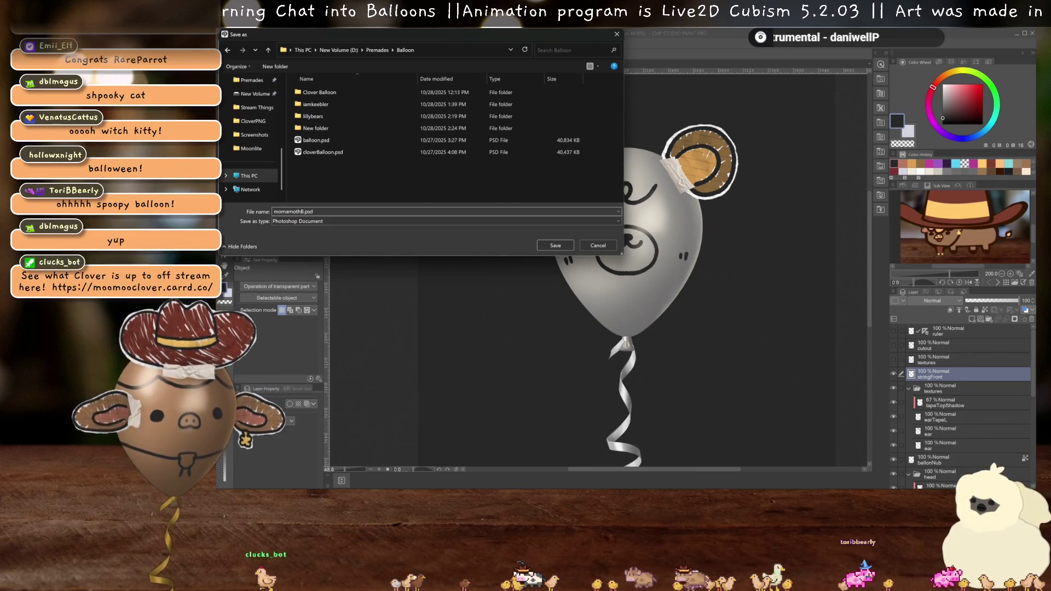
key("Return")
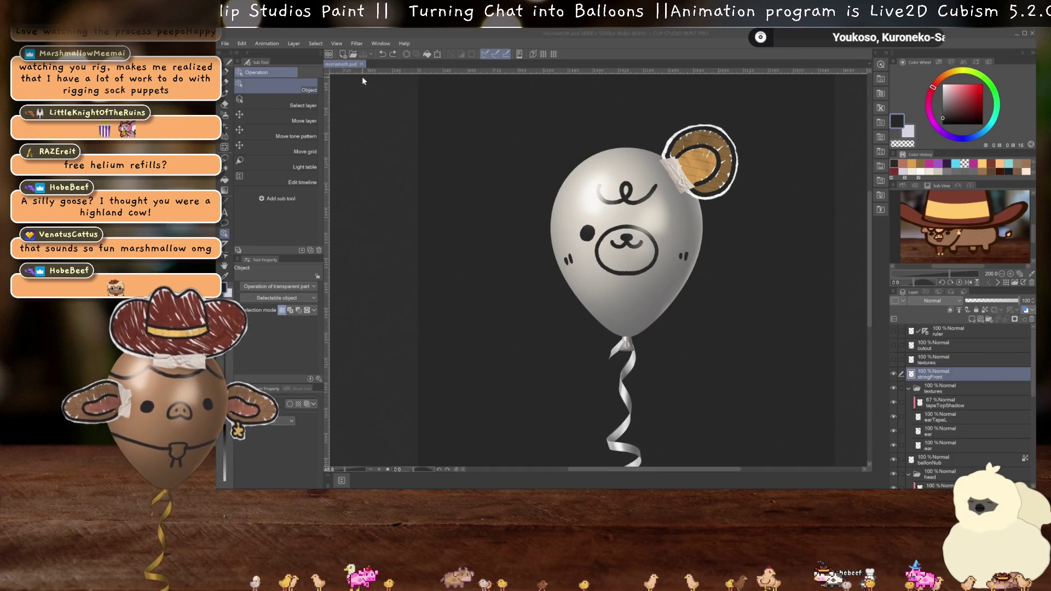
- Open cloverBalloon.psd from the File menu's recent files list
left_click(225, 44)
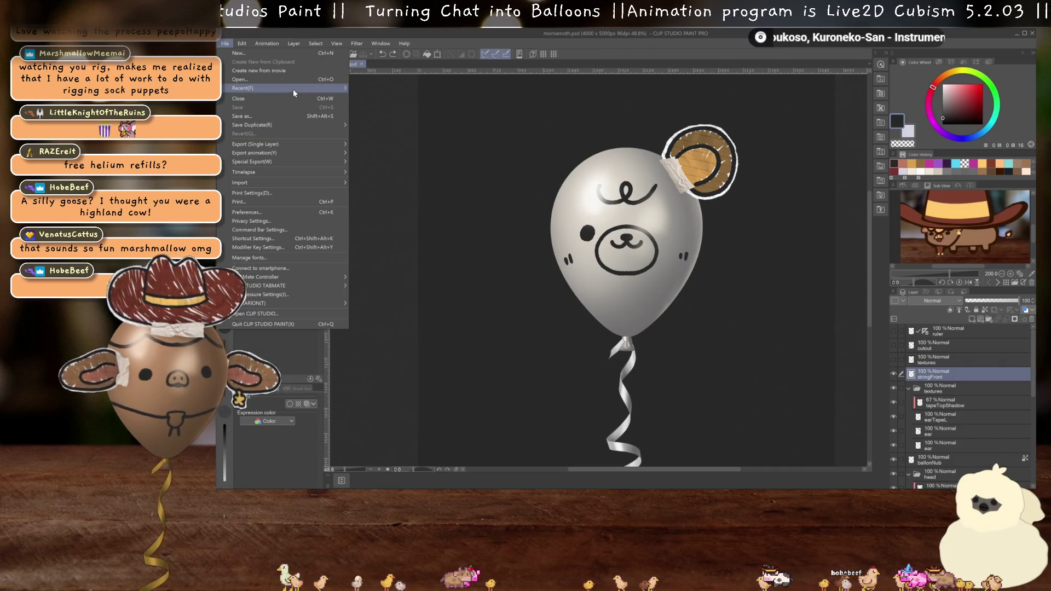
mouse_move(294, 88)
left_click(461, 115)
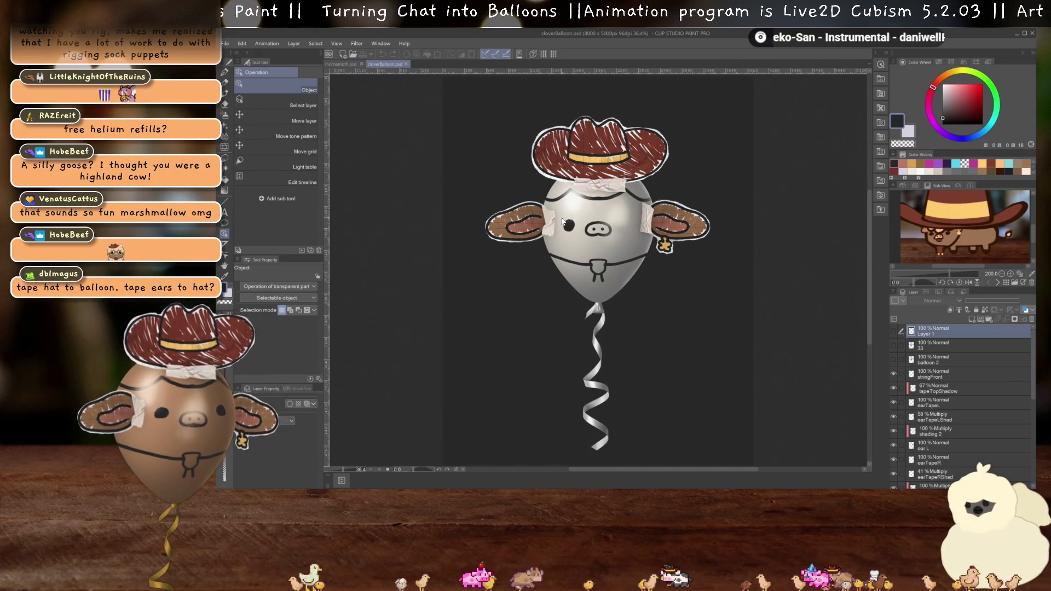
- Save the cloverBalloon drawing over mornamoth.psd in the mornamoth folder, confirming the replace
scroll(580, 212, "up", 3)
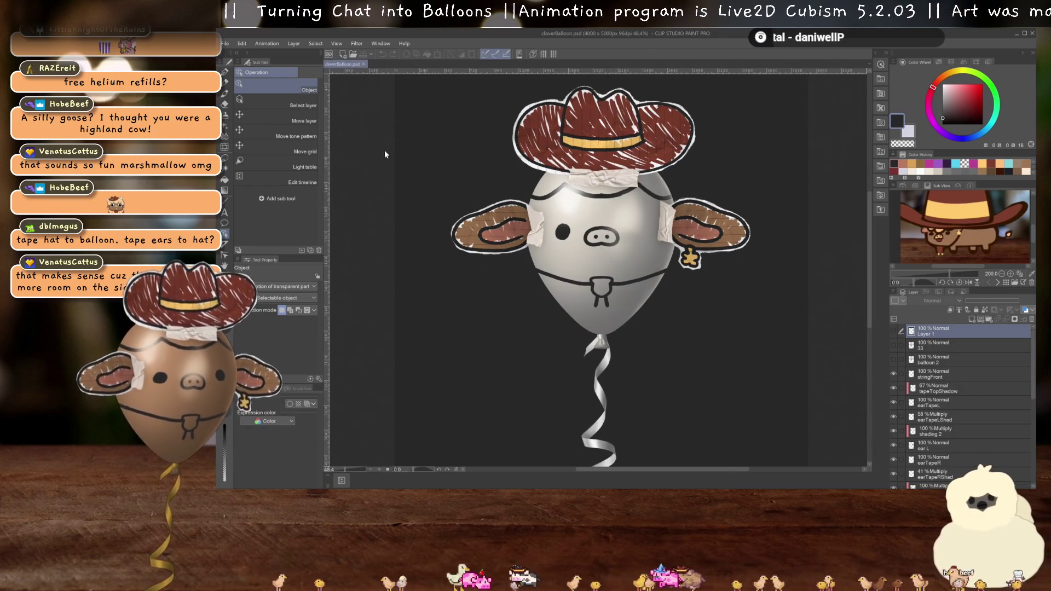
key("ctrl+shift+s")
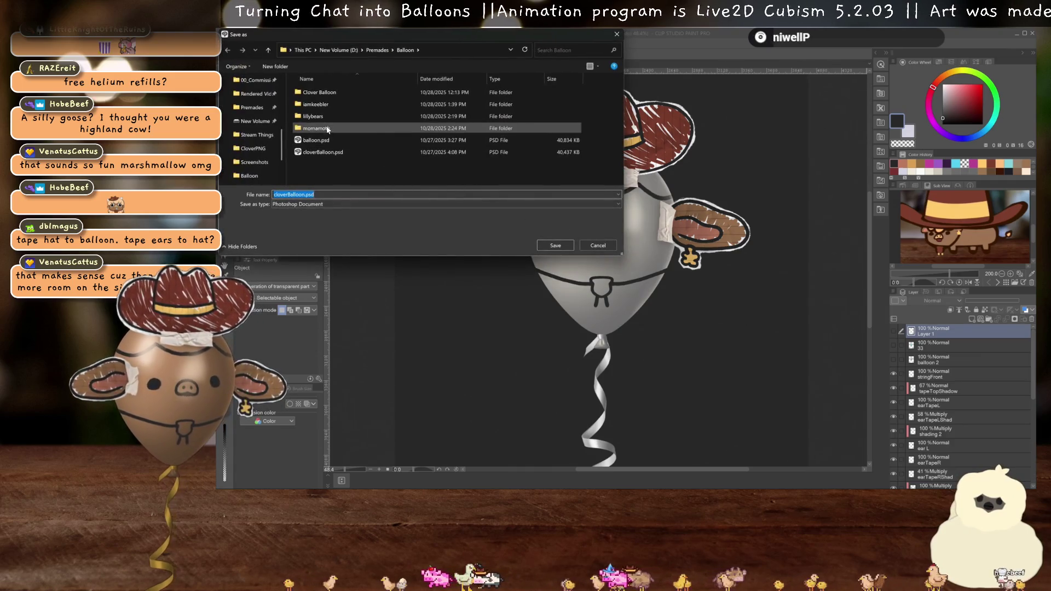
double_click(316, 128)
left_click(322, 92)
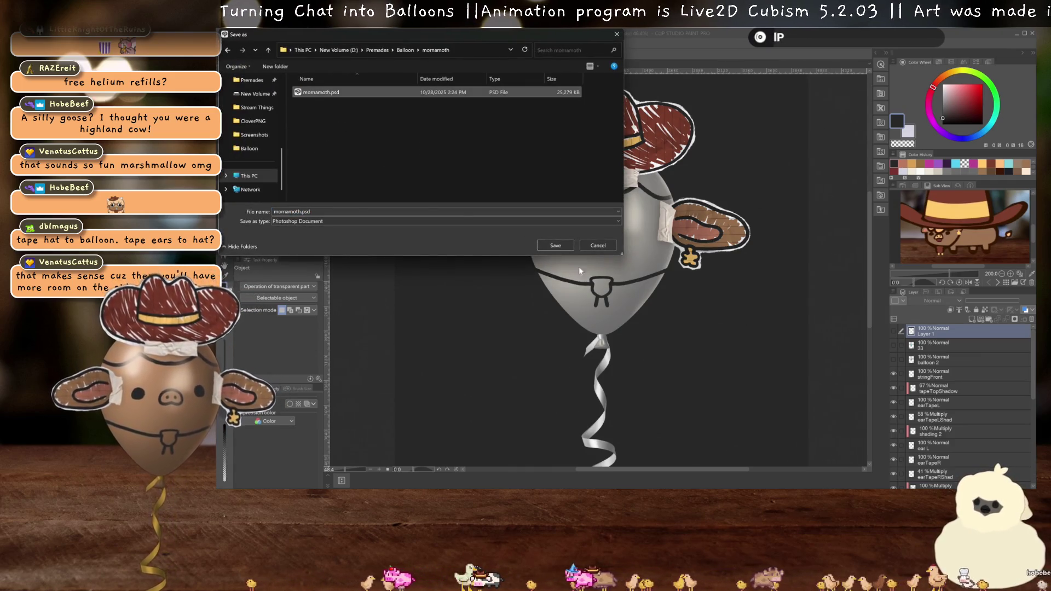
left_click(555, 245)
left_click(642, 263)
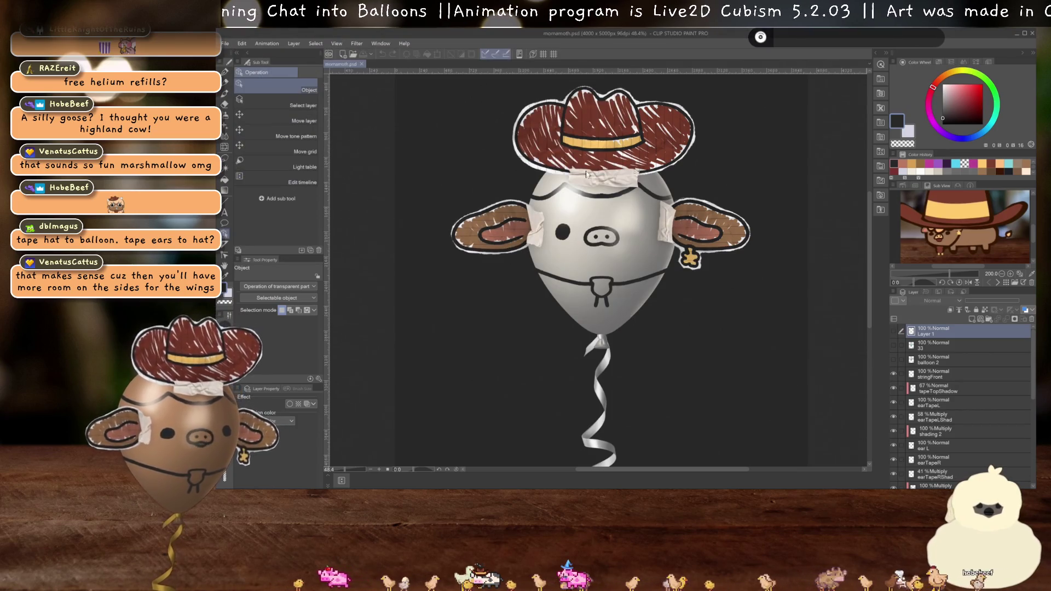
scroll(580, 203, "up", 2)
scroll(618, 211, "up", 1)
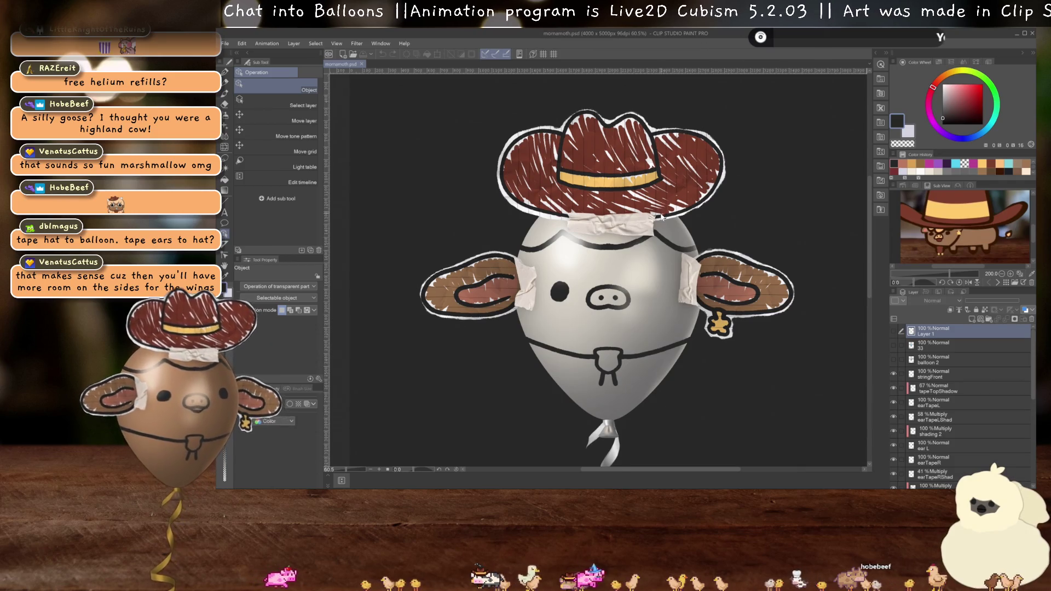
scroll(662, 214, "down", 2)
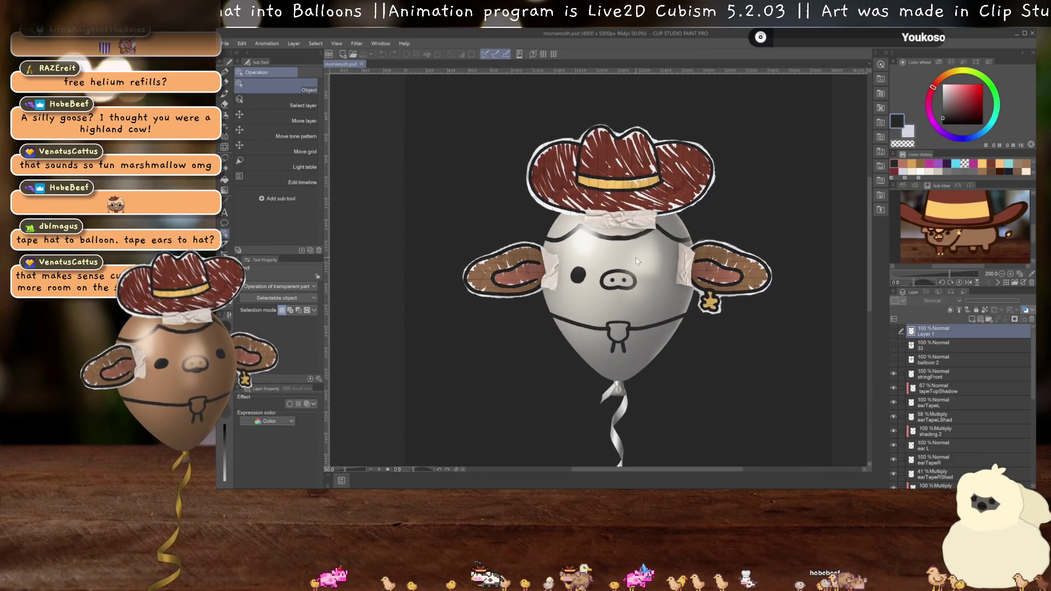
scroll(636, 261, "up", 2)
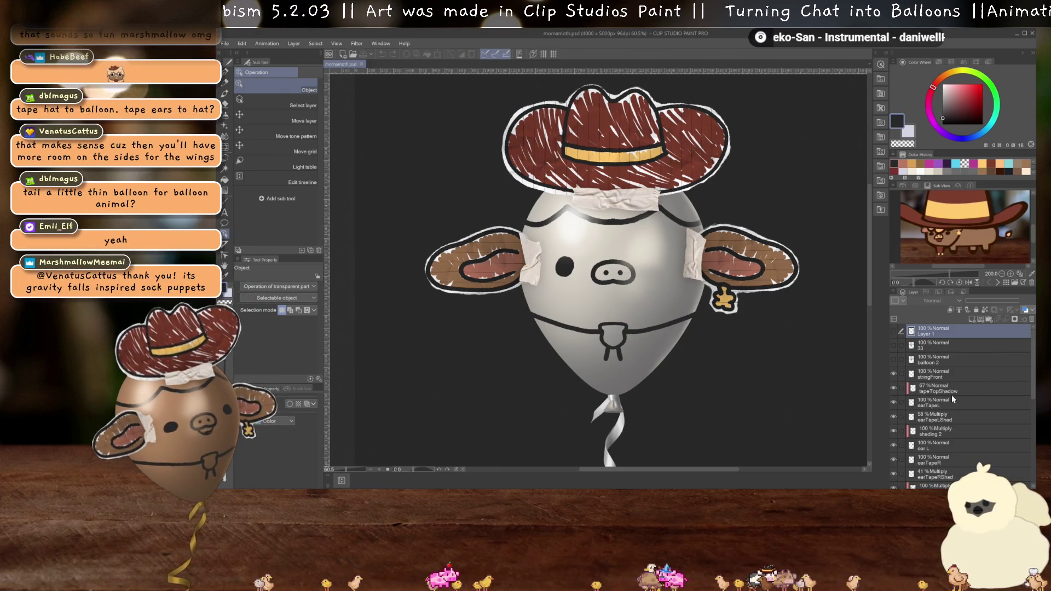
- Delete the 33, balloon 2 and Layer 1 layers
left_click(943, 352)
left_click(943, 363, "ctrl")
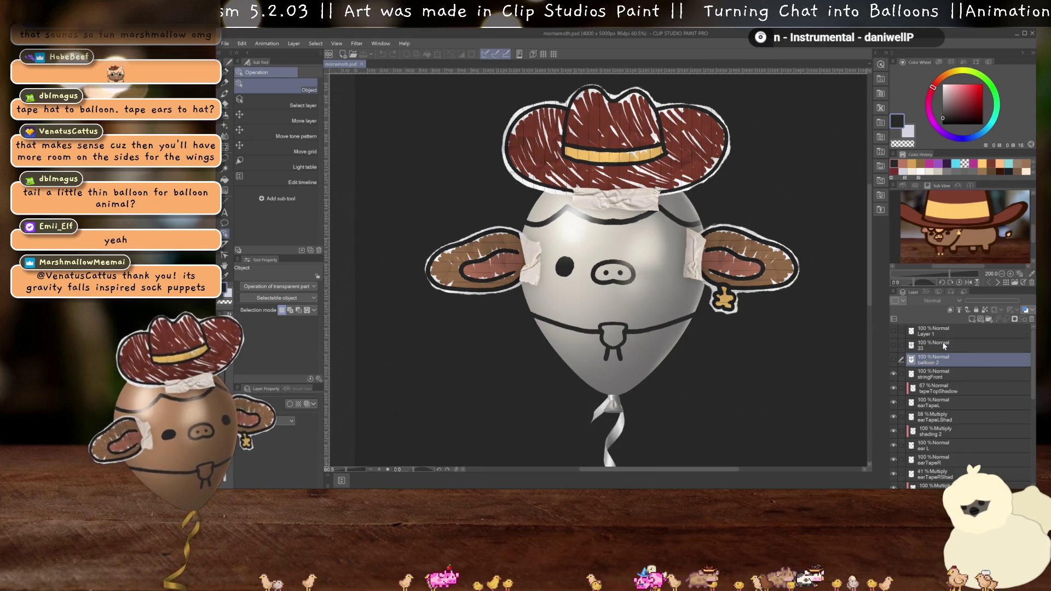
left_click(1032, 321)
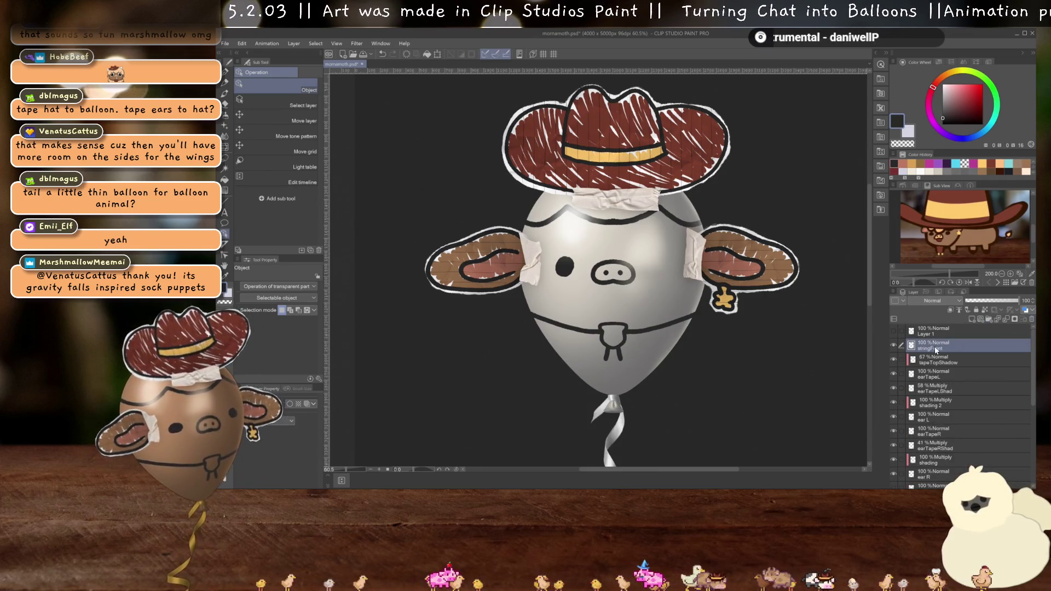
left_click(927, 334)
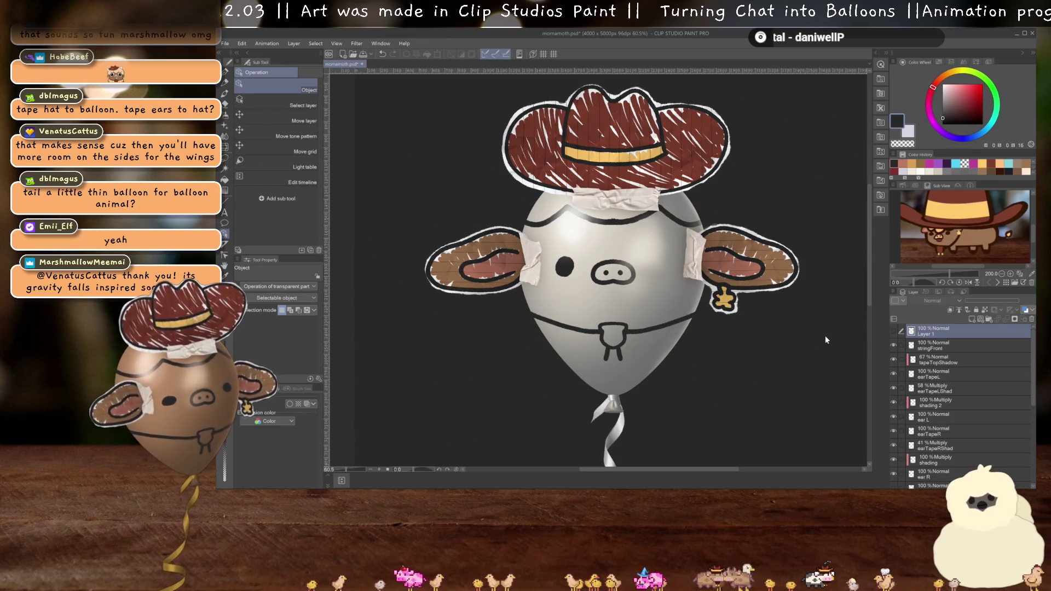
left_click(1031, 319)
- Delete the ear and ear-tape layers from tapeTopShadow through ear R
scroll(931, 362, "down", 1)
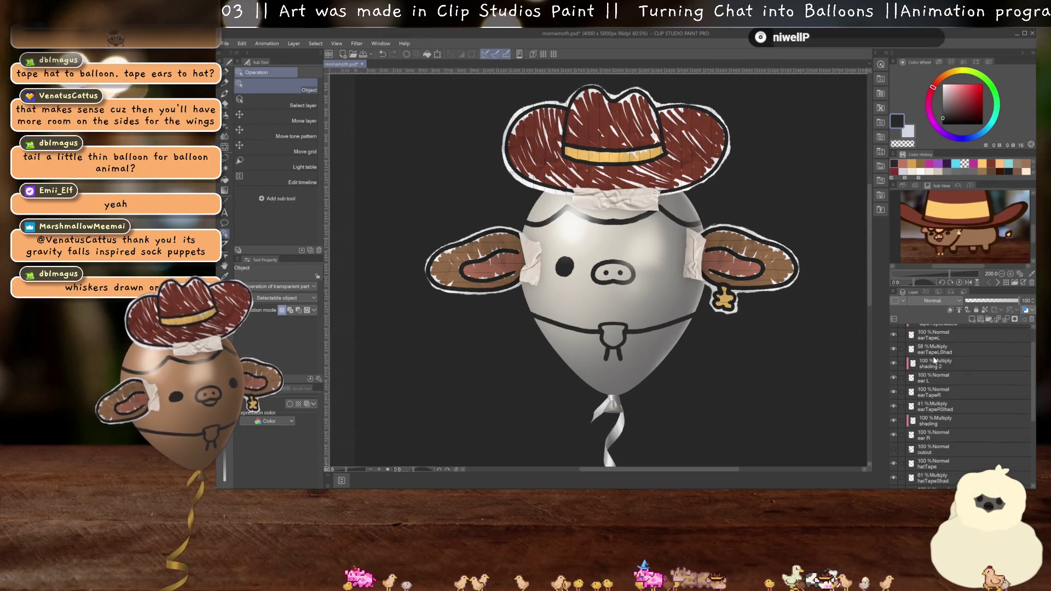
scroll(932, 361, "up", 1)
left_click(938, 347)
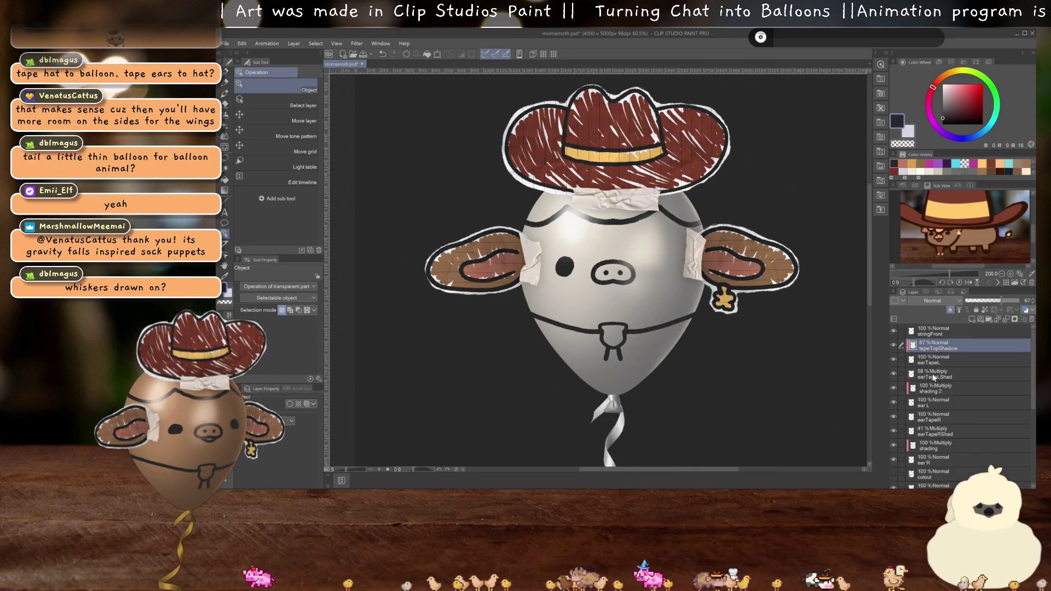
scroll(932, 374, "down", 2)
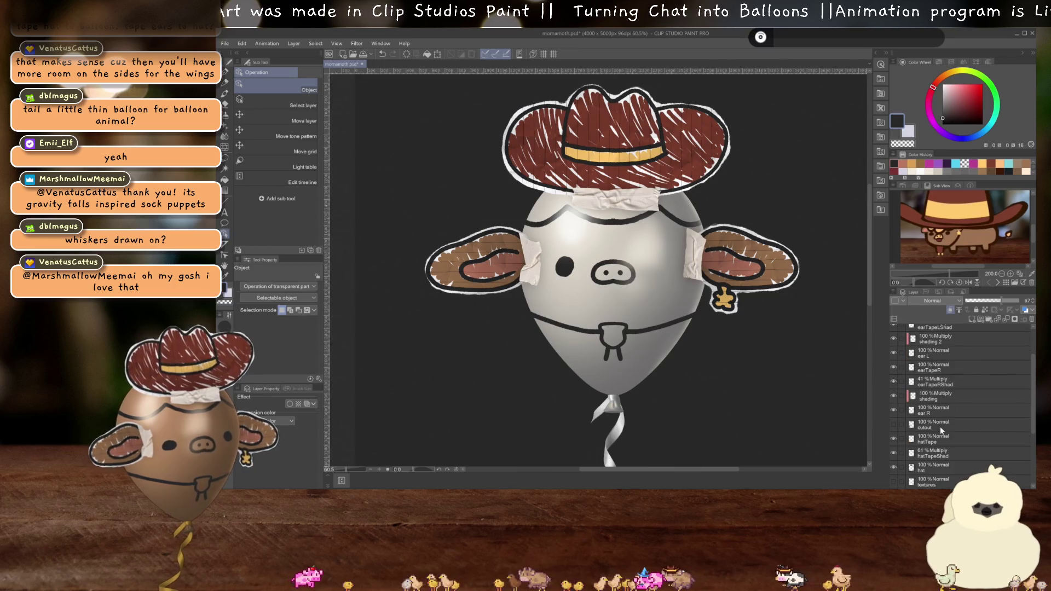
left_click(941, 411, "shift")
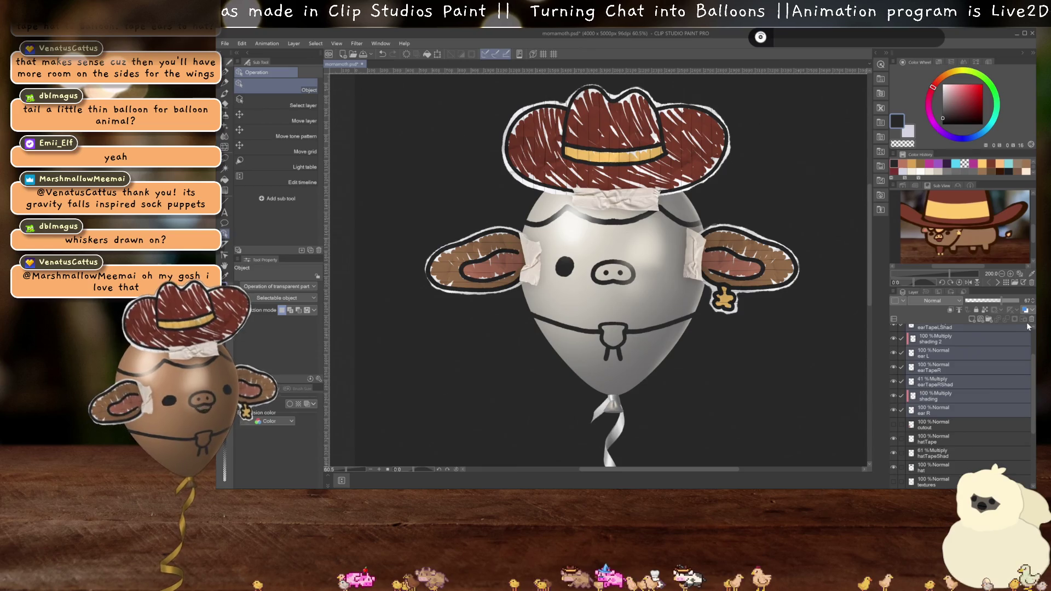
left_click(1032, 320)
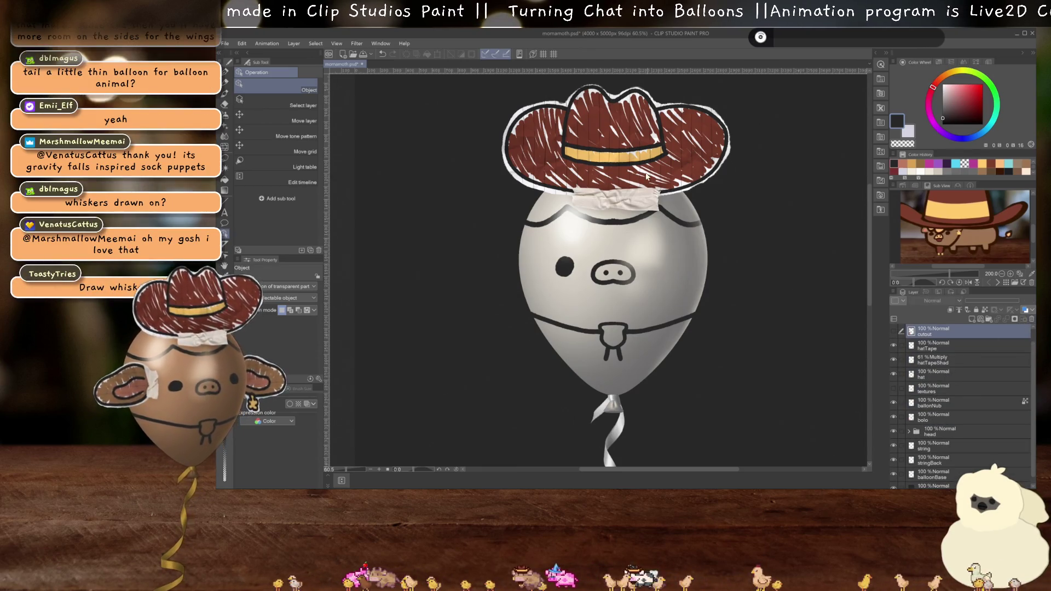
scroll(924, 411, "down", 1)
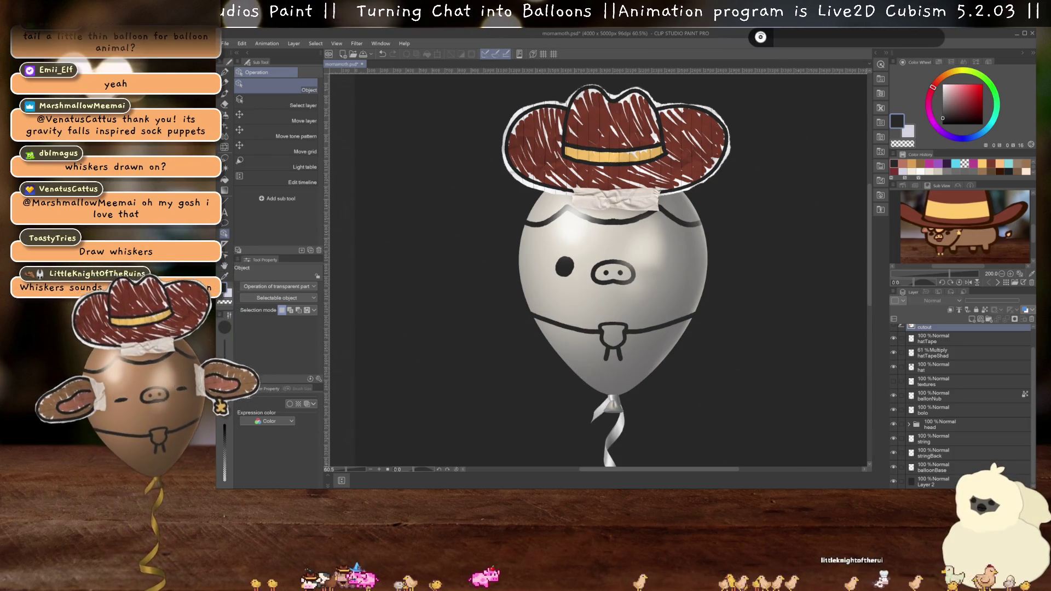
- Delete the bolo tie layer, then the nose and Layer 3 layers in the face folder
left_click(933, 413)
left_click(1032, 319)
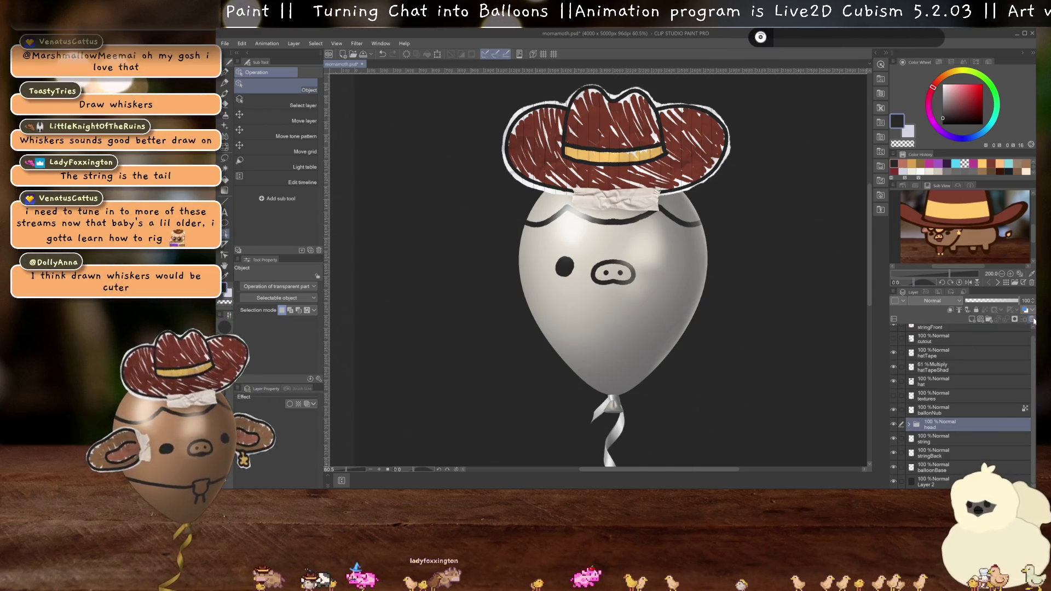
left_click(909, 426)
scroll(930, 415, "down", 3)
left_click(951, 419)
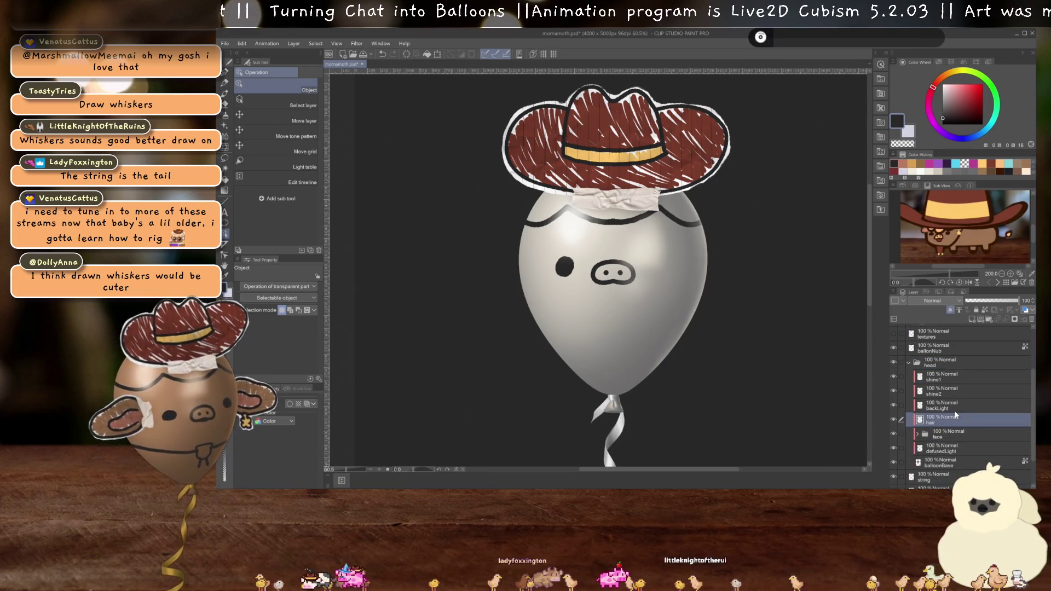
scroll(936, 432, "down", 1)
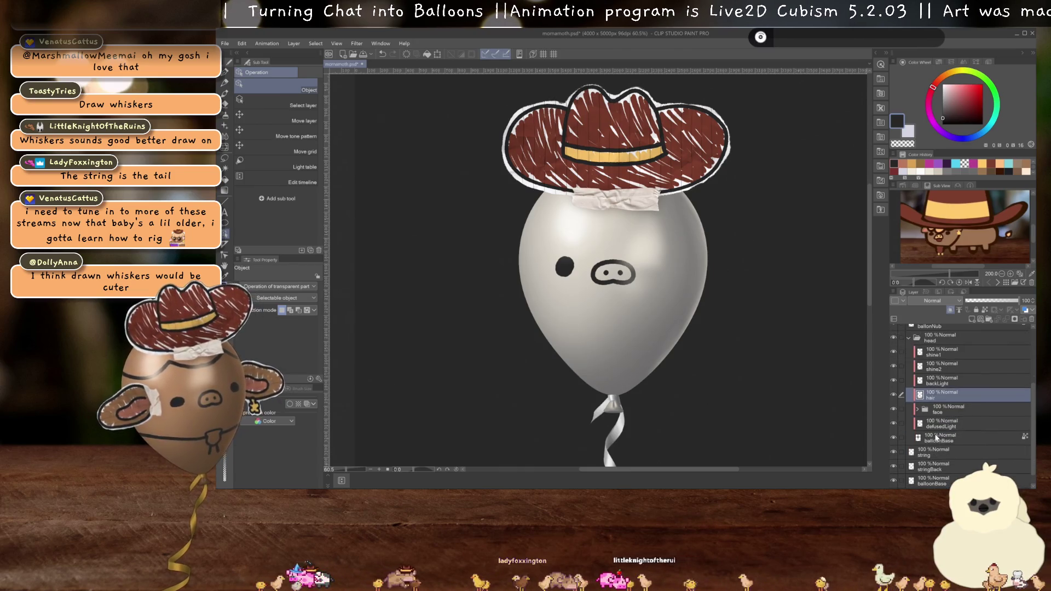
left_click(917, 409)
left_click(937, 414)
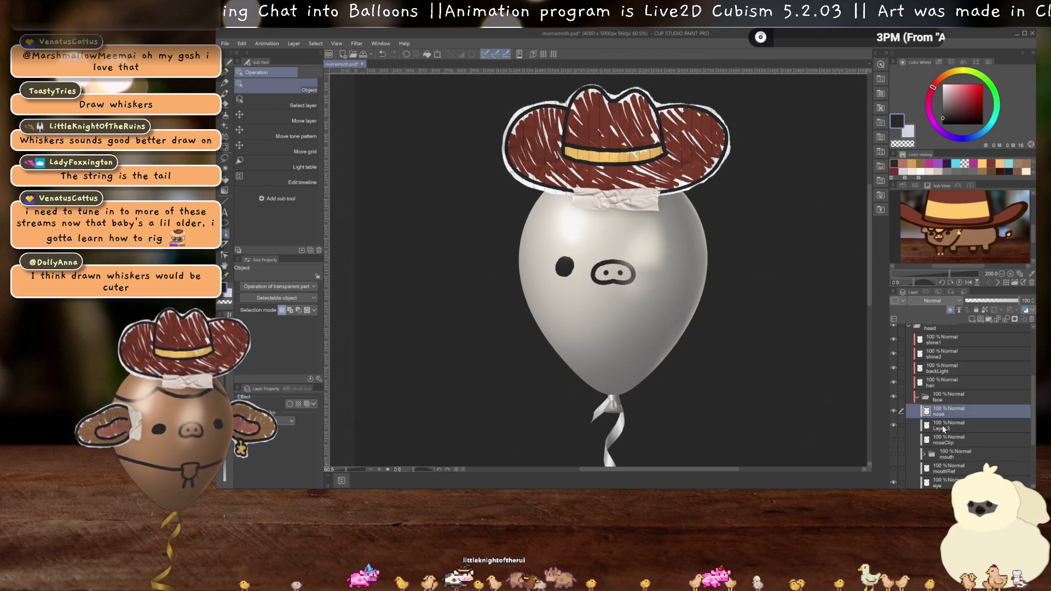
left_click(951, 425, "shift")
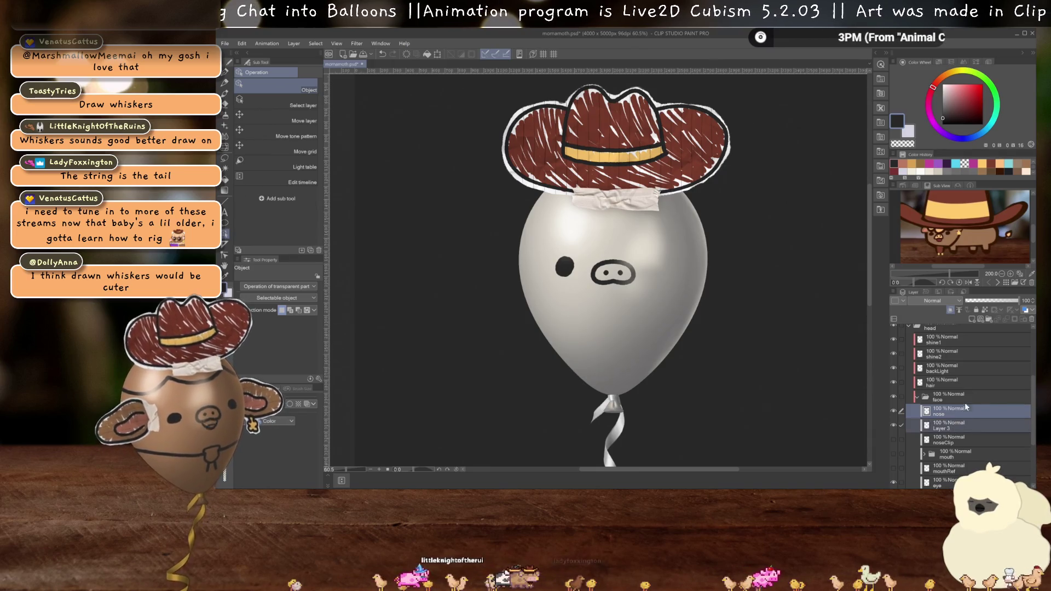
key("Delete")
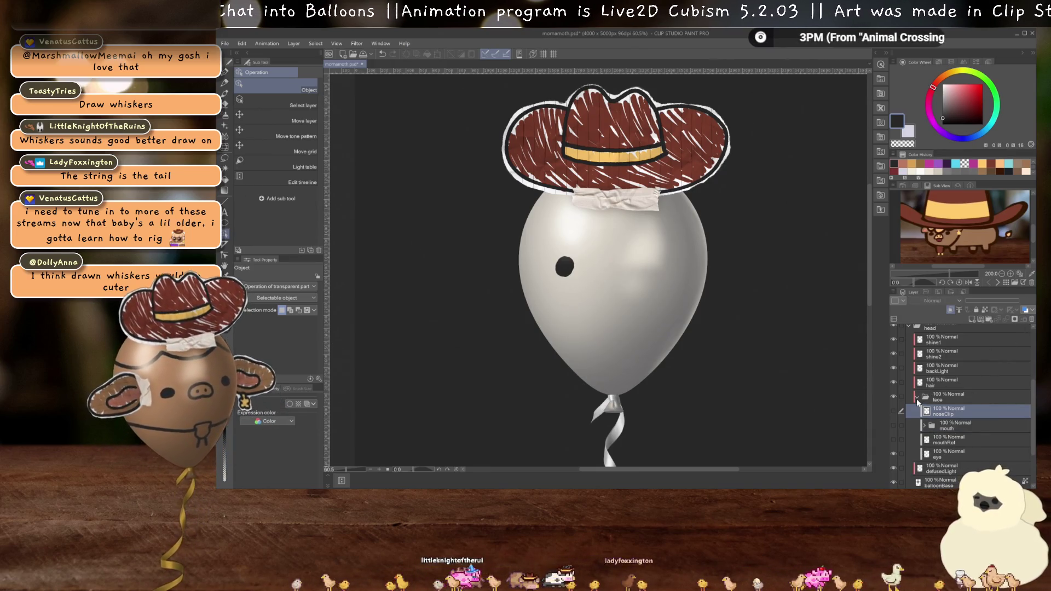
- Delete the noseClip layer from the face folder
left_click(918, 398)
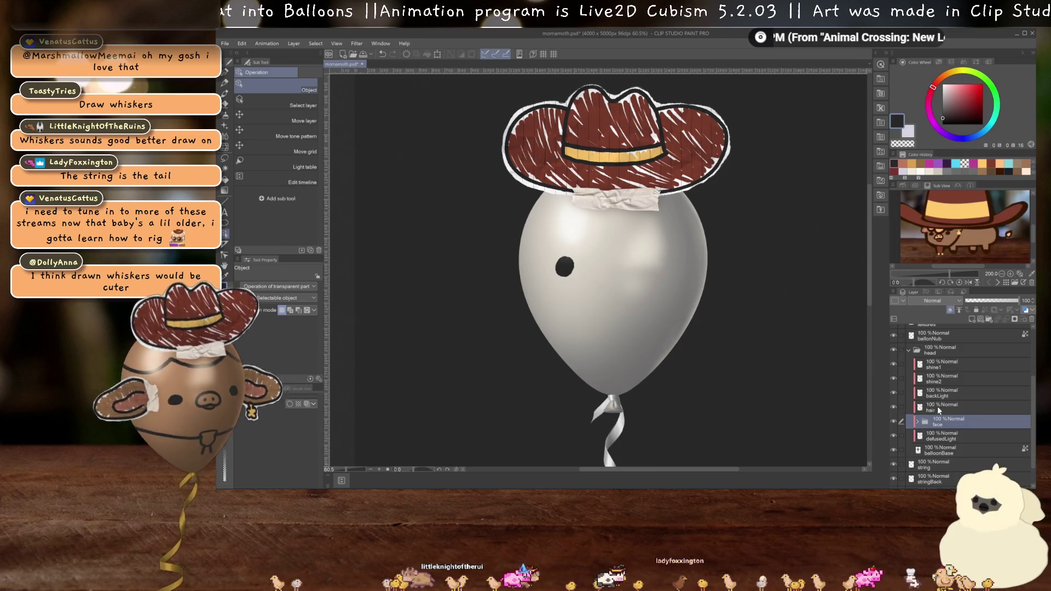
left_click(919, 422)
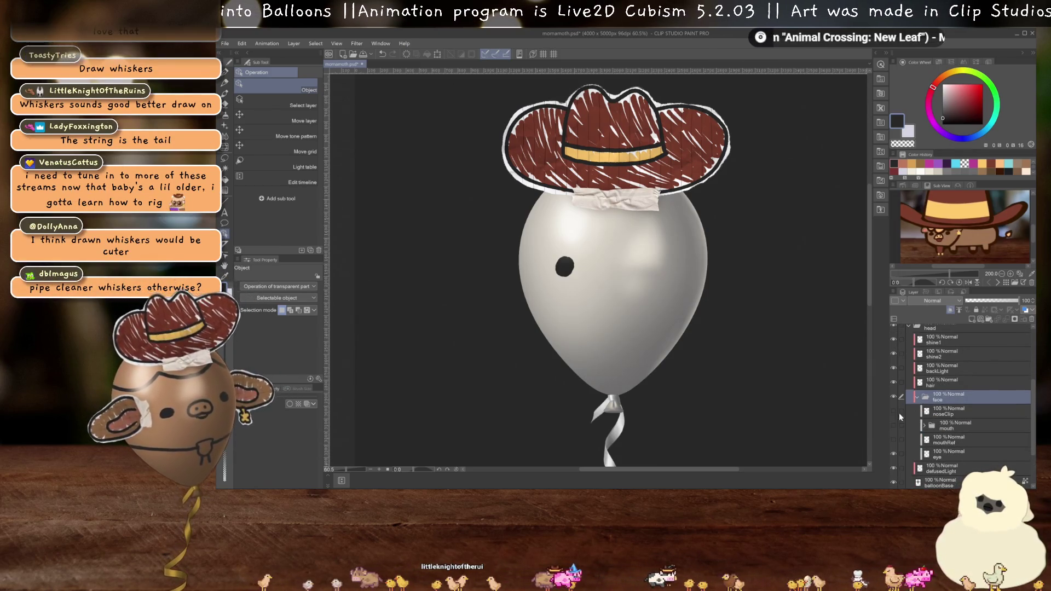
left_click(905, 414)
key("Delete")
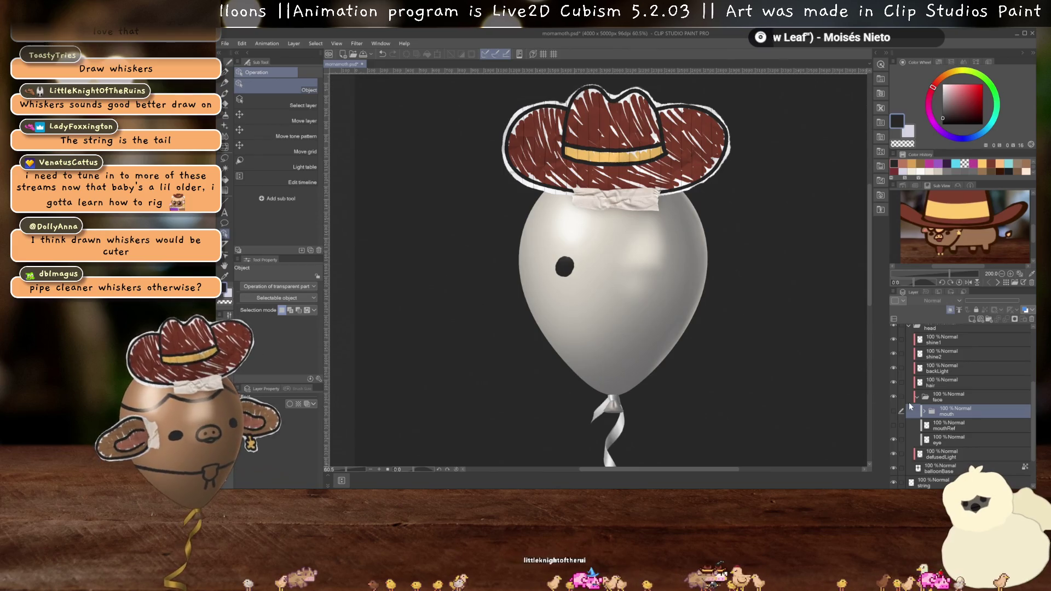
- Rename the hair layer to 'whiskers'
scroll(937, 401, "up", 3)
scroll(938, 405, "down", 1)
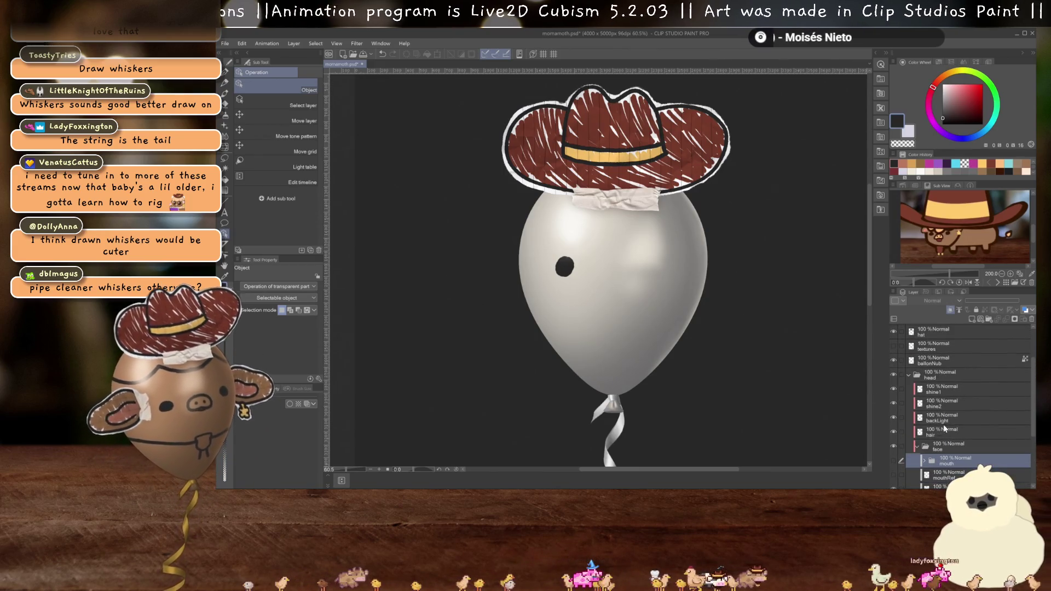
left_click(939, 430)
double_click(934, 434)
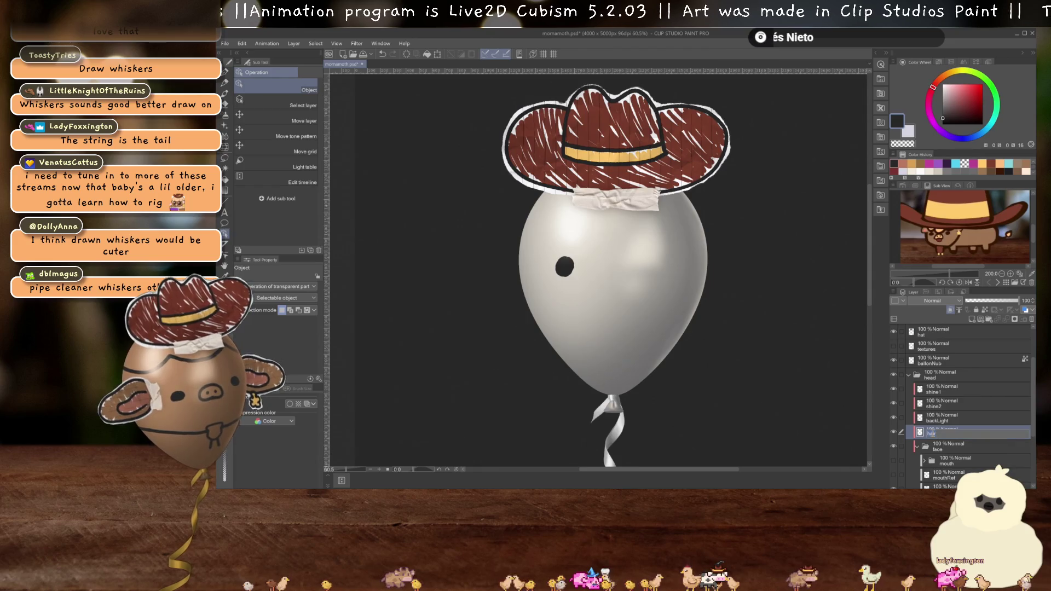
type("whiskers")
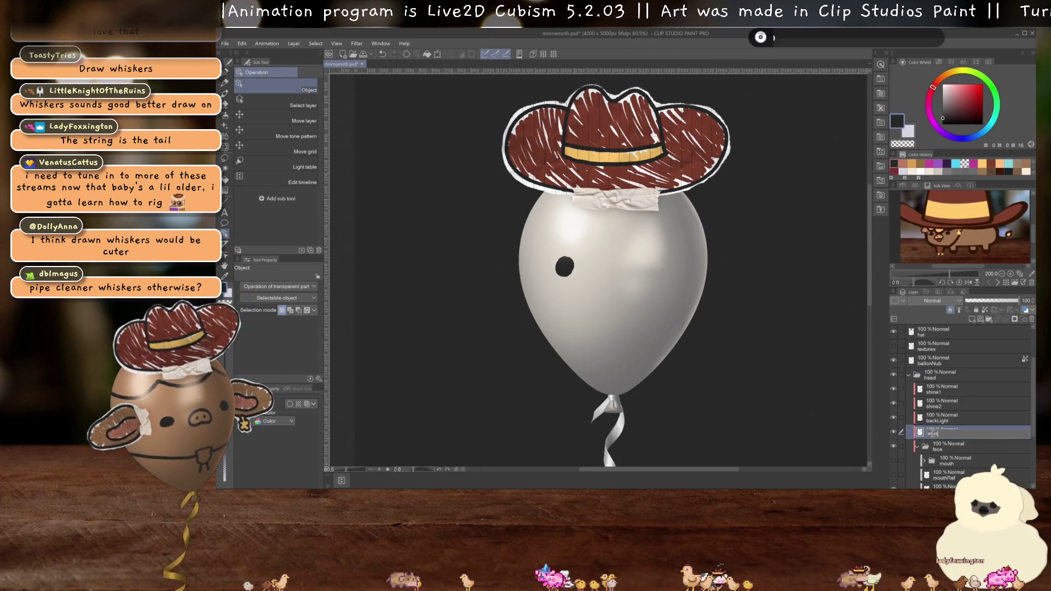
key("Return")
scroll(530, 335, "up", 4)
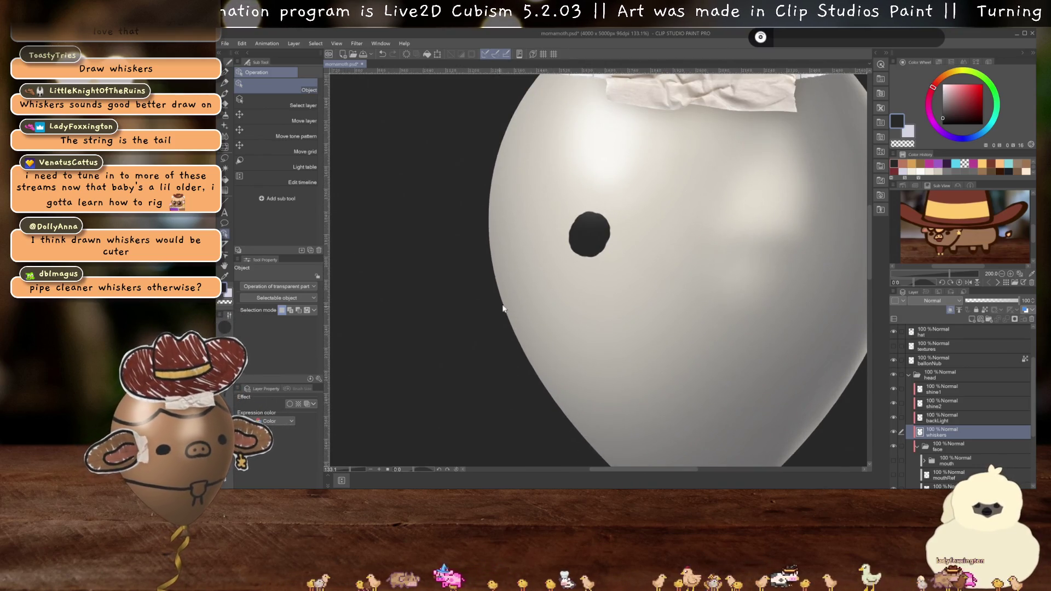
- Draw a whisker on the left cheek with the Felt Tip Pen
key("p")
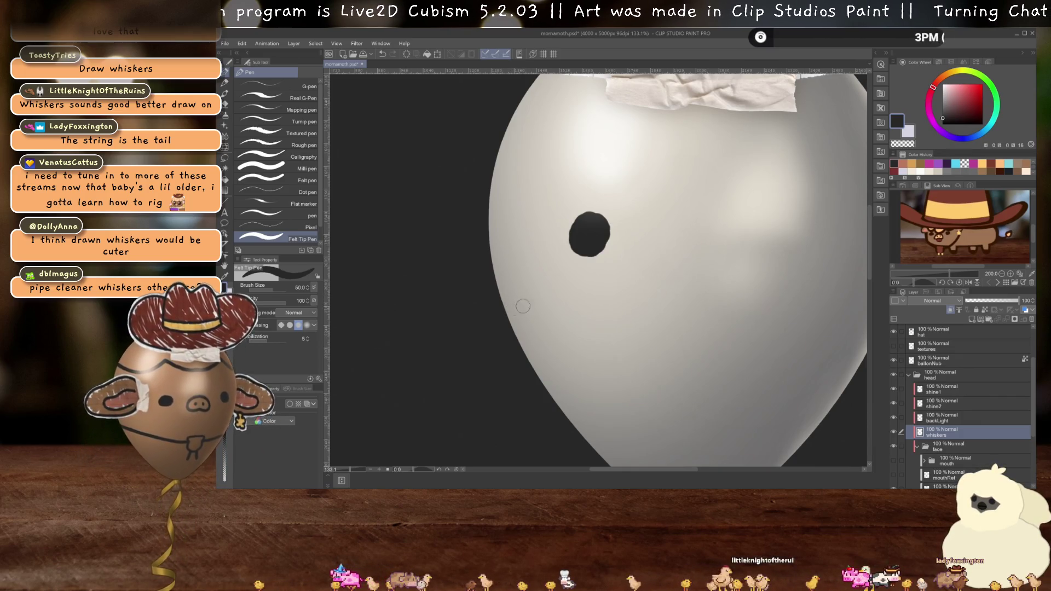
mouse_move(509, 316)
left_mouse_down()
mouse_move(539, 309)
mouse_move(574, 328)
mouse_move(516, 316)
left_mouse_up()
key("ctrl+z")
left_click_drag(589, 323, 531, 347)
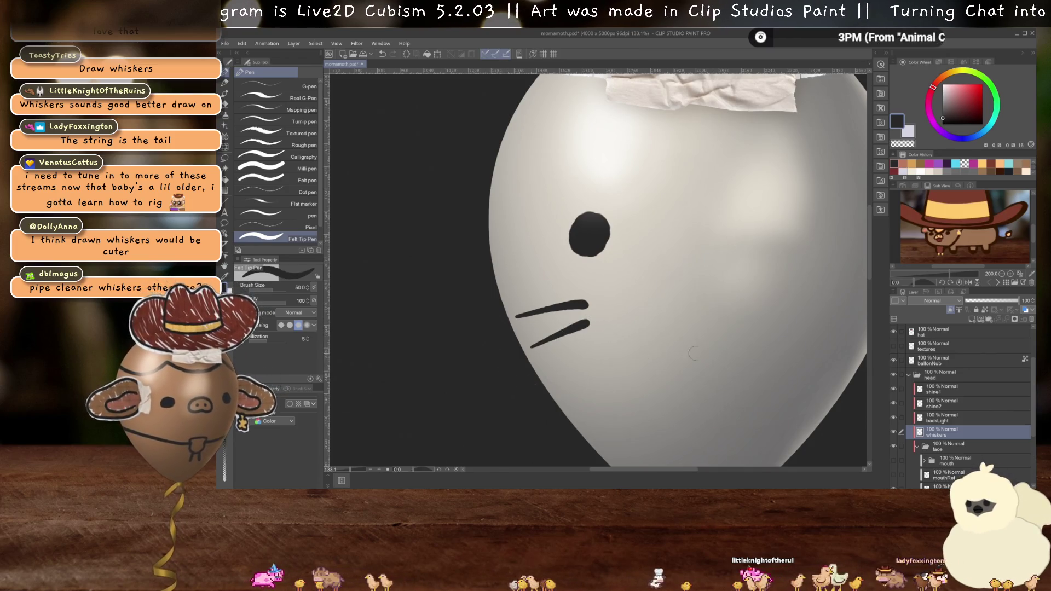
scroll(687, 353, "right", 5)
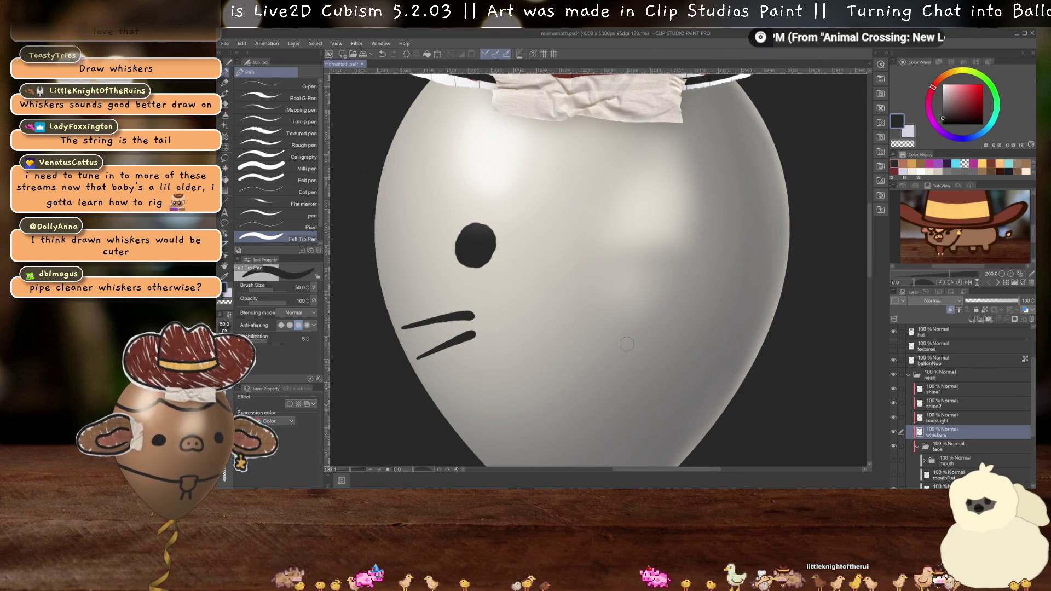
- Draw two whiskers on the right cheek, redrawing them once
left_click_drag(685, 306, 760, 318)
left_click_drag(688, 328, 760, 341)
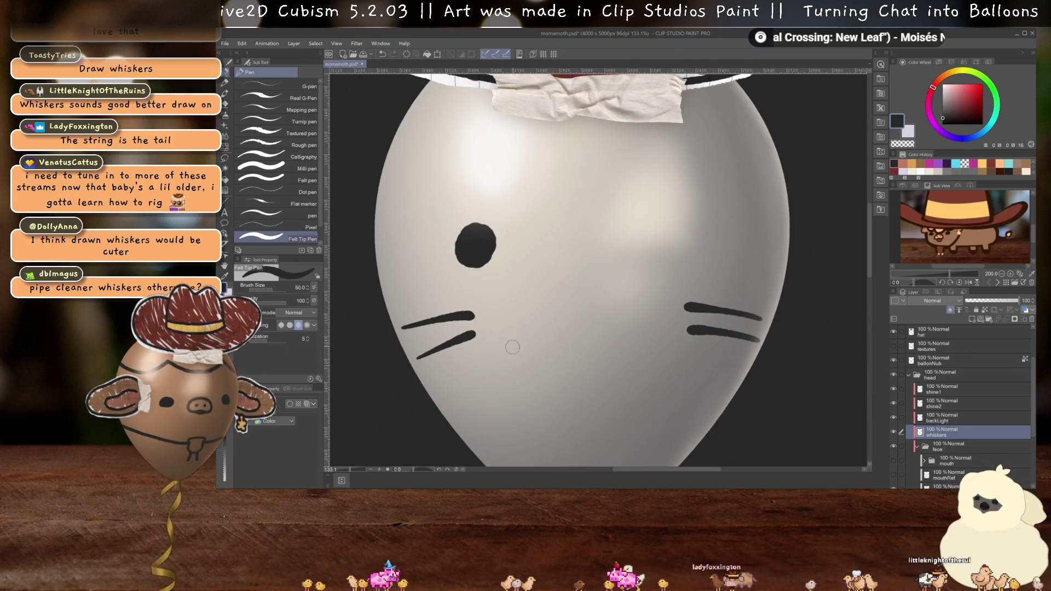
key("ctrl+z")
key("ctrl+z")
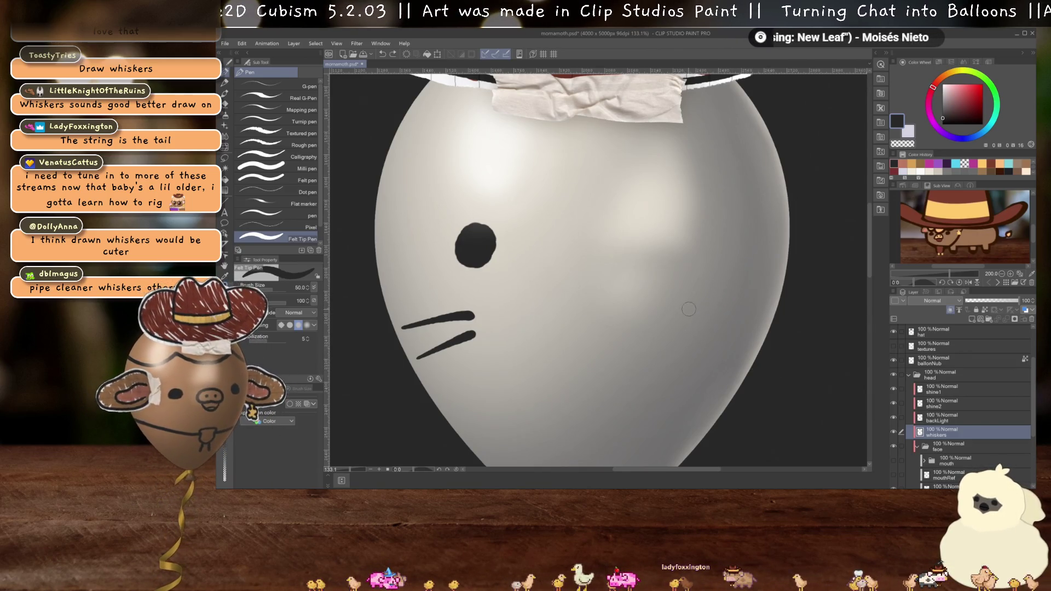
left_click_drag(687, 310, 751, 319)
left_click_drag(685, 330, 745, 344)
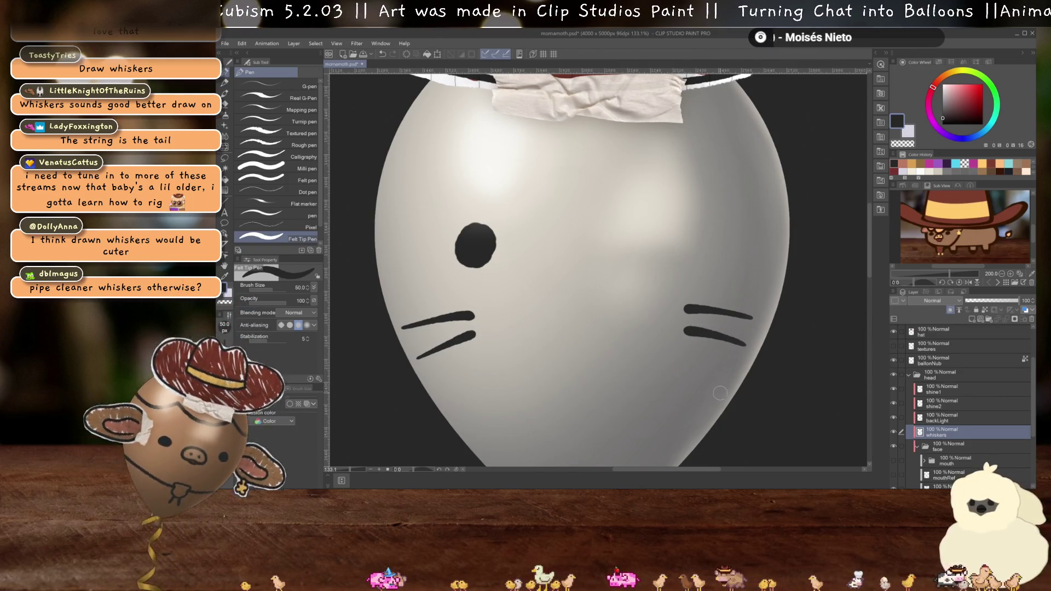
scroll(730, 324, "down", 5)
scroll(647, 360, "up", 3)
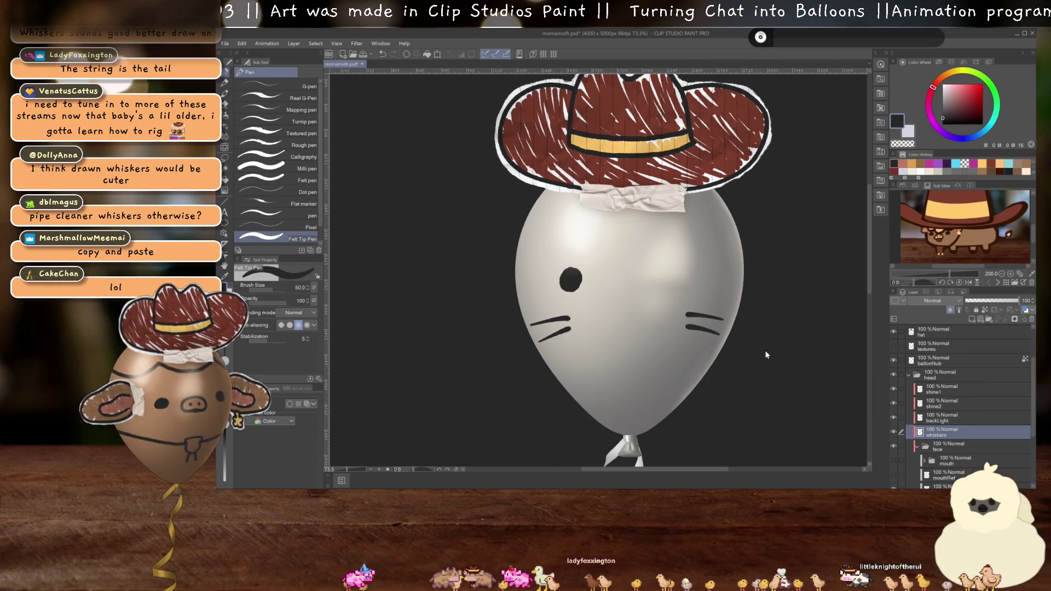
scroll(940, 397, "up", 2)
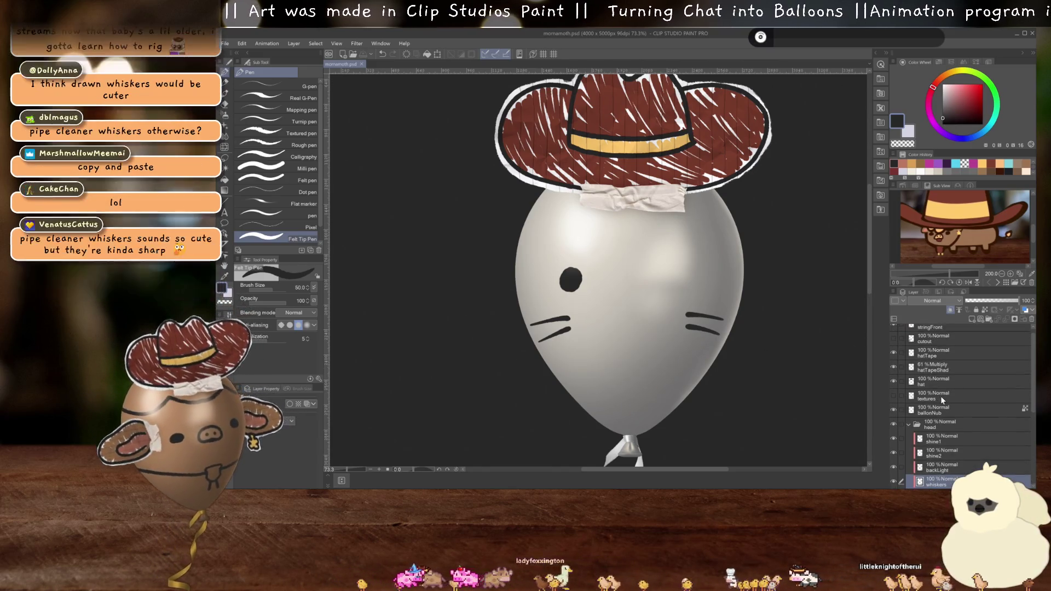
- Add a new raster layer above the hat and lower the hat layer's opacity to about 50%
left_click(931, 387)
scroll(930, 386, "down", 1)
key("ctrl+minus")
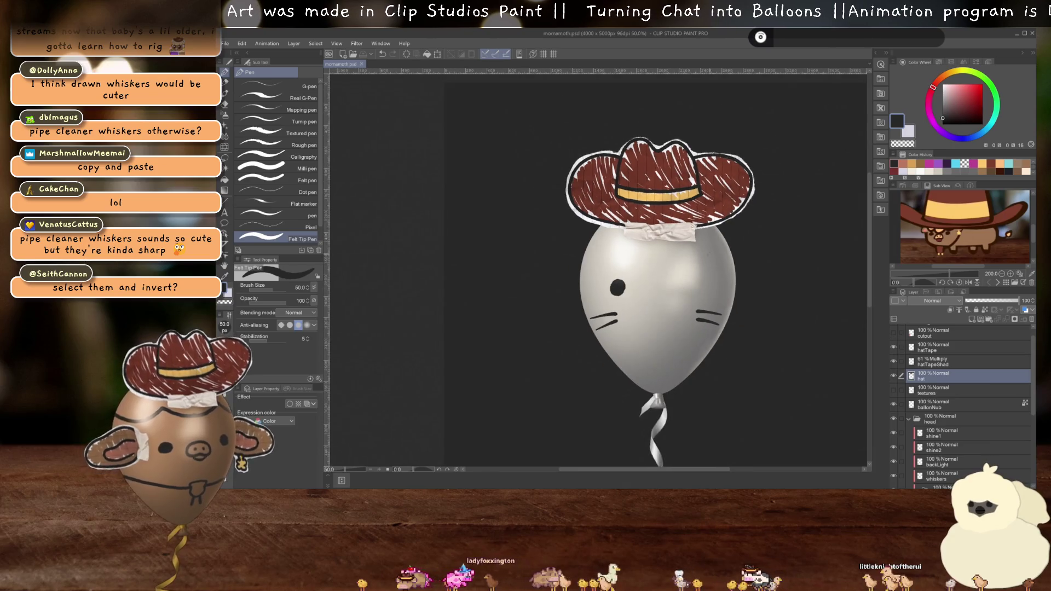
left_click(893, 389)
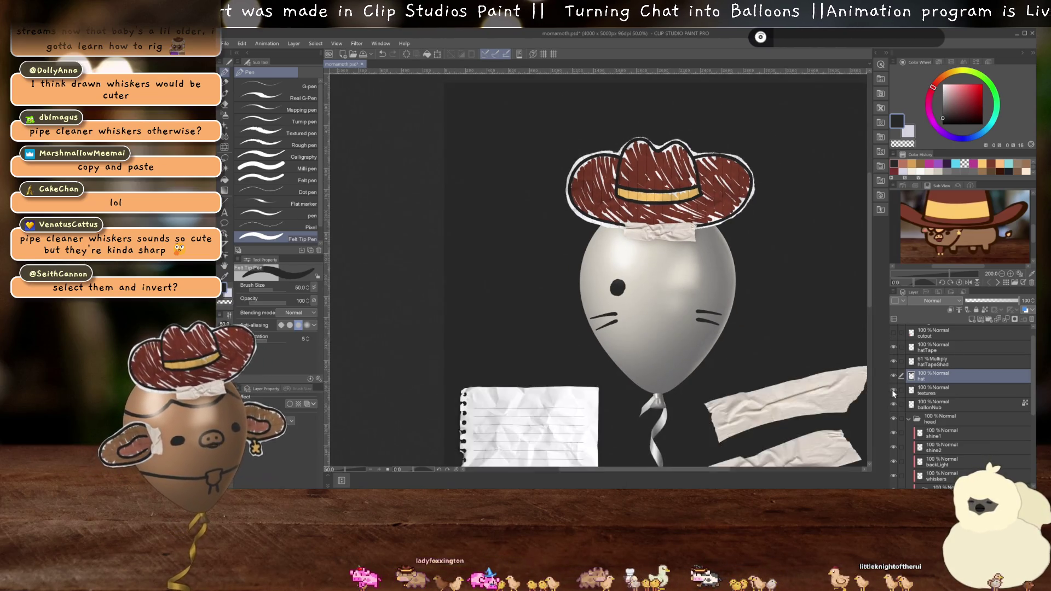
scroll(675, 129, "up", 3)
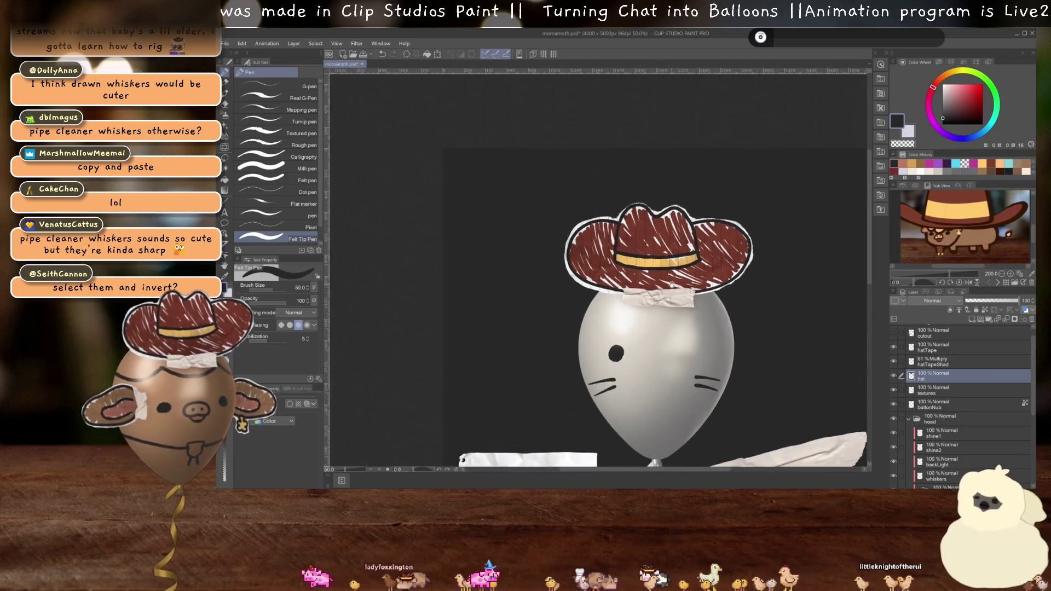
key("ctrl+plus")
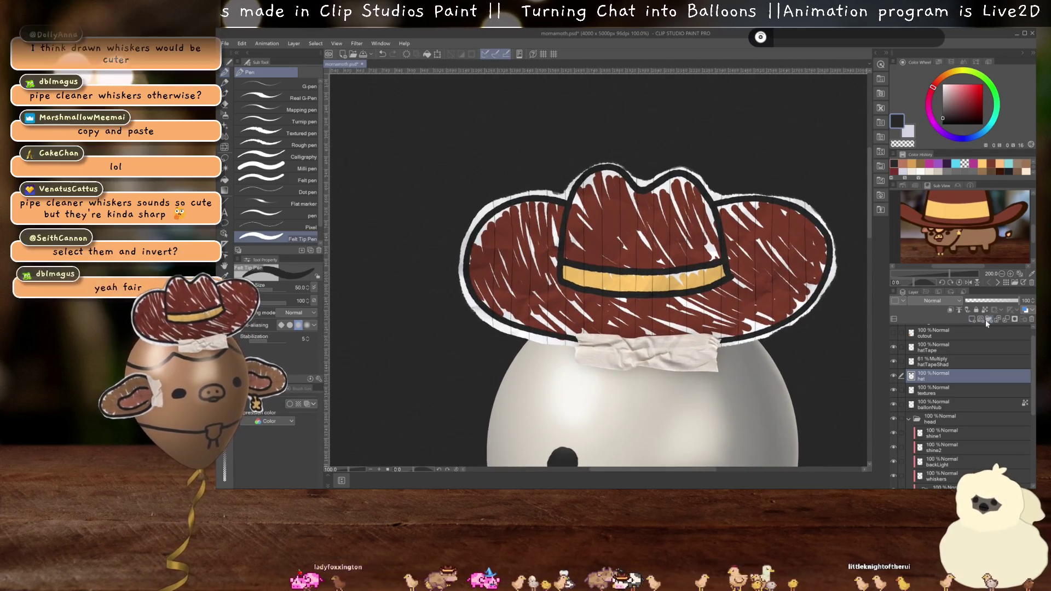
left_click(971, 320)
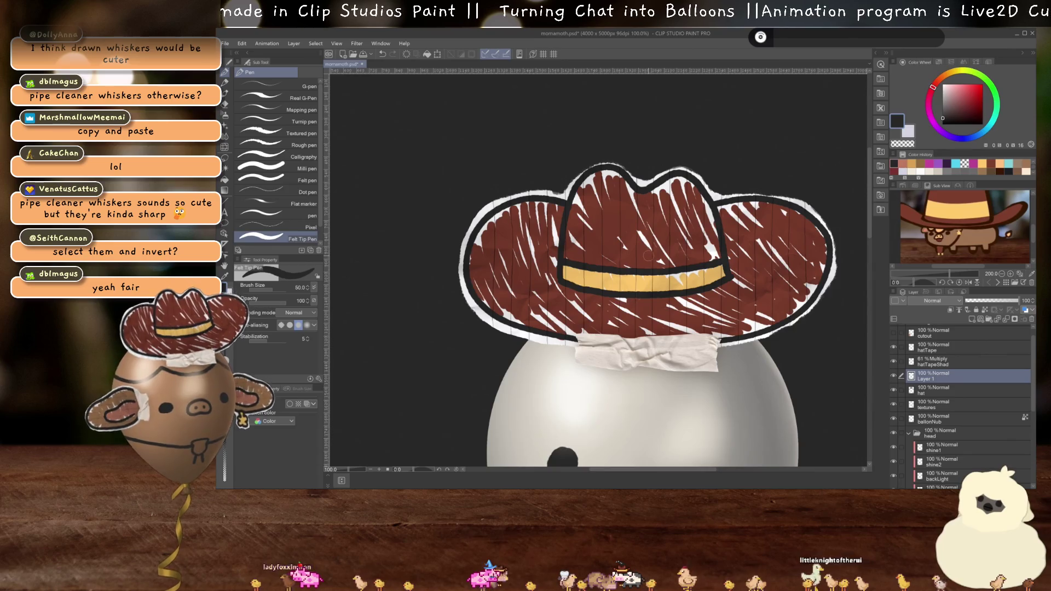
key("ctrl+plus")
left_click(946, 390)
left_click(989, 301)
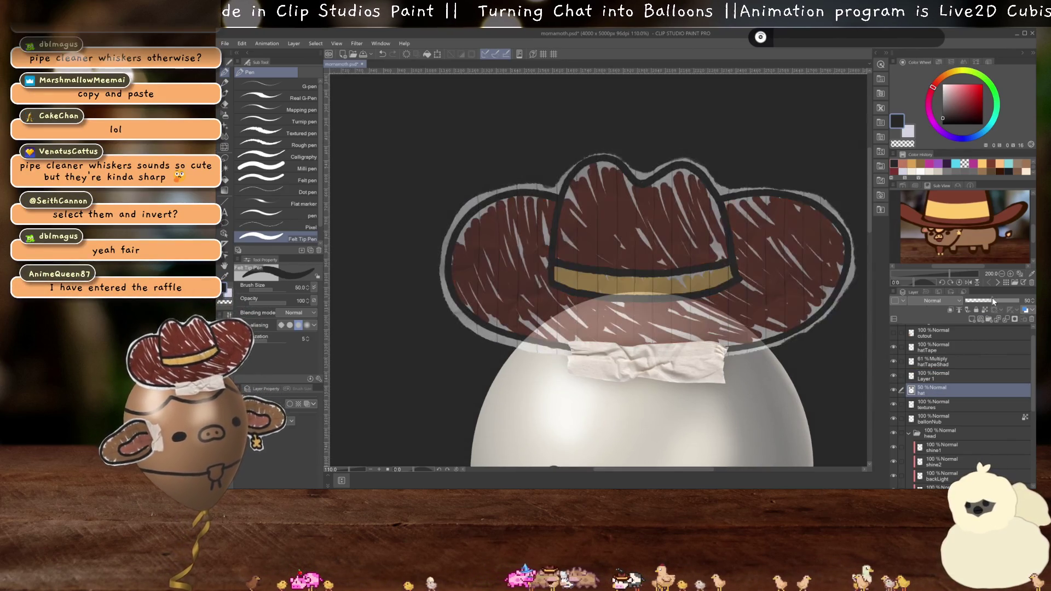
- Sketch a blue pointed hat outline with crown creases over the faded hat on Layer 1
left_click(945, 376)
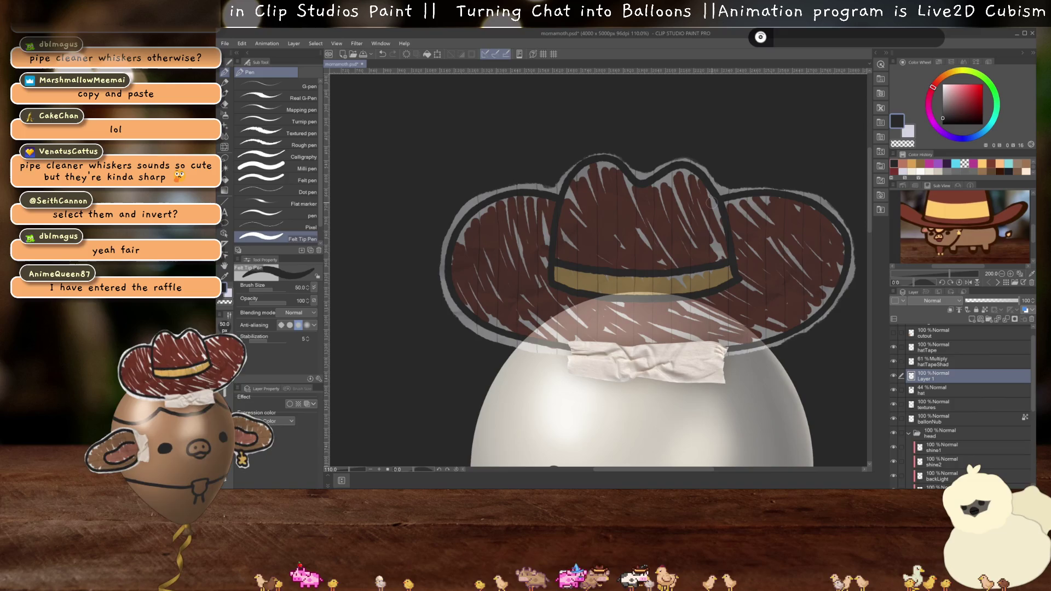
scroll(544, 328, "down", 3)
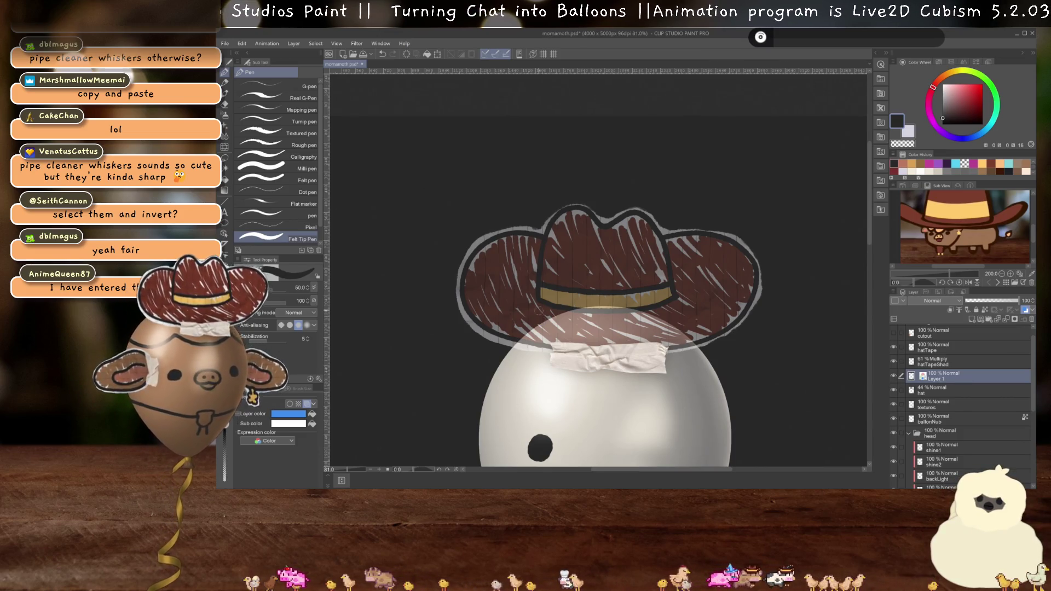
mouse_move(545, 299)
left_mouse_down()
mouse_move(465, 318)
mouse_move(593, 343)
mouse_move(739, 323)
mouse_move(588, 294)
mouse_move(541, 297)
mouse_move(571, 238)
mouse_move(638, 274)
mouse_move(654, 313)
left_mouse_up()
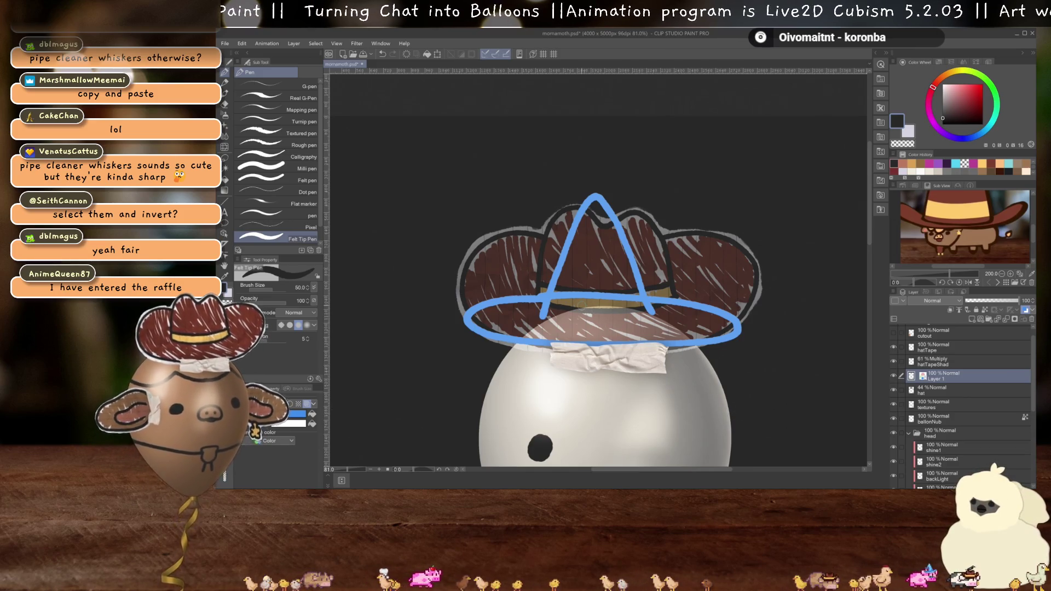
key("ctrl+z")
mouse_move(542, 311)
left_mouse_down()
mouse_move(543, 282)
mouse_move(613, 214)
mouse_move(679, 232)
mouse_move(662, 282)
mouse_move(678, 315)
left_mouse_up()
key("ctrl+z")
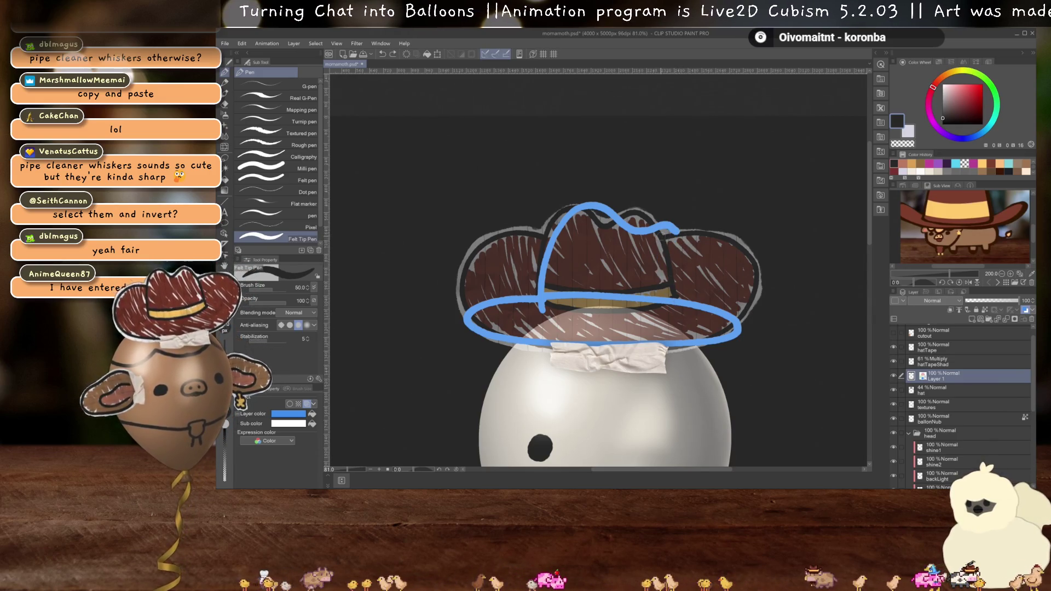
left_click_drag(633, 246, 663, 327)
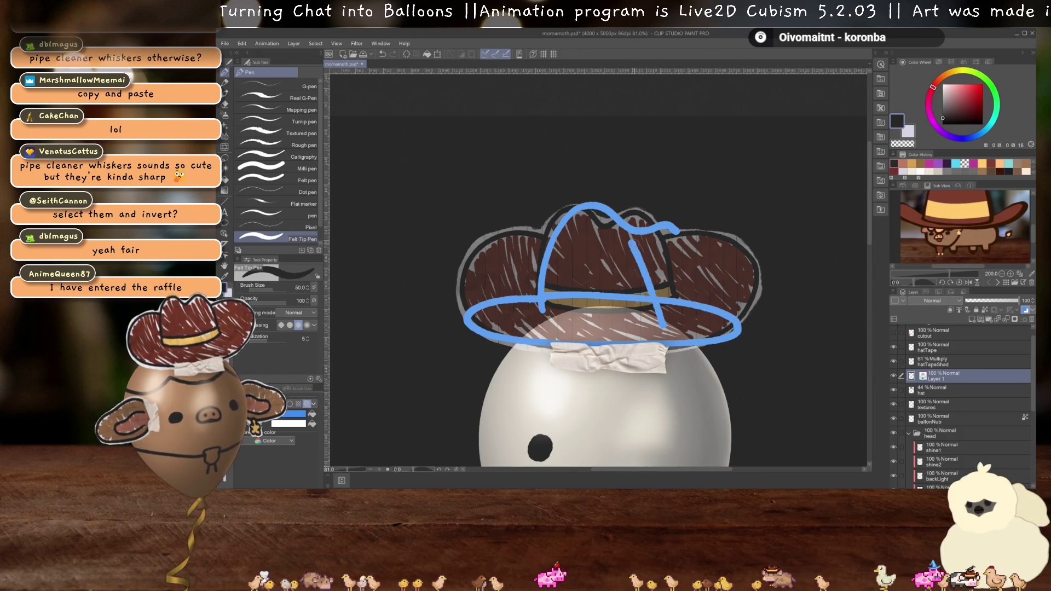
key("ctrl+z")
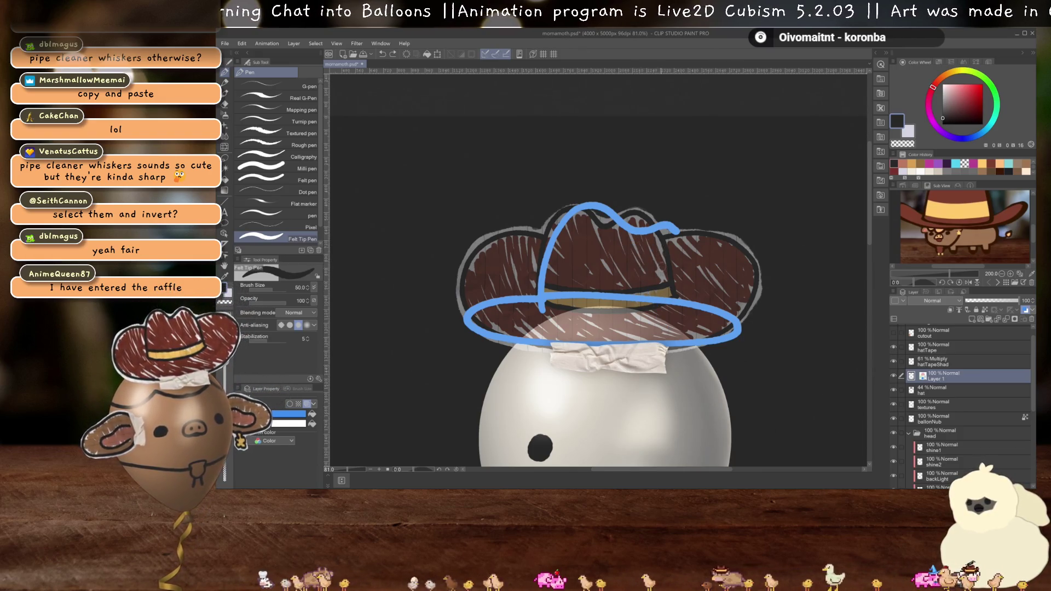
key("ctrl+z")
mouse_move(540, 299)
left_mouse_down()
mouse_move(603, 204)
mouse_move(665, 256)
mouse_move(636, 252)
mouse_move(658, 313)
left_mouse_up()
left_click_drag(670, 255, 651, 274)
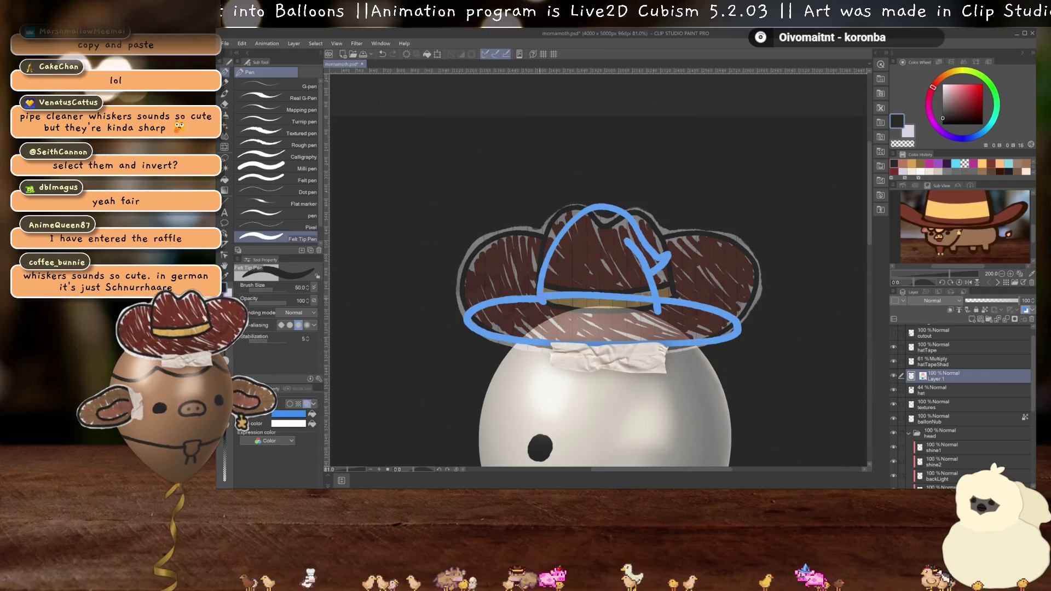
- Erase the left end of the blue hat band and add a new layer above Layer 1
key("c")
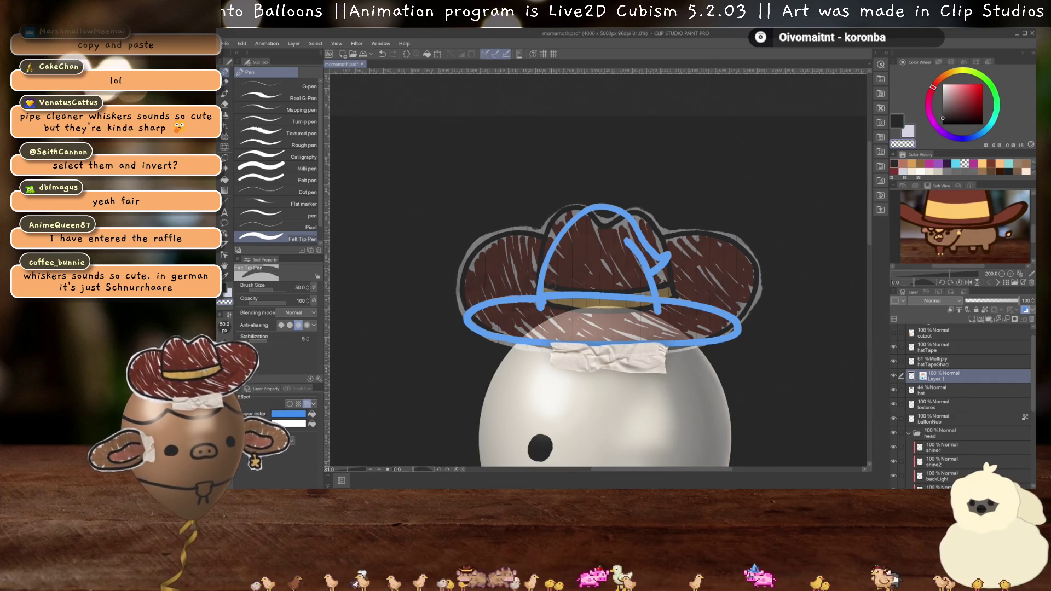
left_click_drag(544, 296, 566, 302)
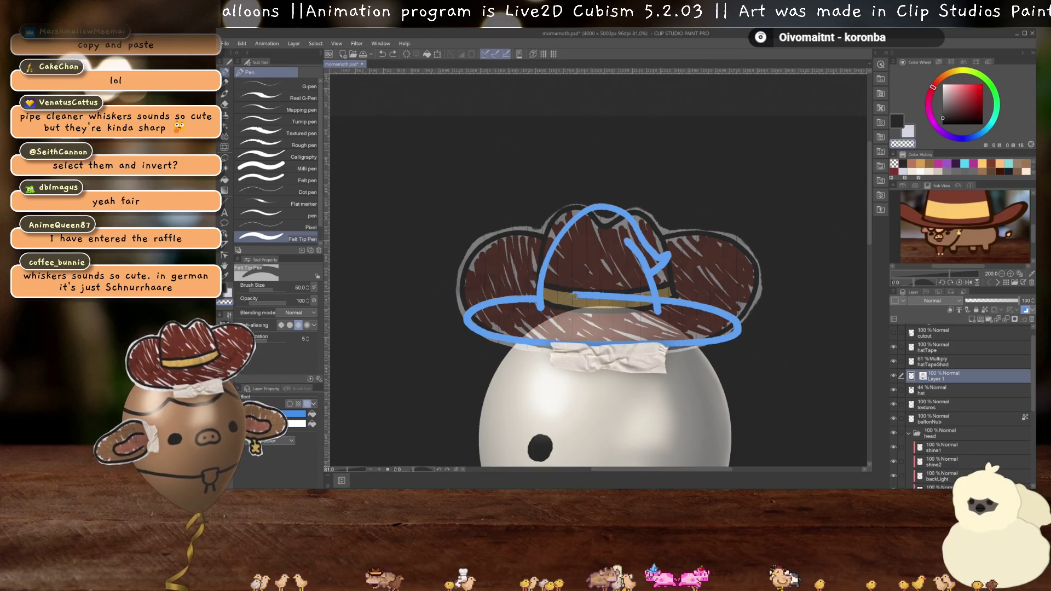
left_click_drag(596, 294, 624, 297)
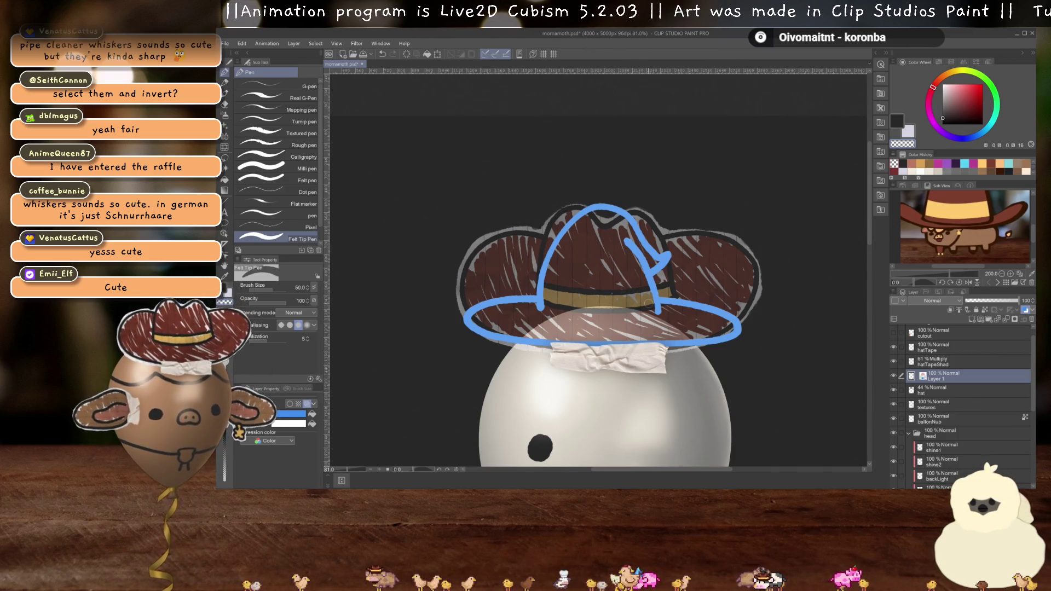
left_click(972, 320)
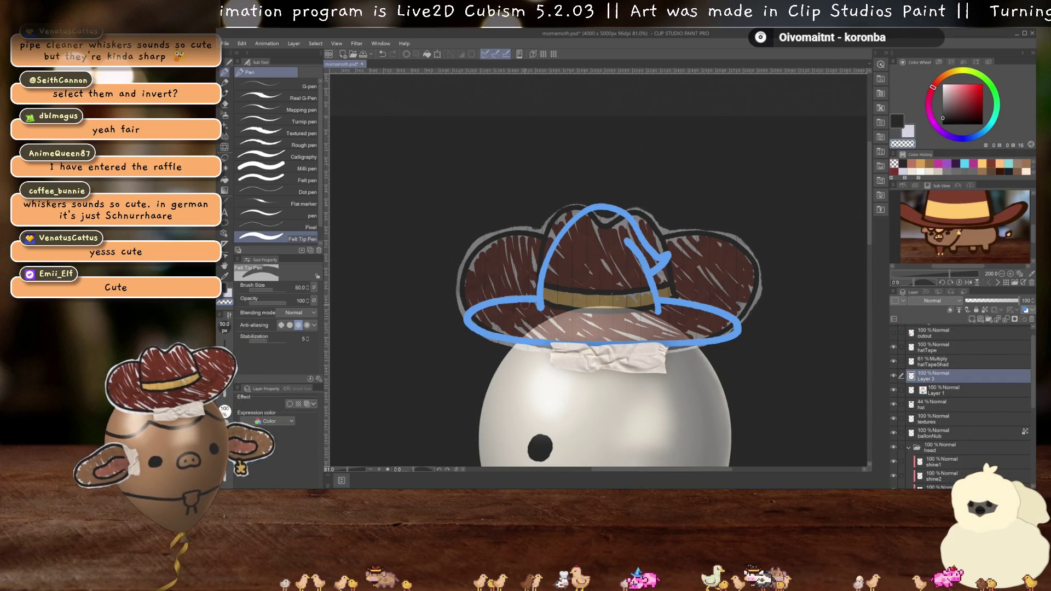
- Give the new layer a blue layer colour and draw an ear on the right brim
key("b")
left_click(308, 404)
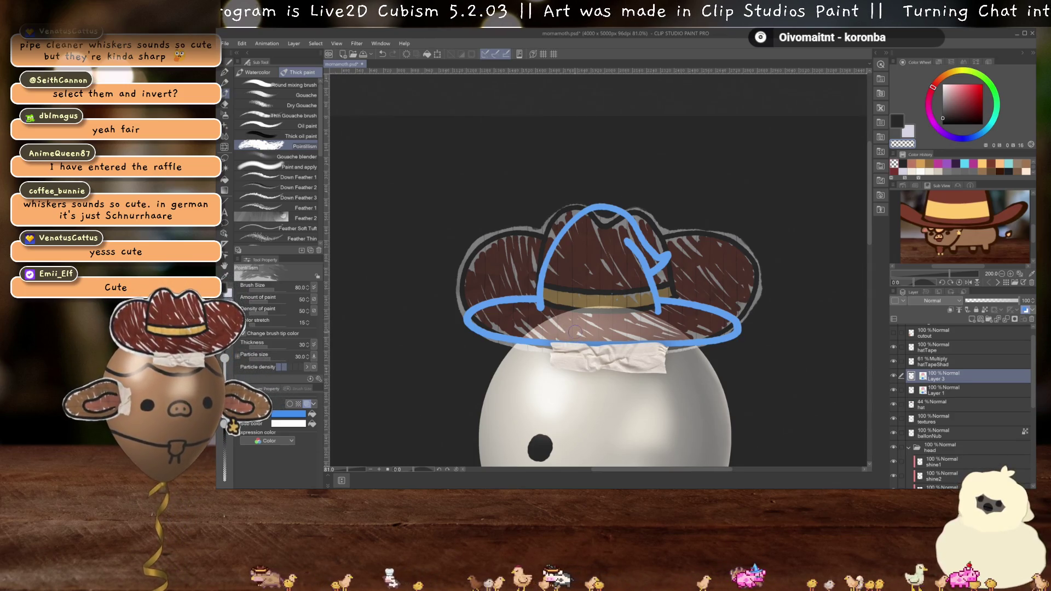
key("p")
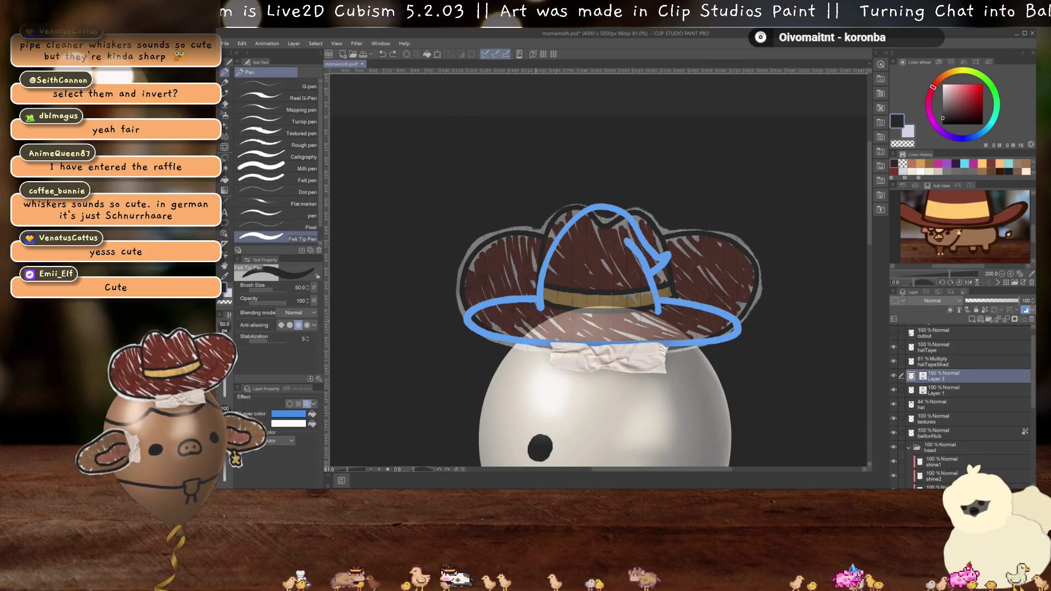
mouse_move(517, 335)
left_mouse_down()
mouse_move(518, 303)
mouse_move(544, 309)
left_mouse_up()
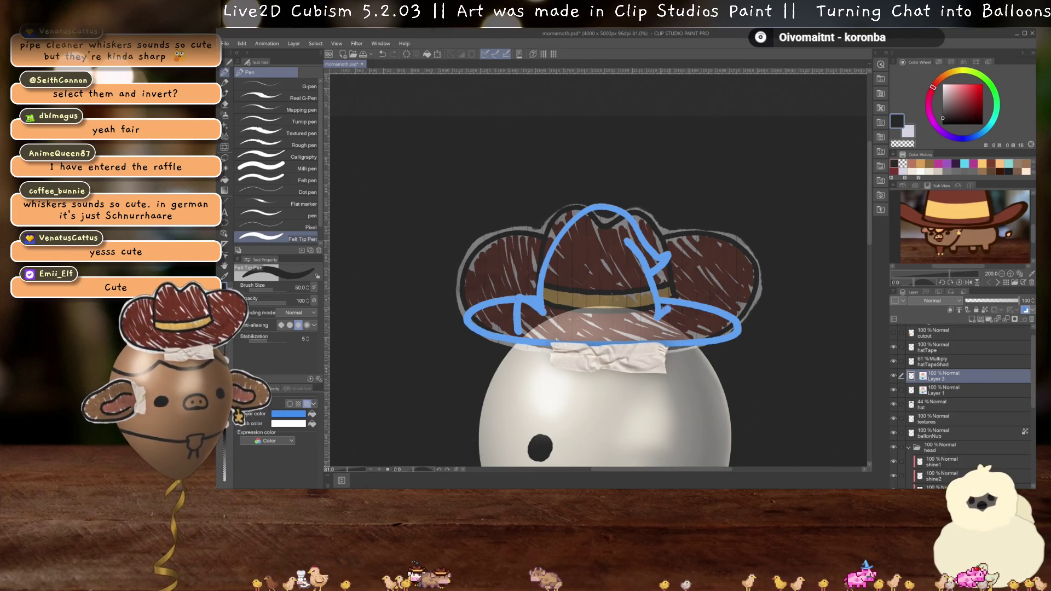
left_click_drag(667, 309, 688, 335)
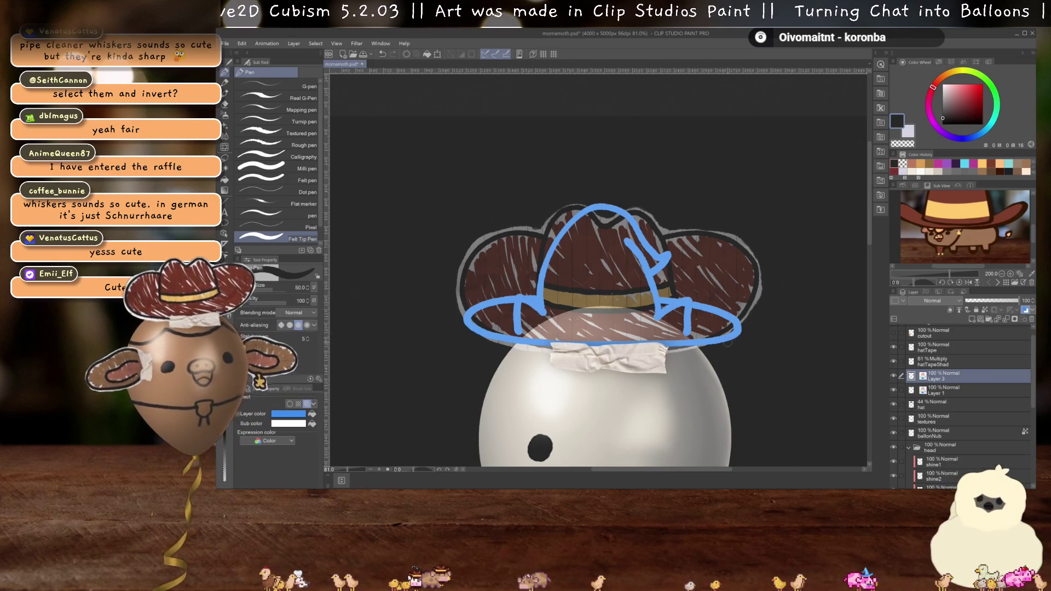
key("ctrl+z")
key("ctrl+z")
left_click_drag(684, 280, 664, 331)
key("ctrl+z")
left_click_drag(687, 281, 663, 327)
mouse_move(684, 285)
left_mouse_down()
mouse_move(702, 329)
mouse_move(695, 288)
mouse_move(709, 314)
mouse_move(706, 333)
mouse_move(707, 301)
mouse_move(705, 338)
mouse_move(676, 328)
left_mouse_up()
key("ctrl+z")
key("ctrl+z")
key("ctrl+z")
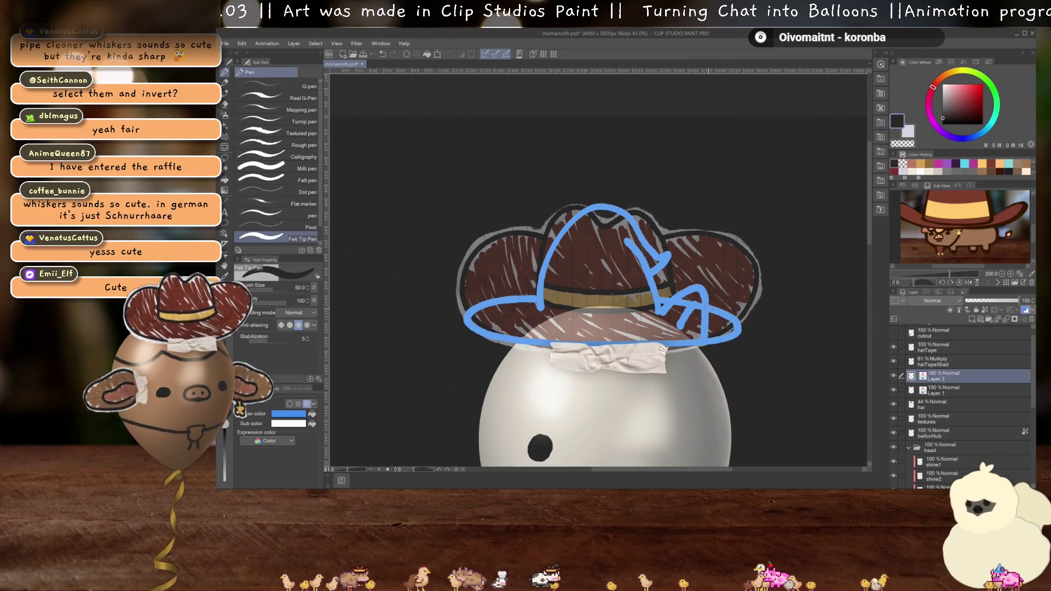
- Copy the ear, flip it horizontally and place it on the left brim
key("ctrl+c")
key("ctrl+v")
key("ctrl+t")
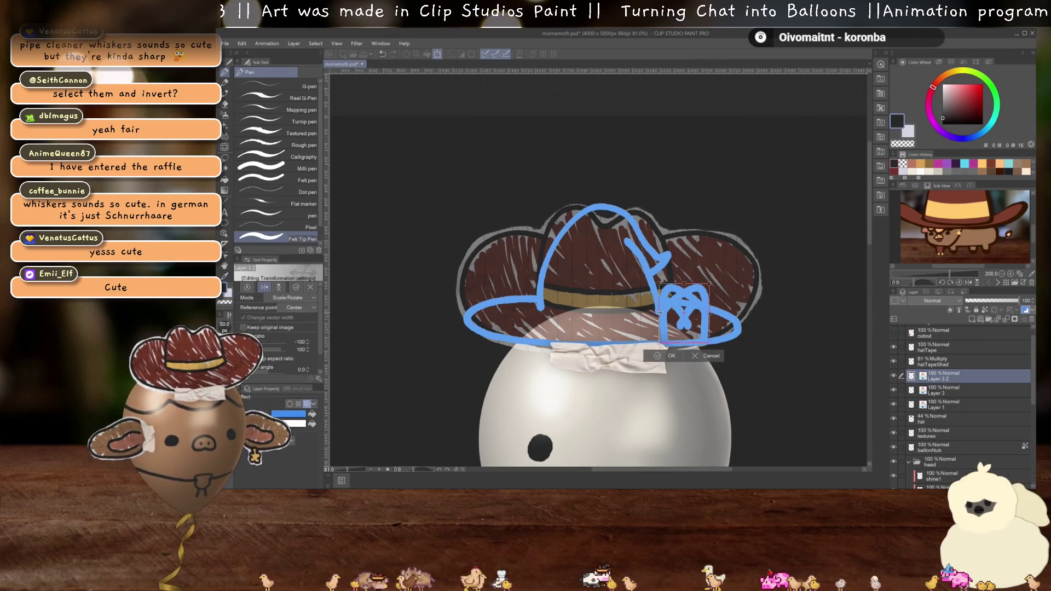
left_click_drag(700, 330, 536, 332)
key("Return")
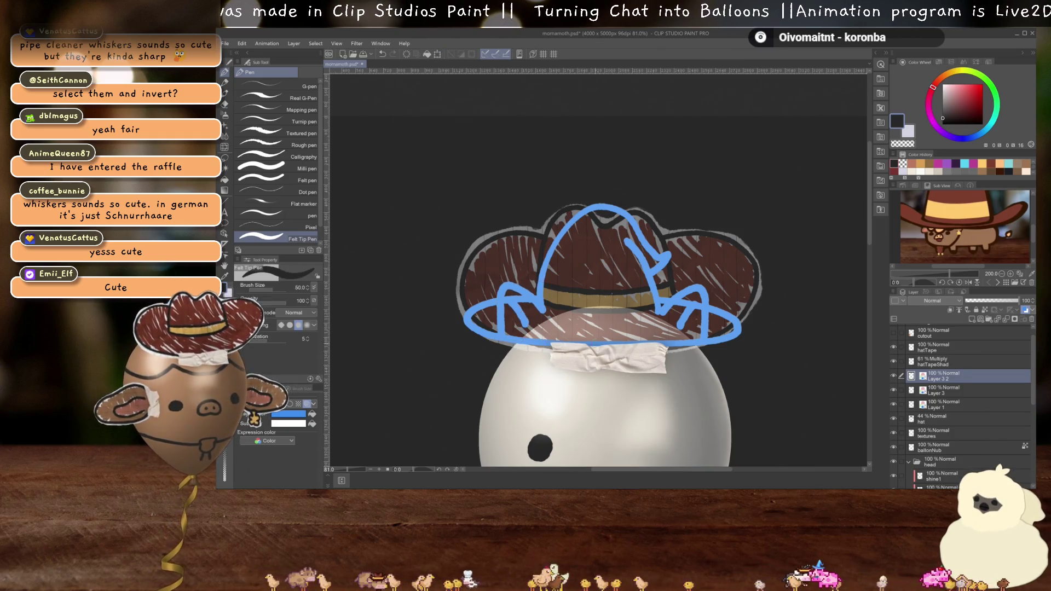
- Turn off layer colour on both ear layers and merge the copy into Layer 3
left_click(307, 405)
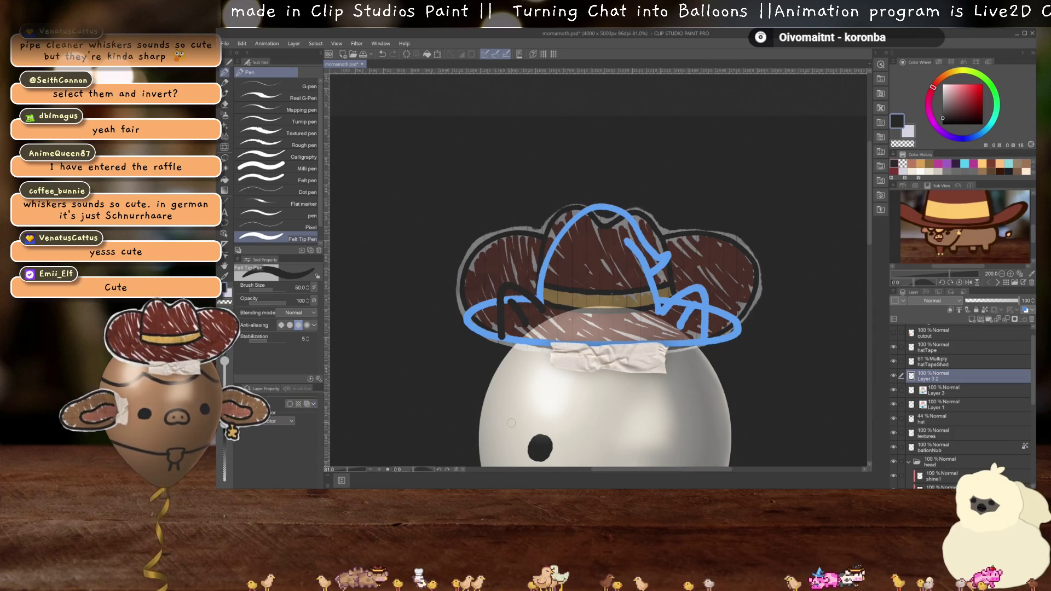
left_click(943, 392)
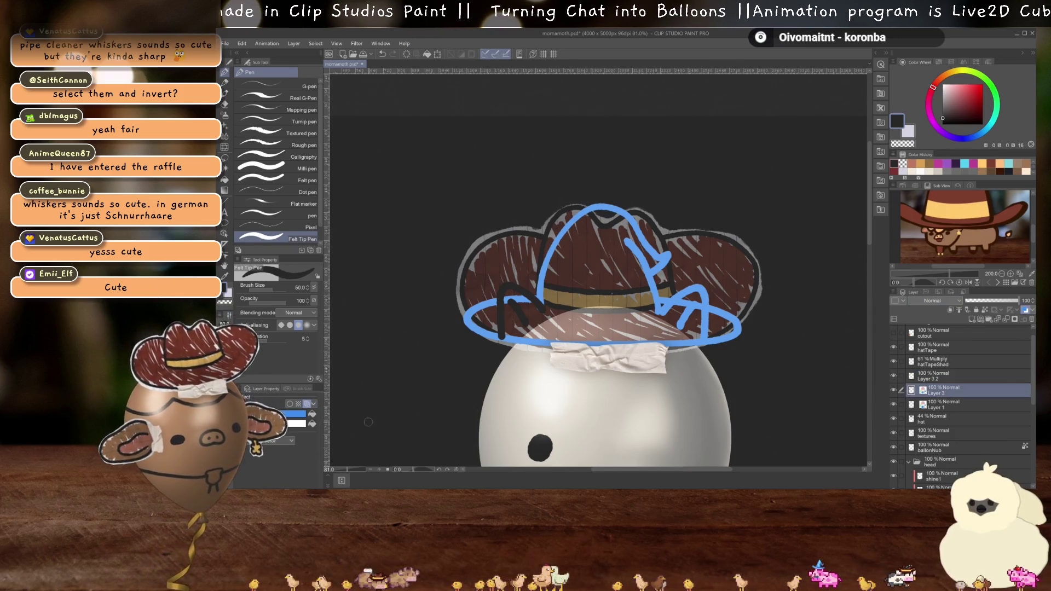
left_click(297, 404)
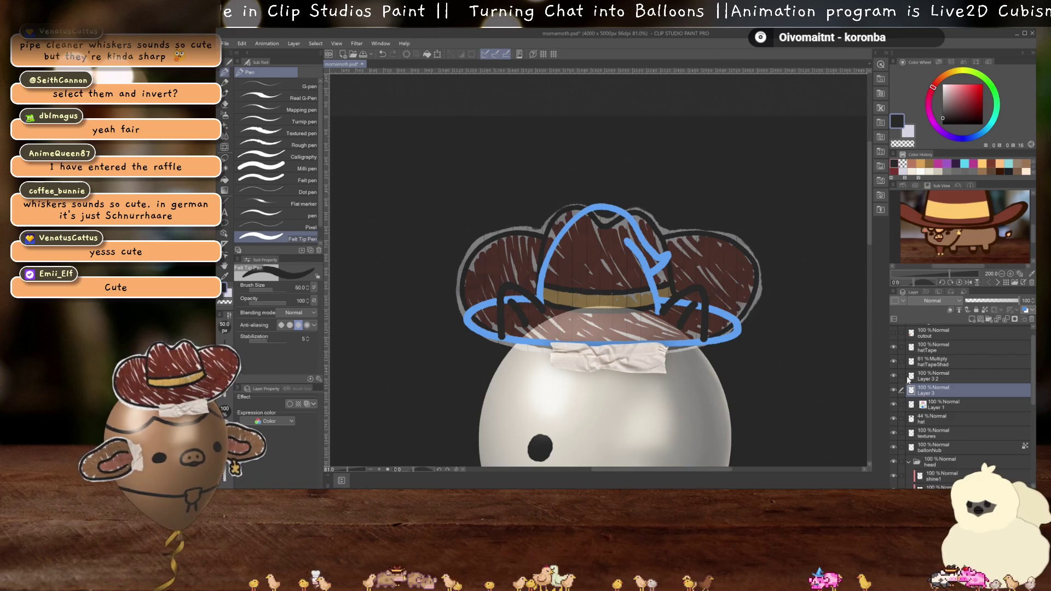
left_click(930, 379)
key("ctrl+e")
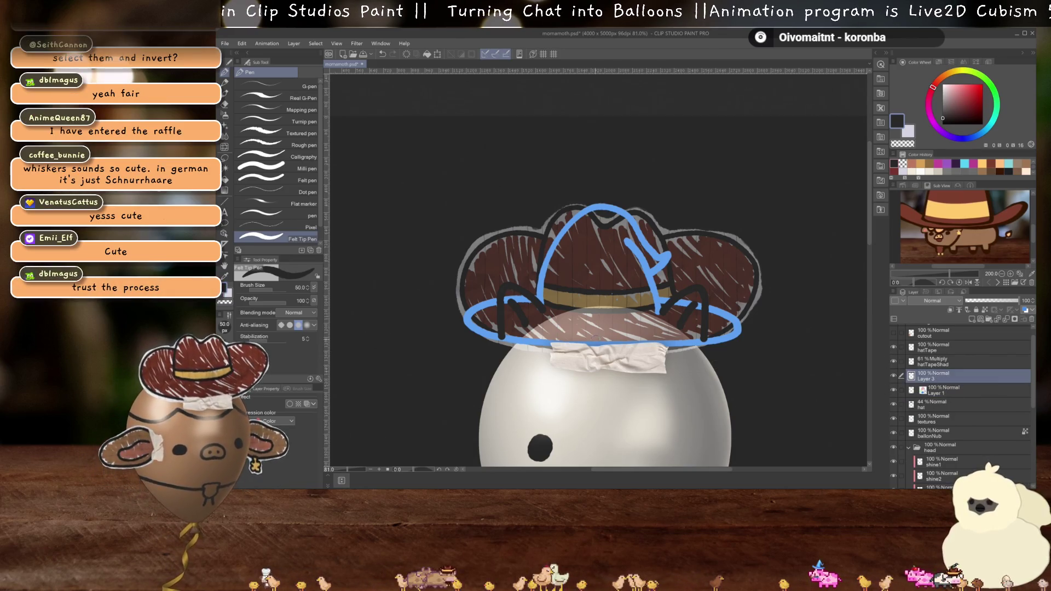
scroll(530, 313, "up", 3)
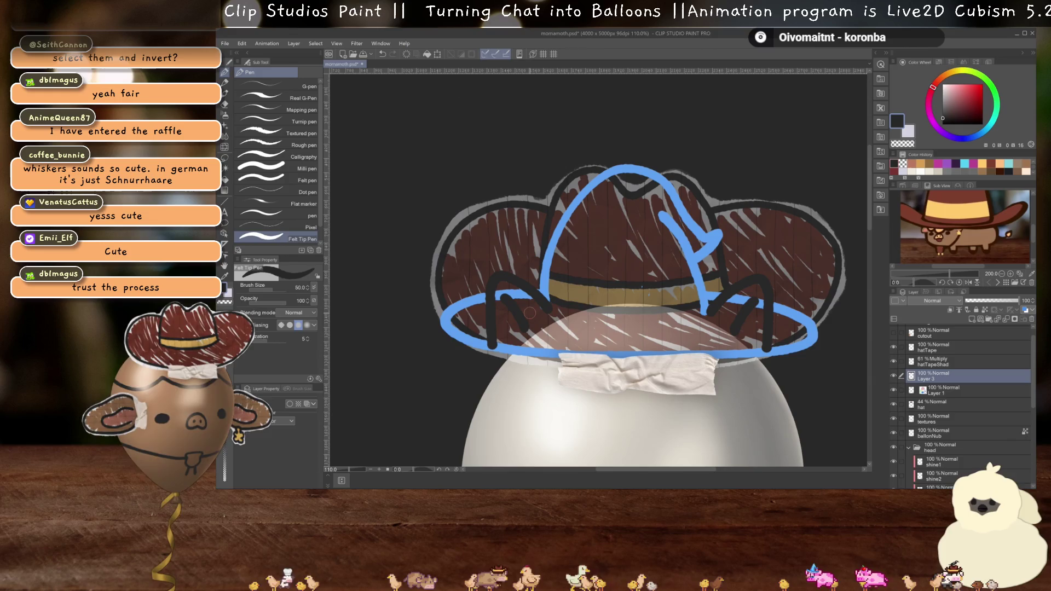
scroll(530, 313, "down", 2)
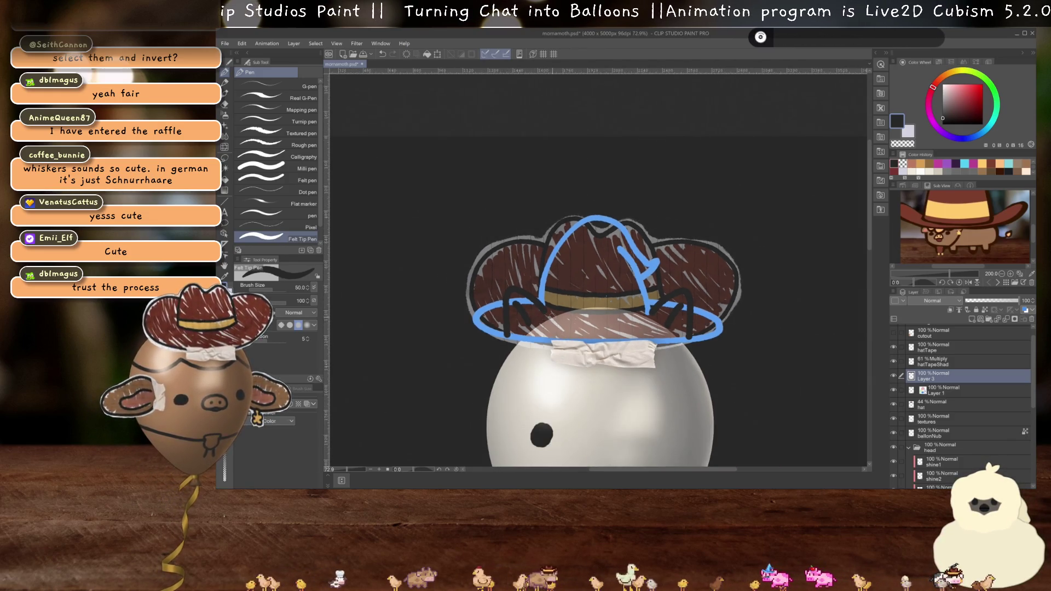
left_click(963, 389)
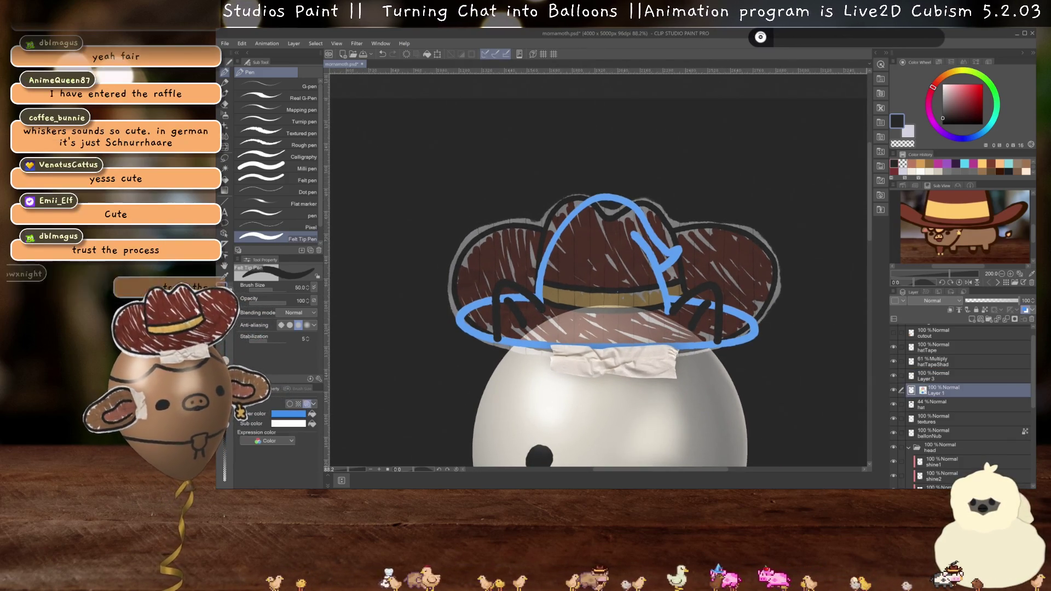
left_click(939, 408)
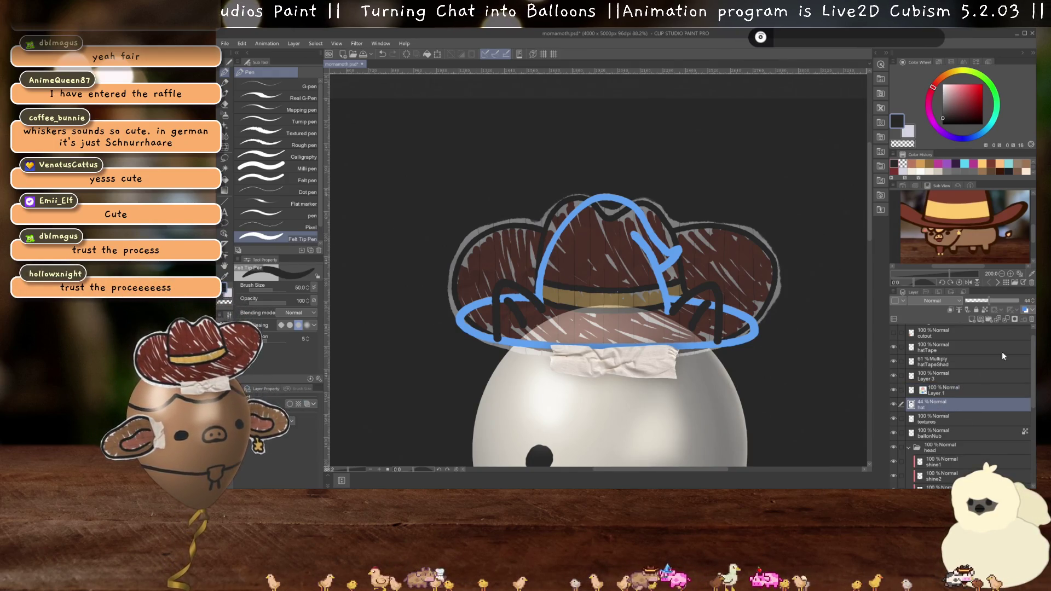
- Delete the brown hat layer and select Layer 1 and Layer 3 together
left_click(1032, 321)
scroll(635, 317, "down", 1)
scroll(636, 317, "up", 3)
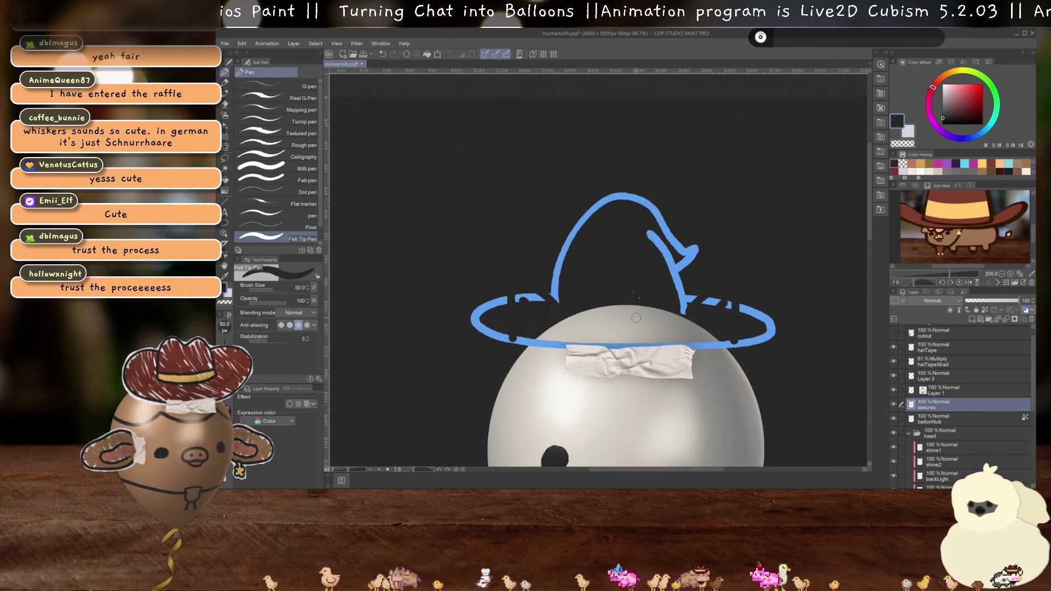
left_click(947, 390)
key("c")
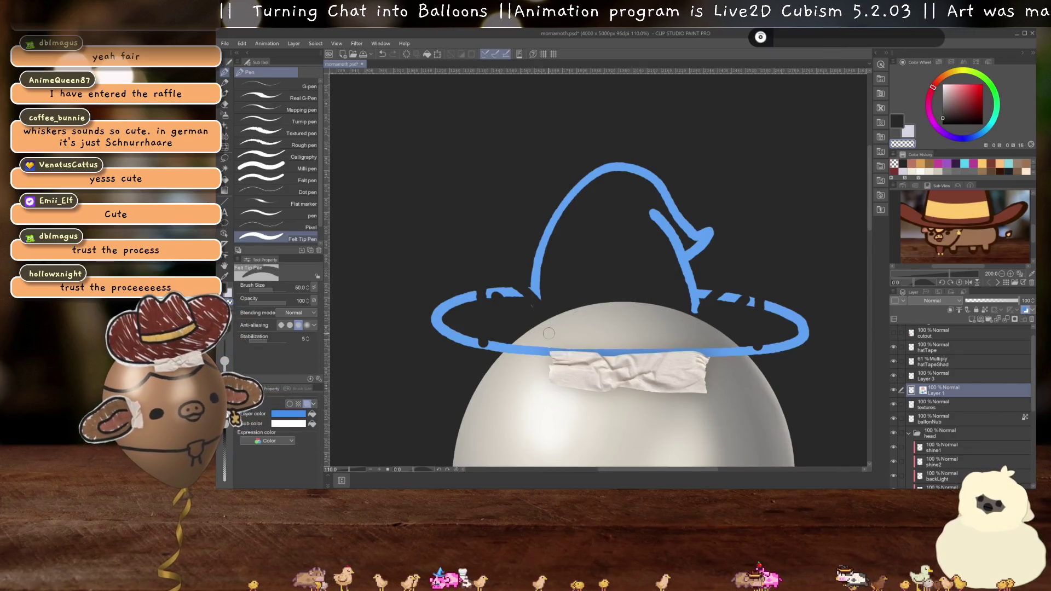
left_click(939, 375)
left_click(940, 390, "ctrl")
- Transform the blue hat and ears down onto the paper note, keeping them upright at 0° rotation
key("ctrl+t")
scroll(766, 387, "down", 4)
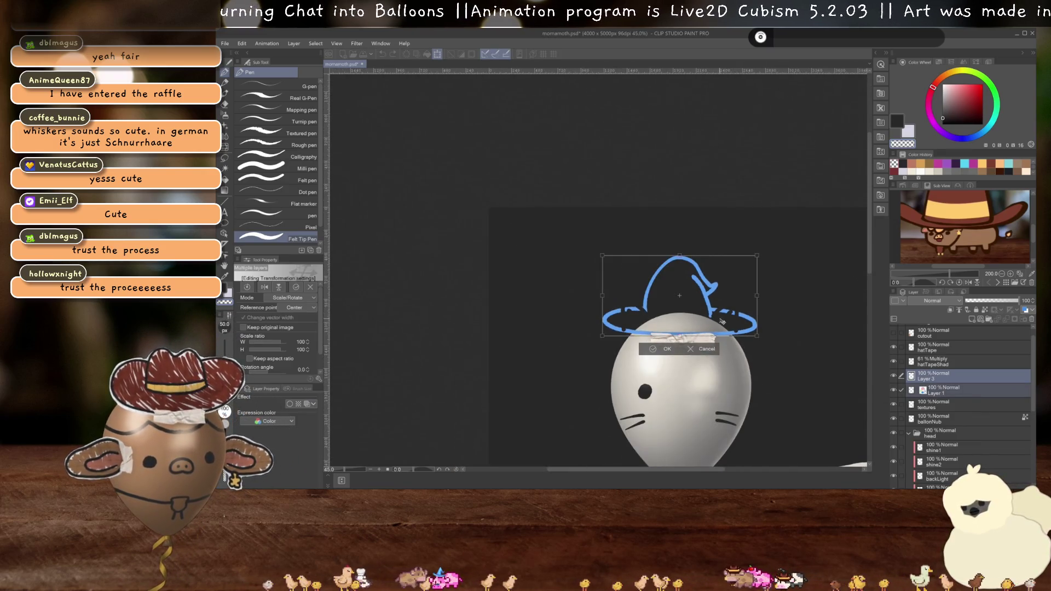
left_click_drag(684, 125, 597, 377)
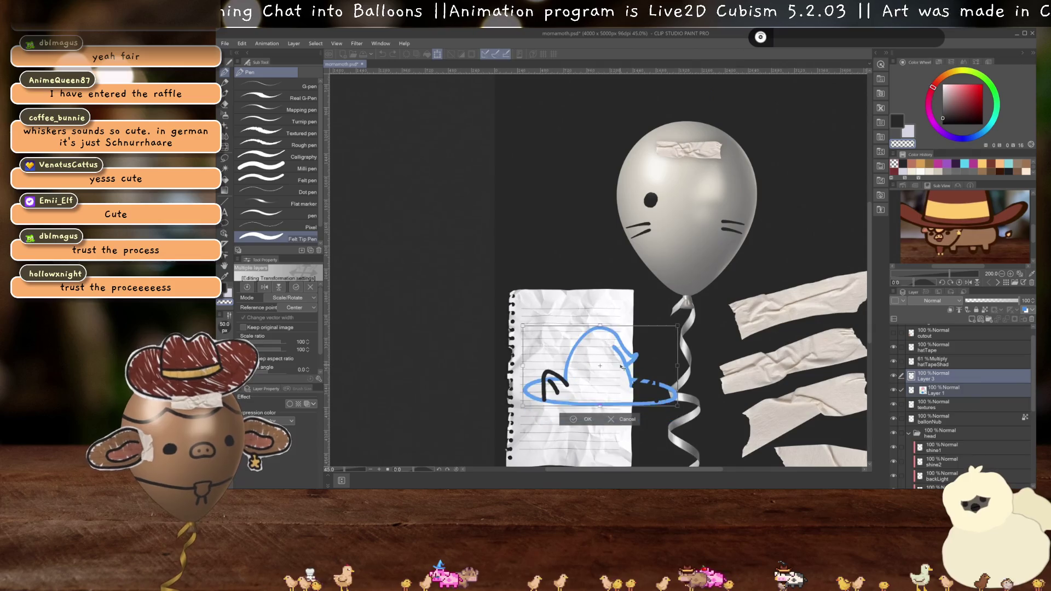
mouse_move(755, 415)
left_mouse_down()
mouse_move(697, 199)
mouse_move(678, 189)
left_mouse_up()
left_click_drag(606, 371, 592, 386)
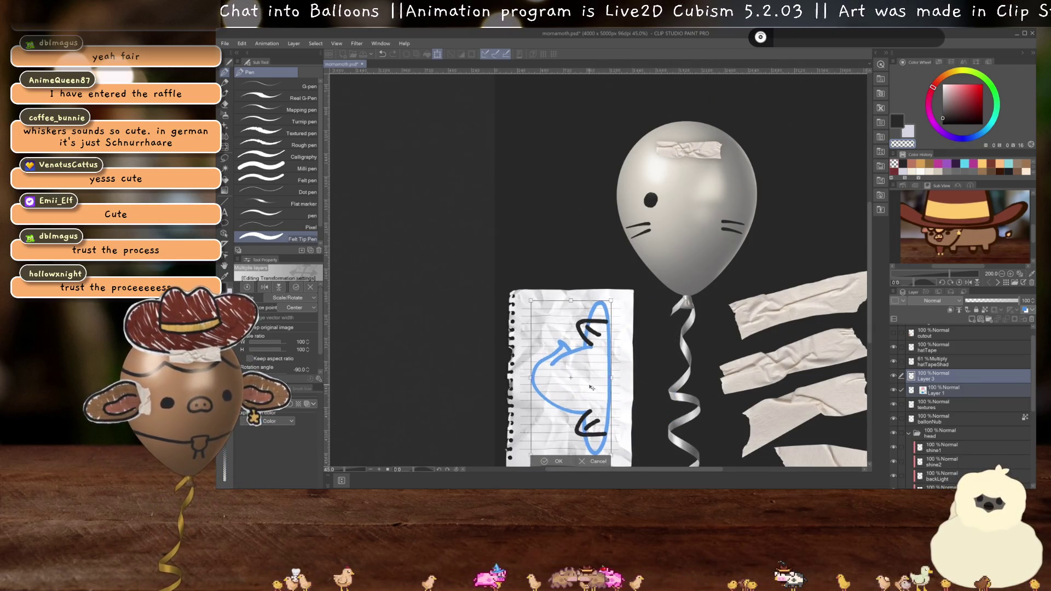
scroll(630, 328, "down", 2)
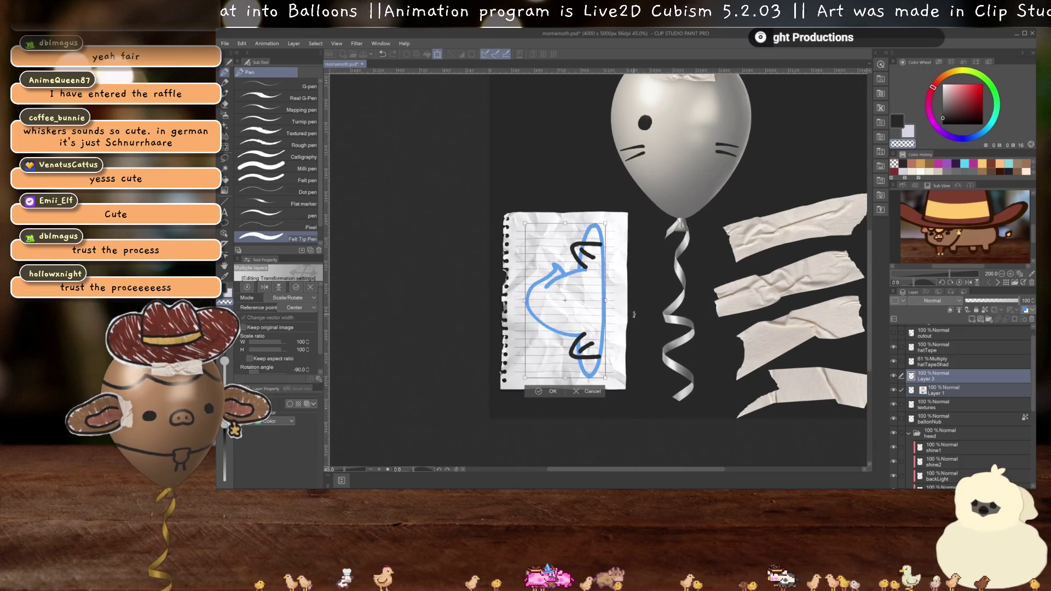
left_click_drag(650, 240, 608, 305)
key("Return")
scroll(610, 309, "up", 5)
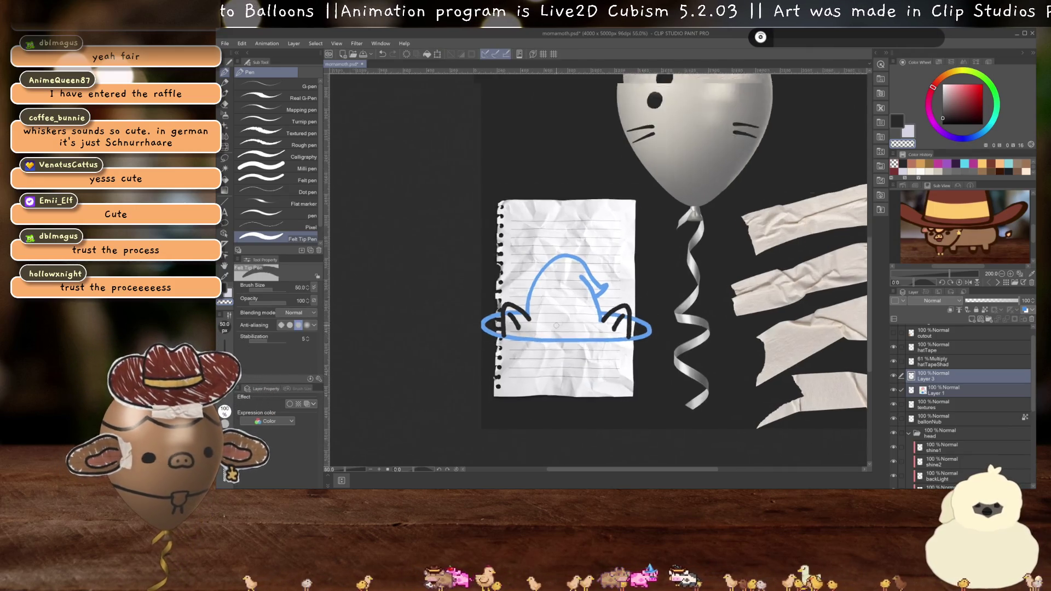
- Nudge the hat slightly right on the paper and reselect Layer 1
key("ctrl+t")
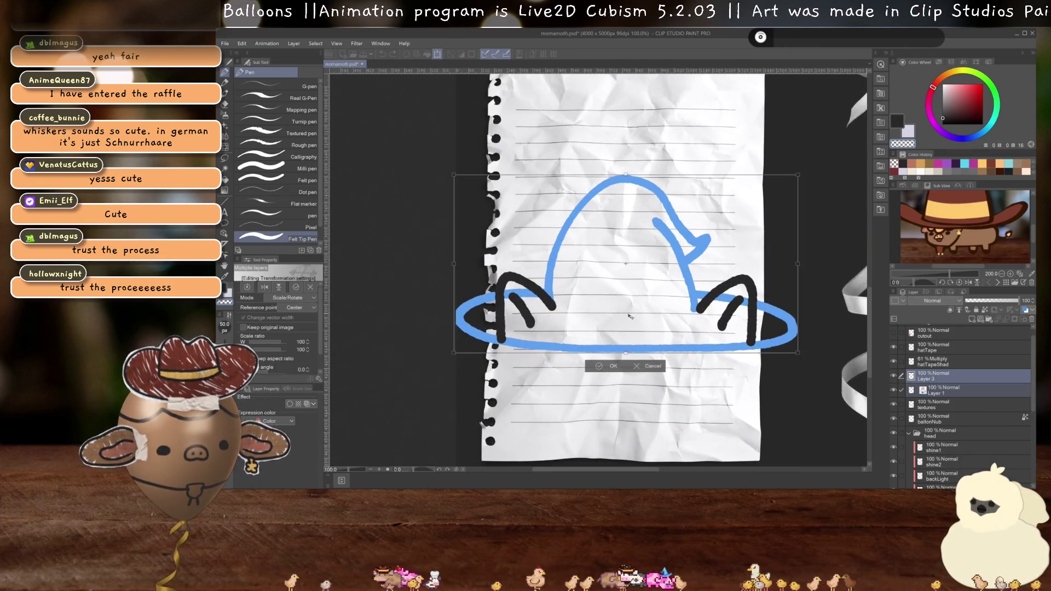
left_click_drag(631, 317, 641, 316)
key("Return")
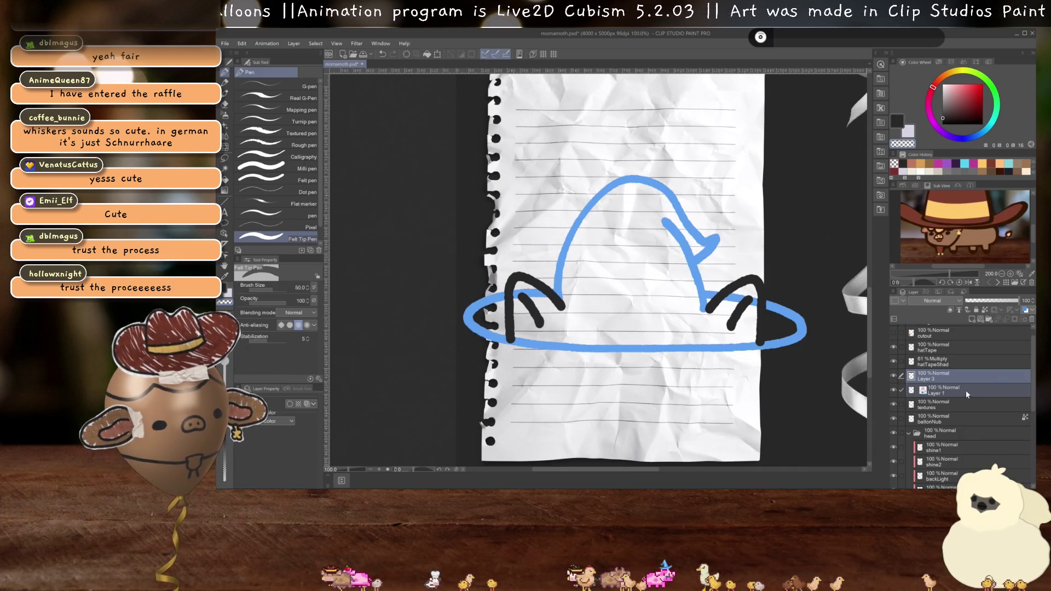
left_click(960, 393)
scroll(643, 322, "up", 3)
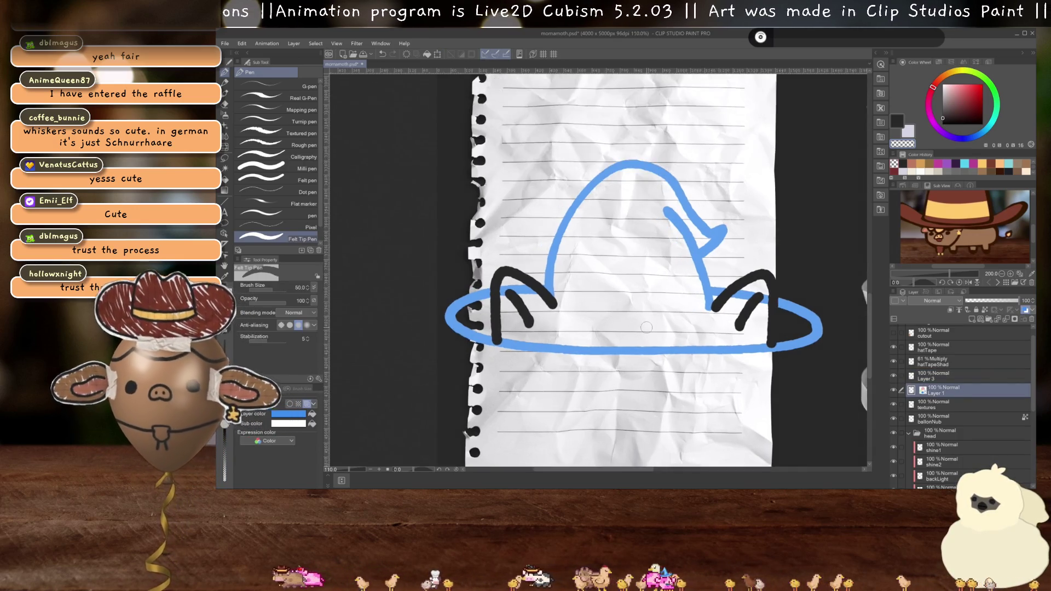
left_click_drag(644, 322, 633, 336)
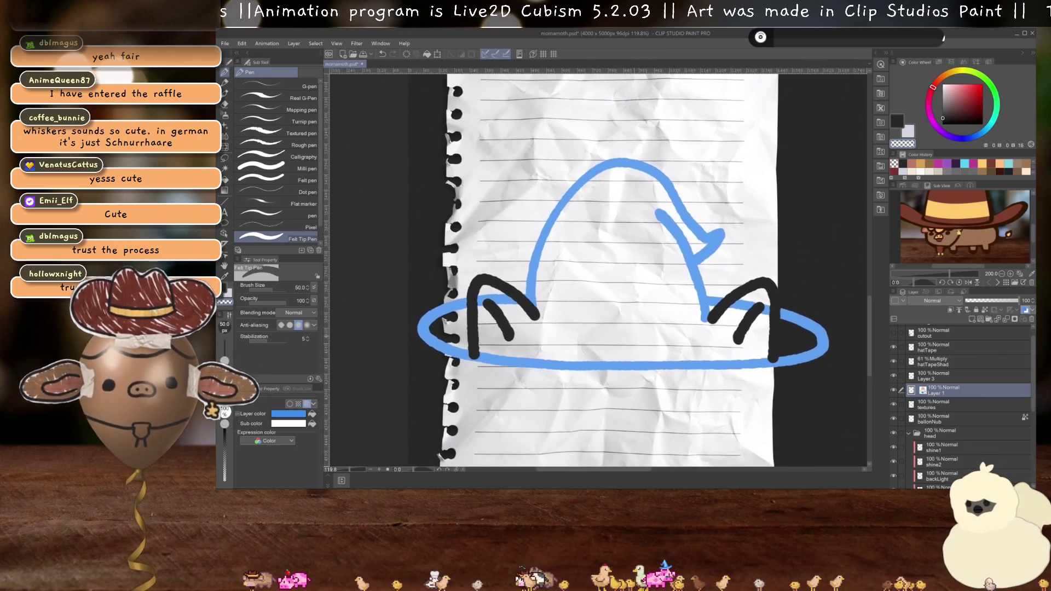
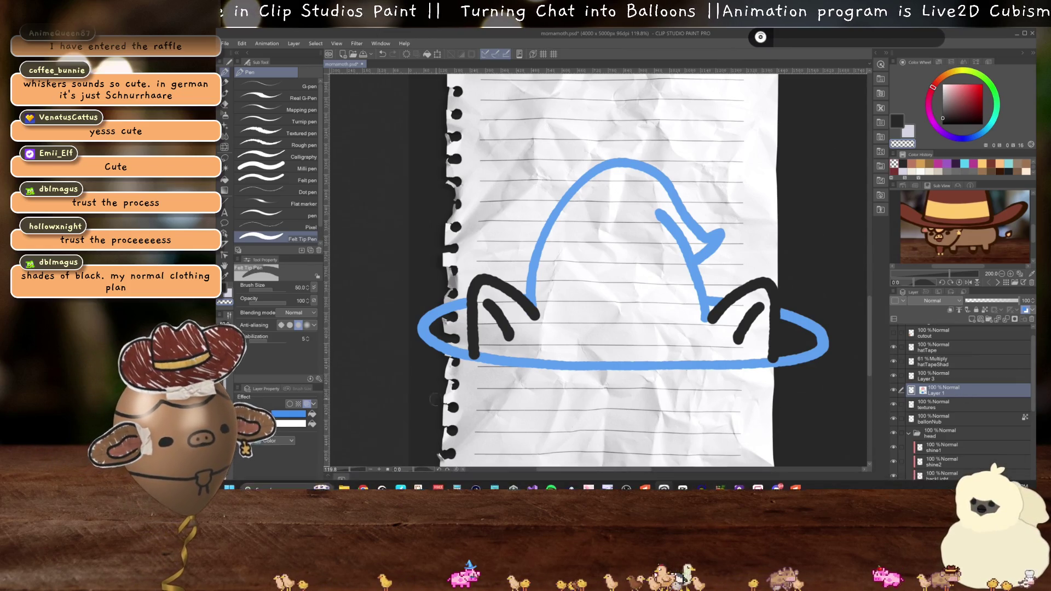
- Add a new layer for the hat fill and pick dark purple from Color History
left_click(307, 403)
left_click(307, 403)
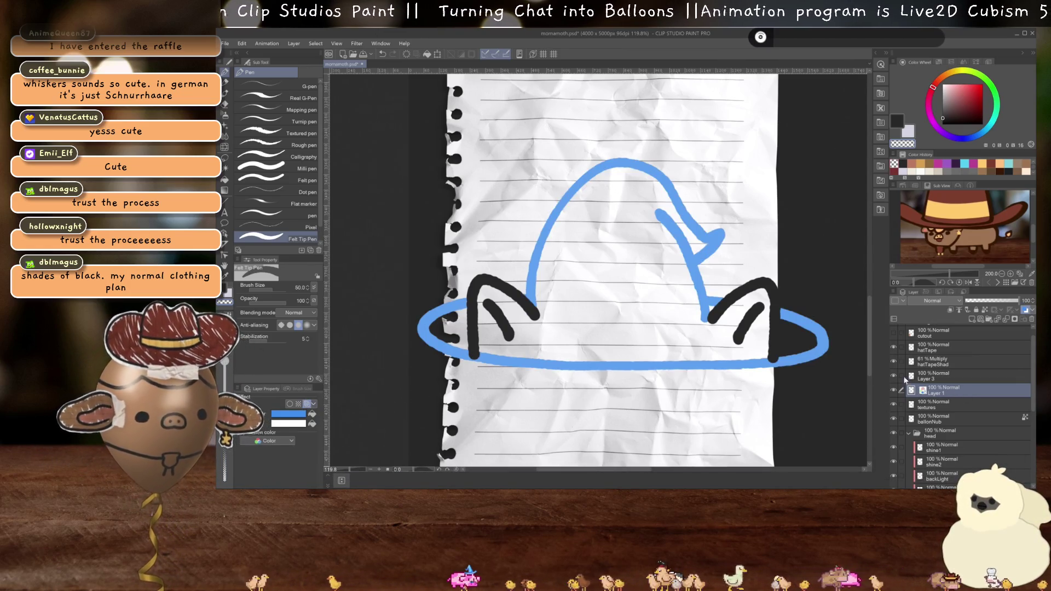
left_click(972, 319)
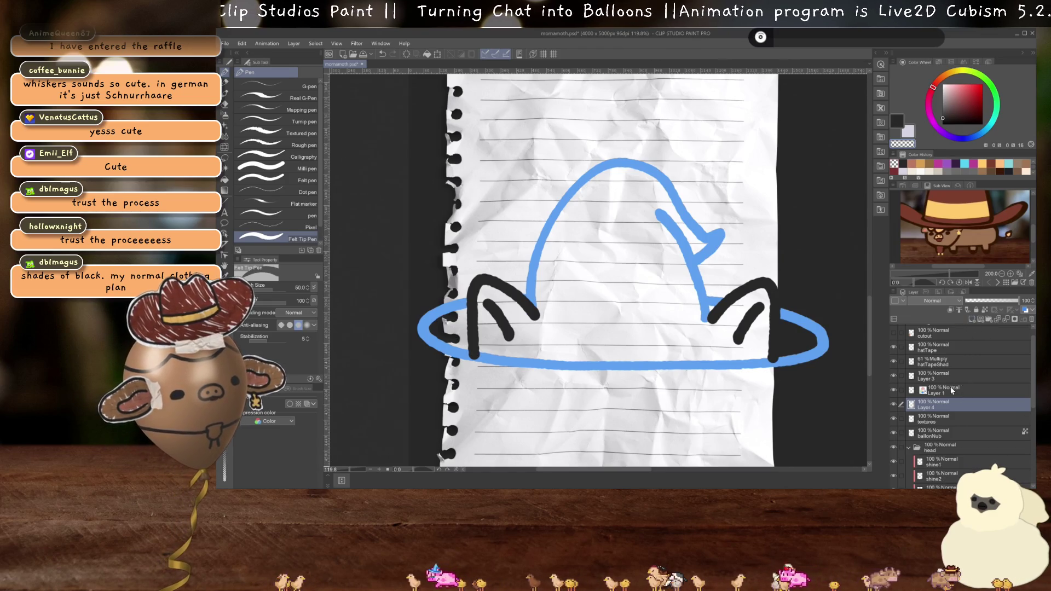
left_click(956, 163)
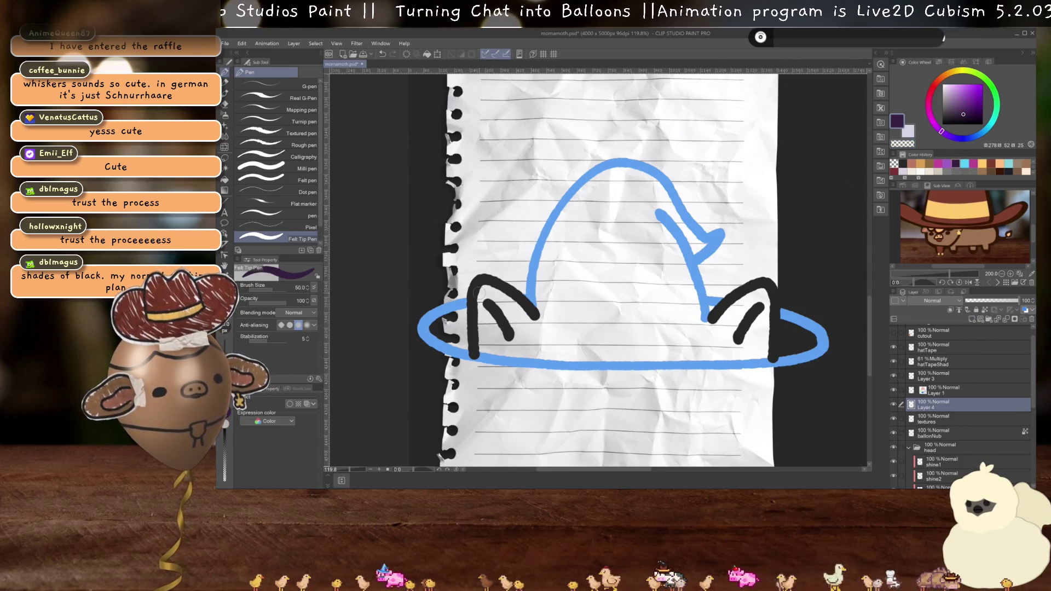
- Scribble dark purple into the hat's left brim end, undoing stray strokes with Ctrl+Z
mouse_move(572, 295)
left_mouse_down()
mouse_move(575, 328)
mouse_move(605, 342)
left_mouse_up()
key("ctrl+z")
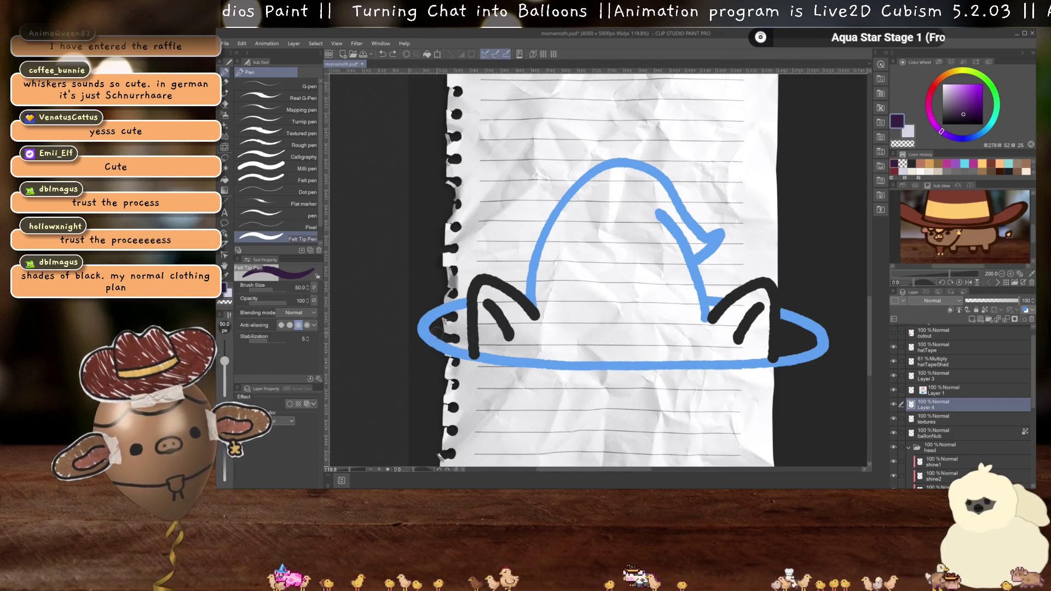
left_click_drag(440, 328, 464, 313)
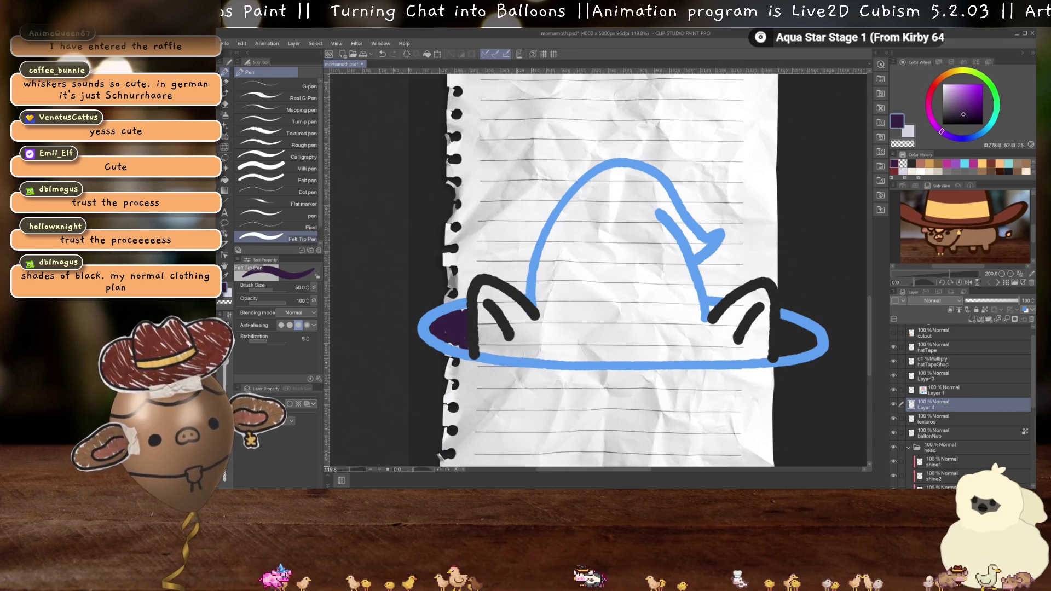
mouse_move(494, 355)
left_mouse_down()
mouse_move(536, 345)
mouse_move(539, 327)
mouse_move(534, 347)
mouse_move(563, 337)
mouse_move(547, 285)
mouse_move(550, 305)
mouse_move(575, 252)
mouse_move(621, 275)
left_mouse_up()
key("ctrl+z")
key("ctrl+z")
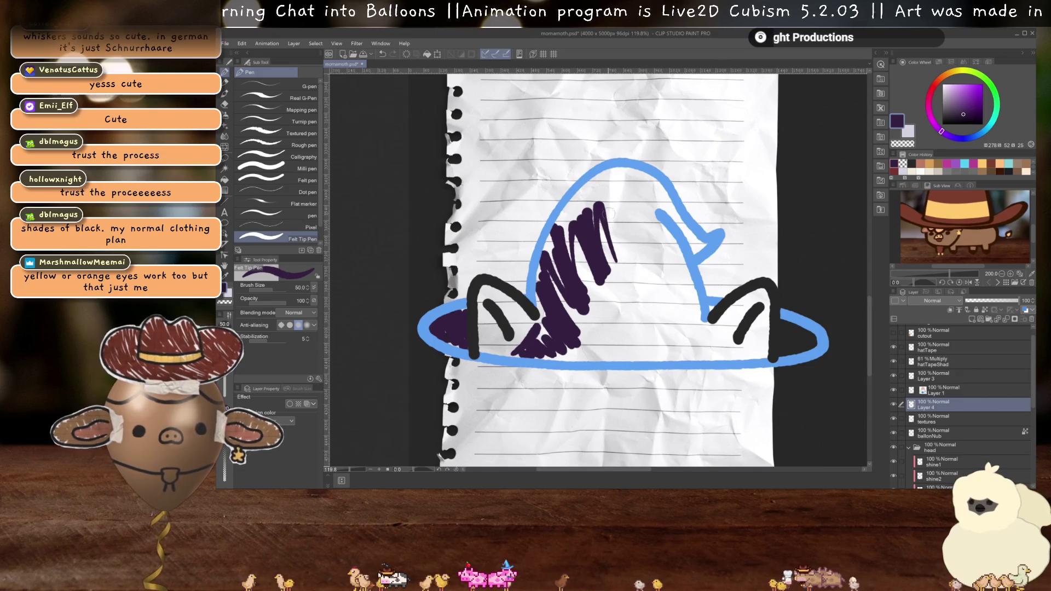
- Extend the purple scribbles across the hat top, crown and right brim end
mouse_move(563, 263)
left_mouse_down()
mouse_move(593, 186)
mouse_move(624, 180)
mouse_move(648, 181)
mouse_move(703, 255)
left_mouse_up()
mouse_move(599, 304)
left_mouse_down()
mouse_move(588, 358)
mouse_move(607, 268)
mouse_move(638, 350)
mouse_move(613, 246)
mouse_move(662, 342)
mouse_move(678, 225)
mouse_move(668, 306)
mouse_move(721, 350)
mouse_move(664, 348)
left_mouse_up()
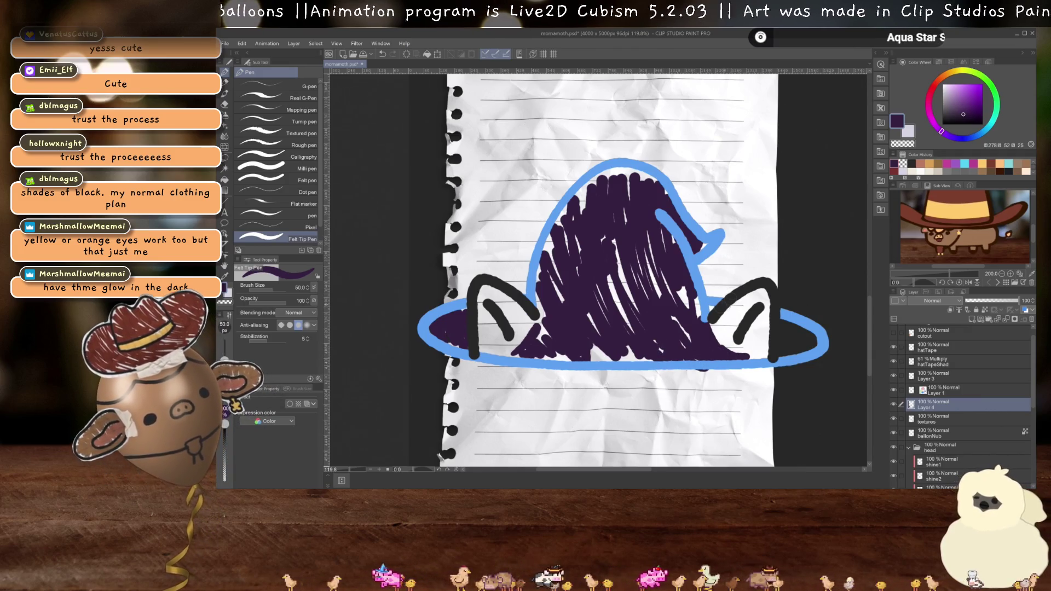
mouse_move(799, 346)
left_mouse_down()
mouse_move(782, 348)
mouse_move(803, 333)
left_mouse_up()
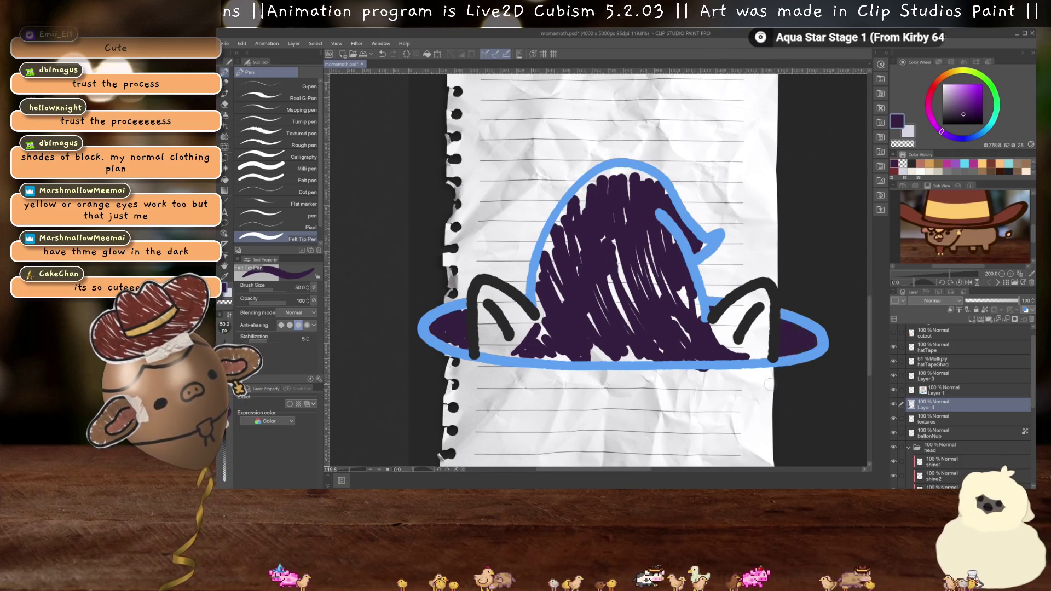
- Switch the colour to dark grey and scribble grey over the right ear
key("c")
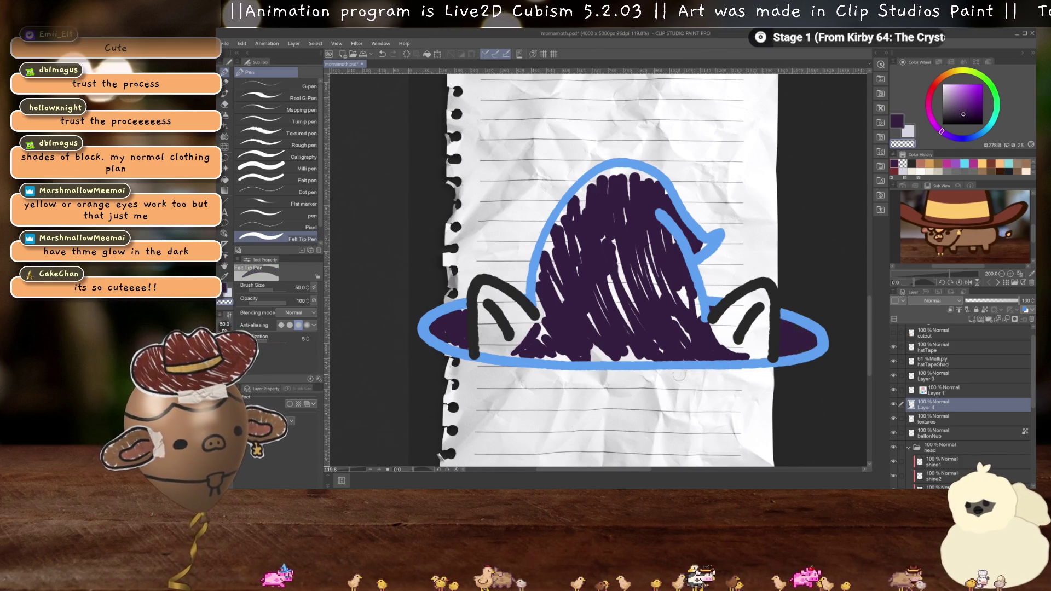
left_click(941, 114)
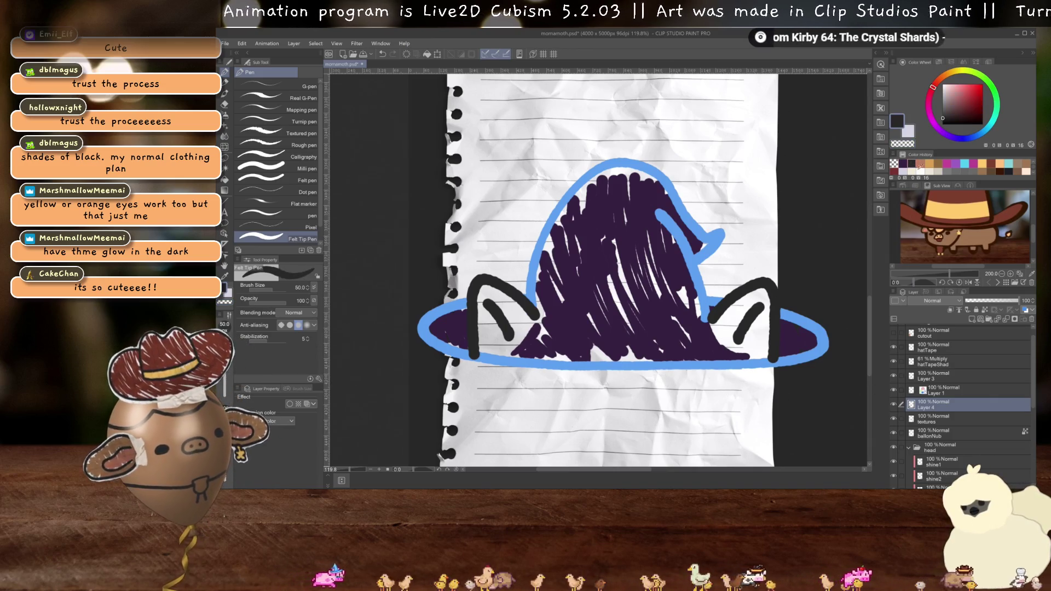
left_click_drag(941, 114, 941, 112)
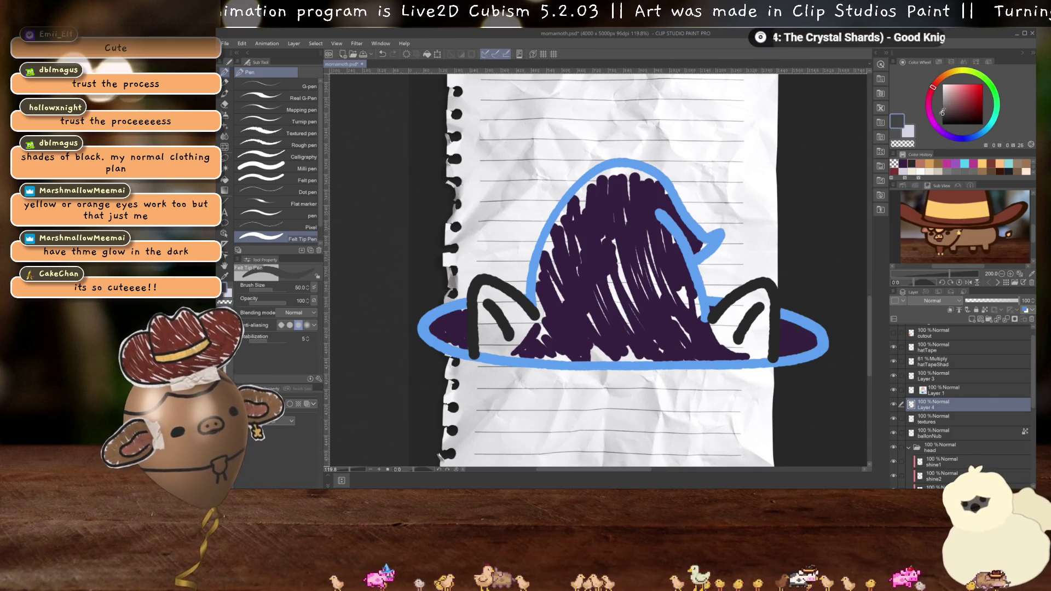
mouse_move(719, 339)
left_mouse_down()
mouse_move(725, 314)
mouse_move(745, 301)
mouse_move(758, 342)
mouse_move(744, 351)
mouse_move(768, 306)
left_mouse_up()
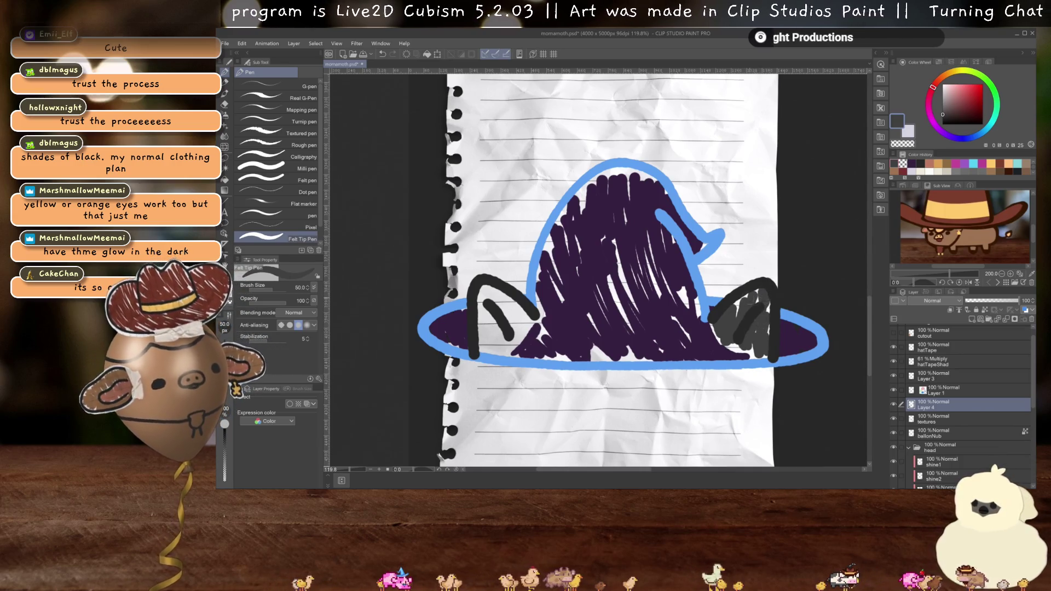
- Add more dark grey strokes to the right ear and shade the left ear grey
mouse_move(745, 344)
left_mouse_down()
mouse_move(729, 355)
mouse_move(711, 348)
left_mouse_up()
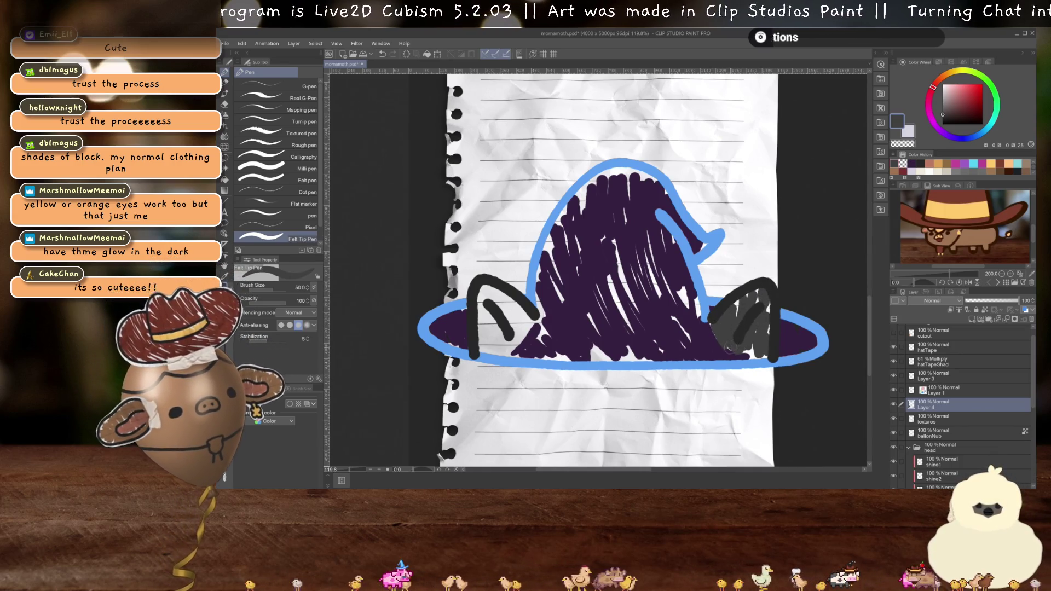
left_click_drag(491, 341, 479, 350)
left_click_drag(510, 302, 483, 356)
left_click_drag(484, 290, 482, 313)
mouse_move(496, 287)
left_mouse_down()
mouse_move(486, 304)
mouse_move(528, 337)
mouse_move(507, 349)
mouse_move(524, 329)
left_mouse_up()
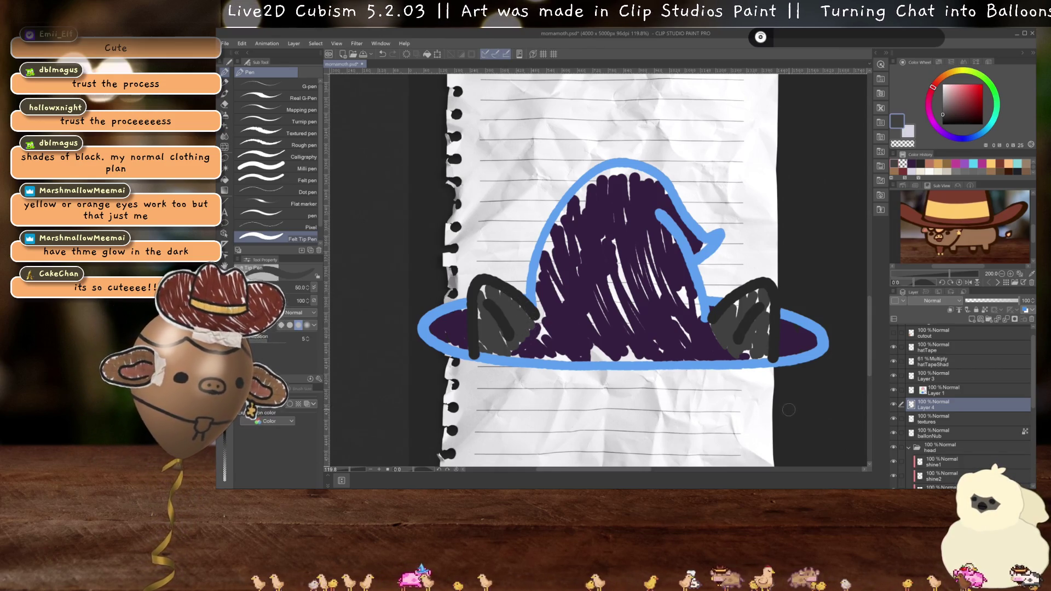
- Sample the hat's purple, lighten it, and scribble it inside both inner ears
key("i")
left_click(710, 347)
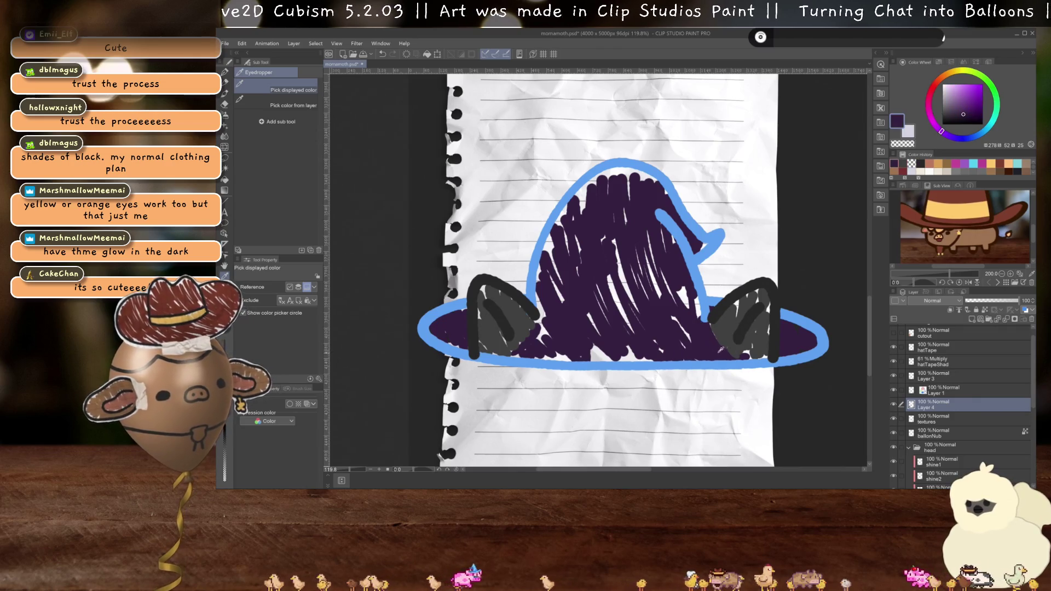
left_click_drag(966, 106, 950, 112)
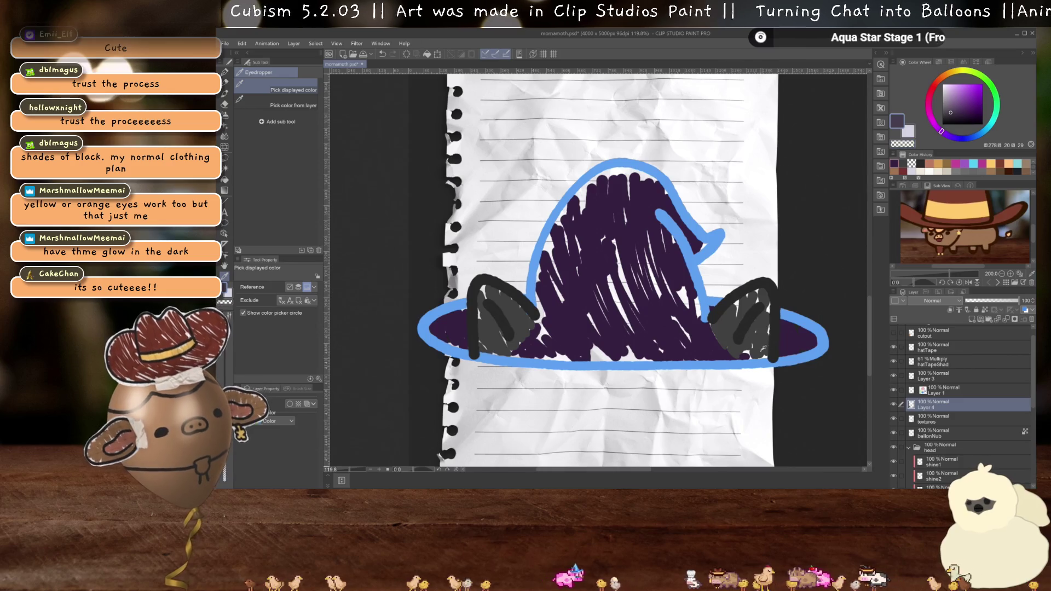
key("p")
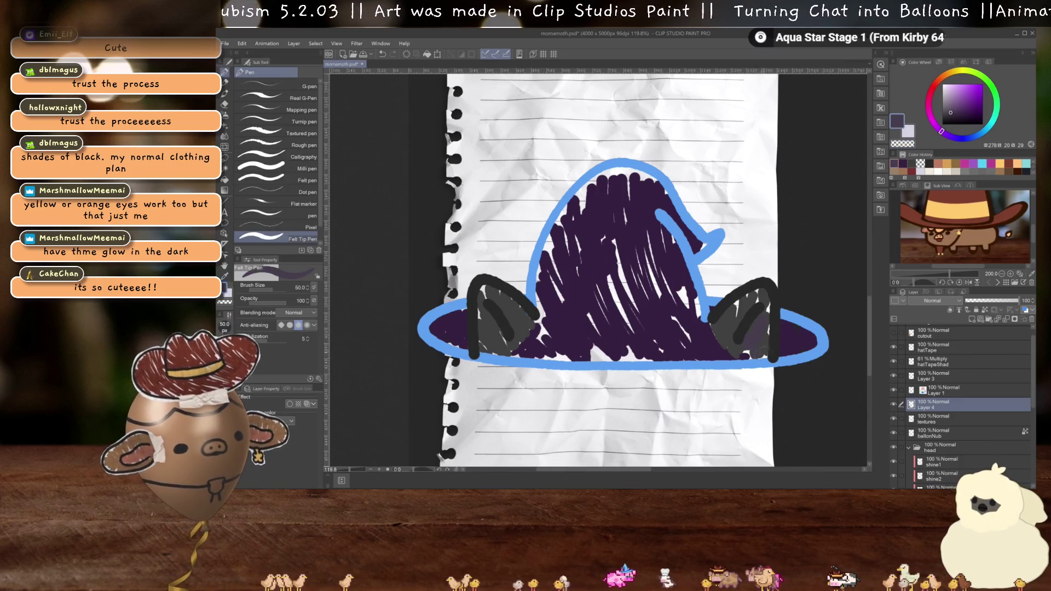
left_click_drag(951, 119, 950, 106)
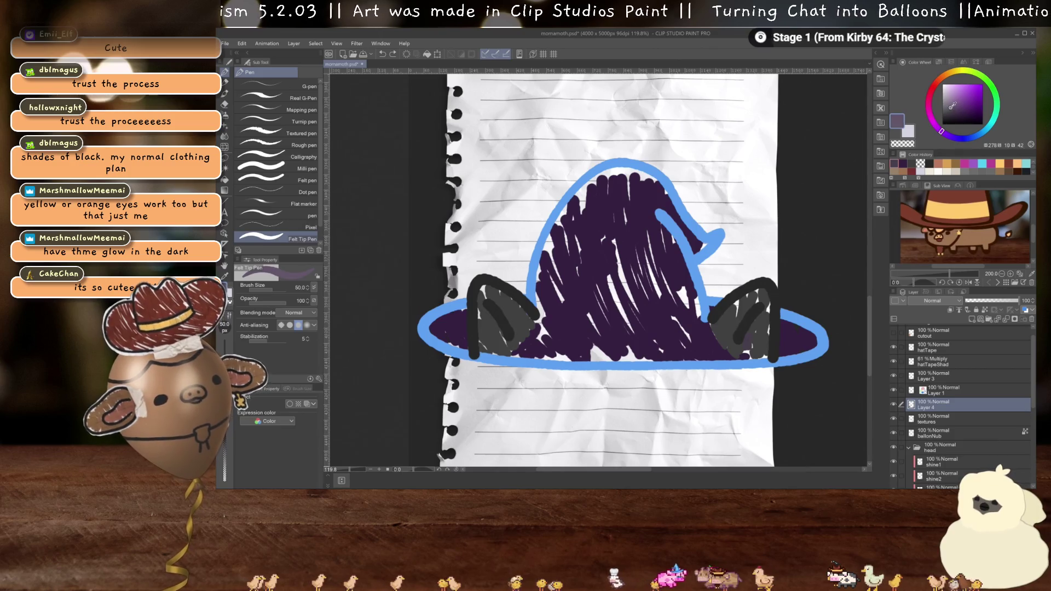
mouse_move(746, 348)
left_mouse_down()
mouse_move(758, 323)
mouse_move(769, 342)
mouse_move(760, 322)
mouse_move(748, 352)
mouse_move(763, 350)
mouse_move(763, 325)
mouse_move(744, 351)
left_mouse_up()
left_click_drag(487, 317, 496, 345)
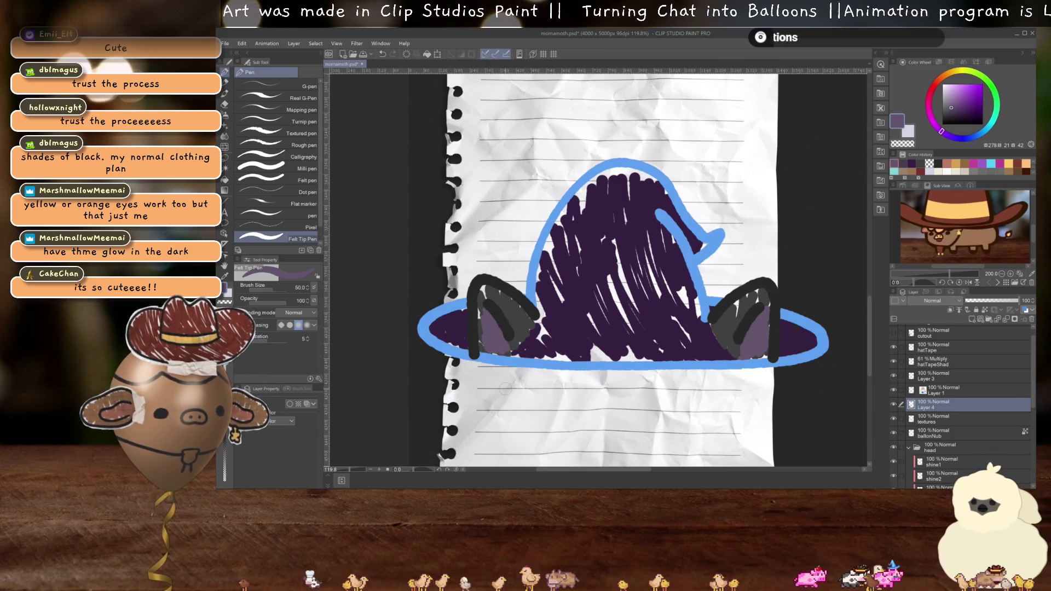
- Add small dark grey-red strokes in the right inner ear from recent colours
left_click(911, 171)
left_click_drag(766, 327, 761, 347)
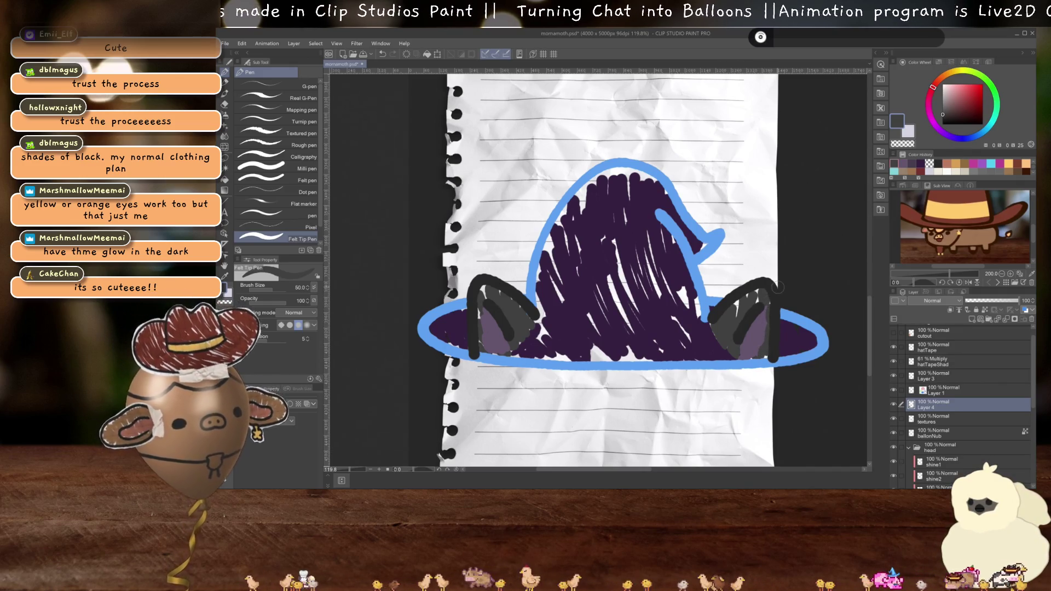
scroll(679, 334, "down", 5)
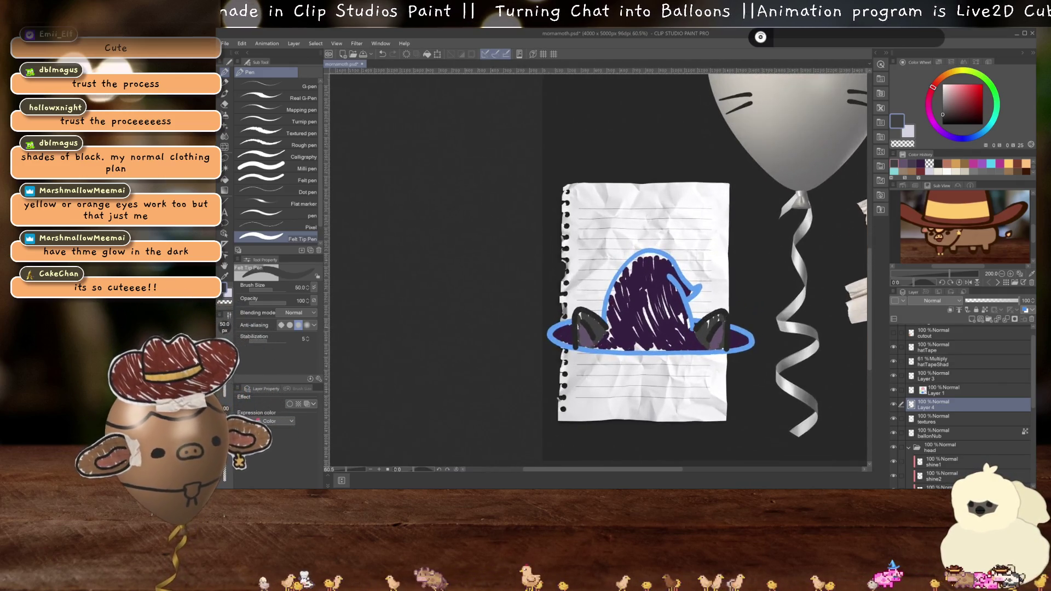
- Hide the hatTape outline layer and merge the ear drawings into the hat fill layer
left_click(941, 389)
left_click(893, 347)
left_click(953, 379)
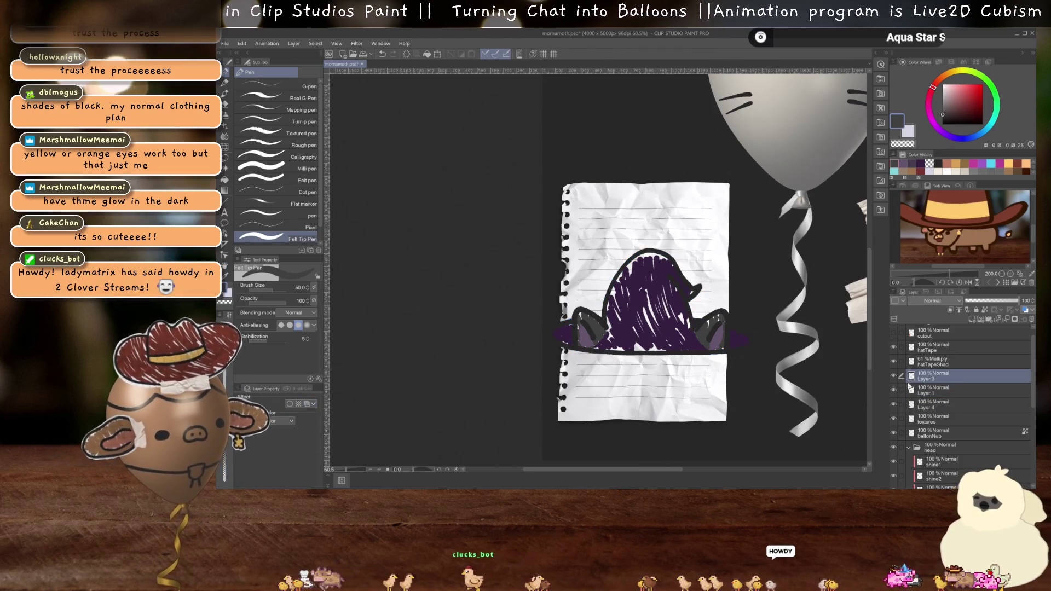
left_click(892, 375)
key("ctrl+e")
key("ctrl+e")
- Rotate the hat drawing 90° clockwise and set Layer 4 to Multiply blending
key("ctrl+t")
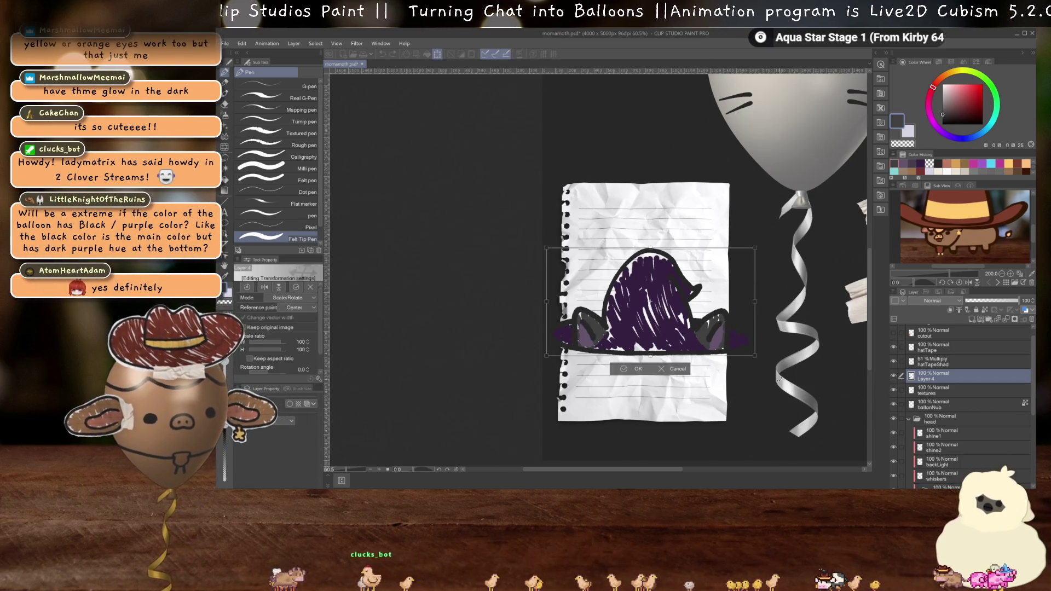
left_click_drag(545, 228, 723, 196)
key("Return")
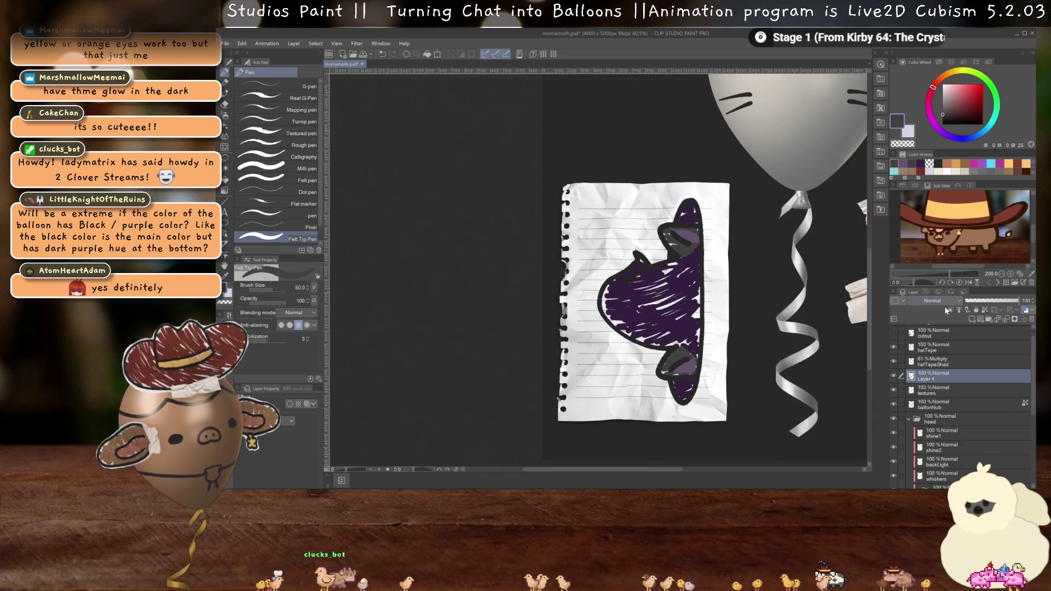
left_click(943, 301)
left_click(918, 72)
scroll(703, 301, "up", 1)
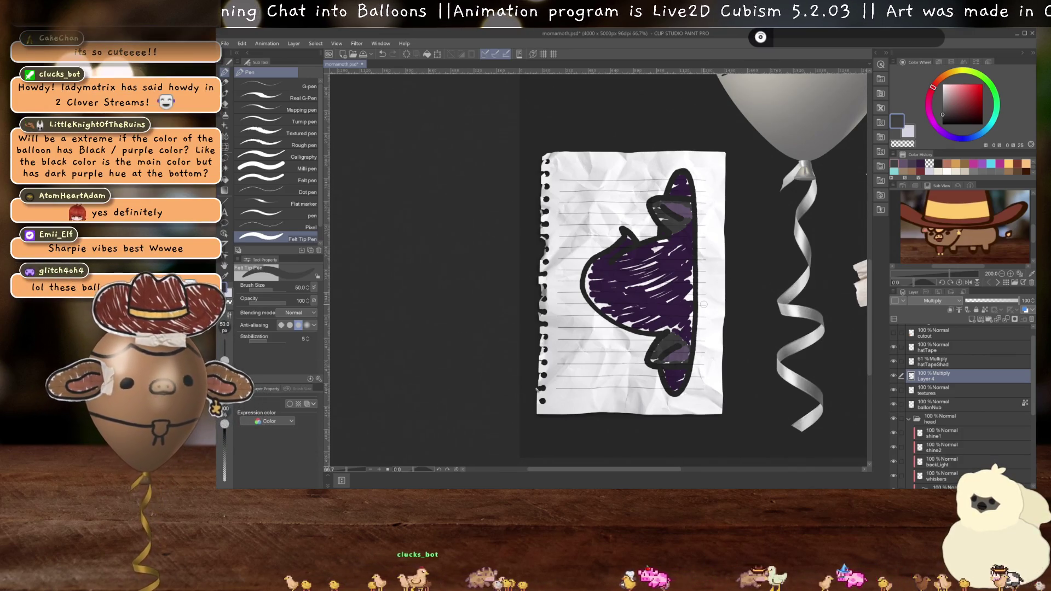
scroll(694, 235, "right", 2)
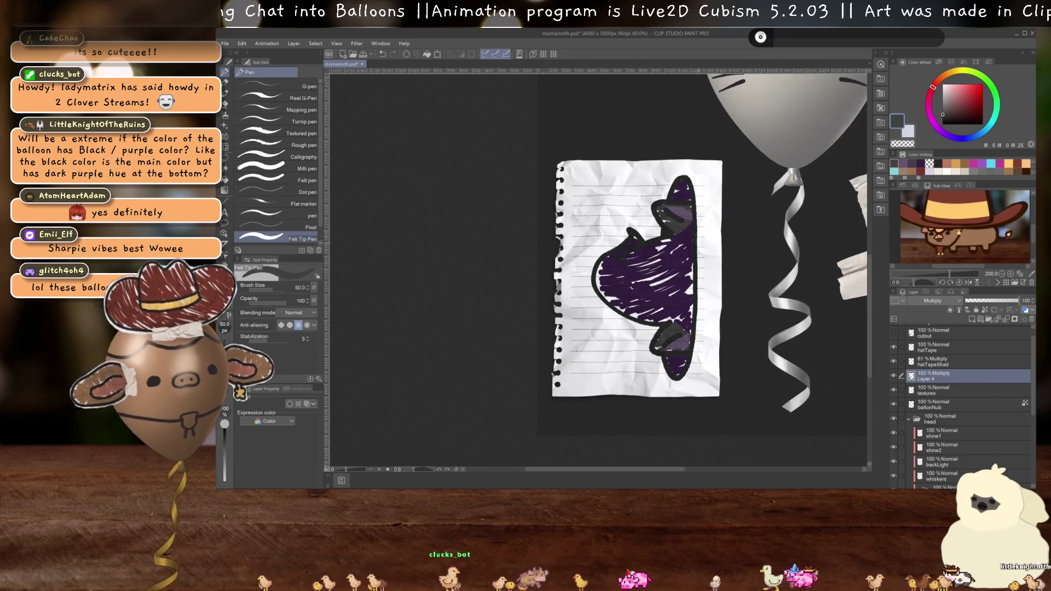
- Nudge the hat slightly left and turn it upright
key("ctrl+t")
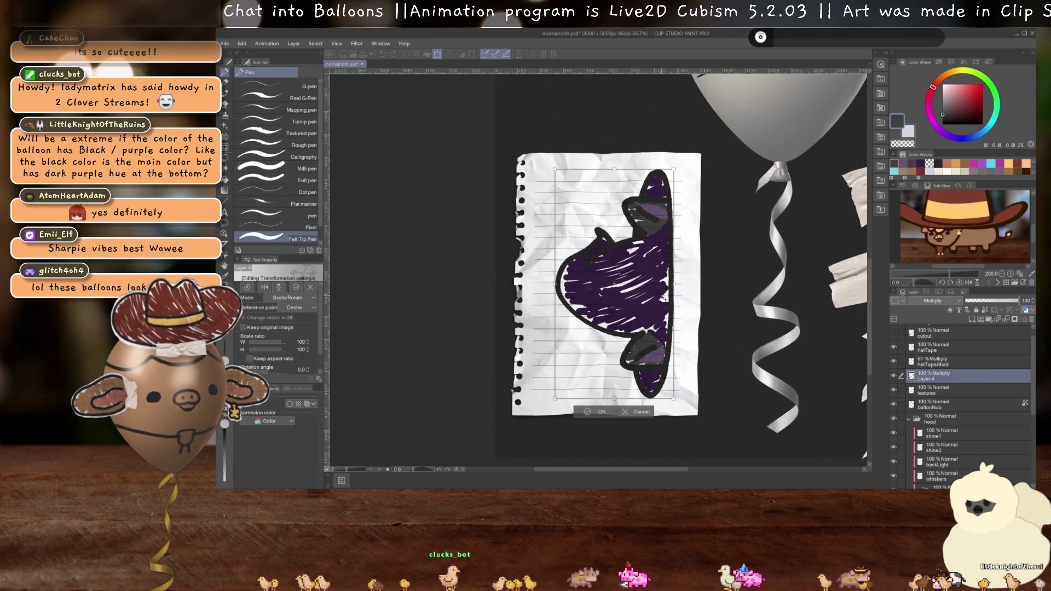
left_click_drag(663, 299, 653, 299)
key("Return")
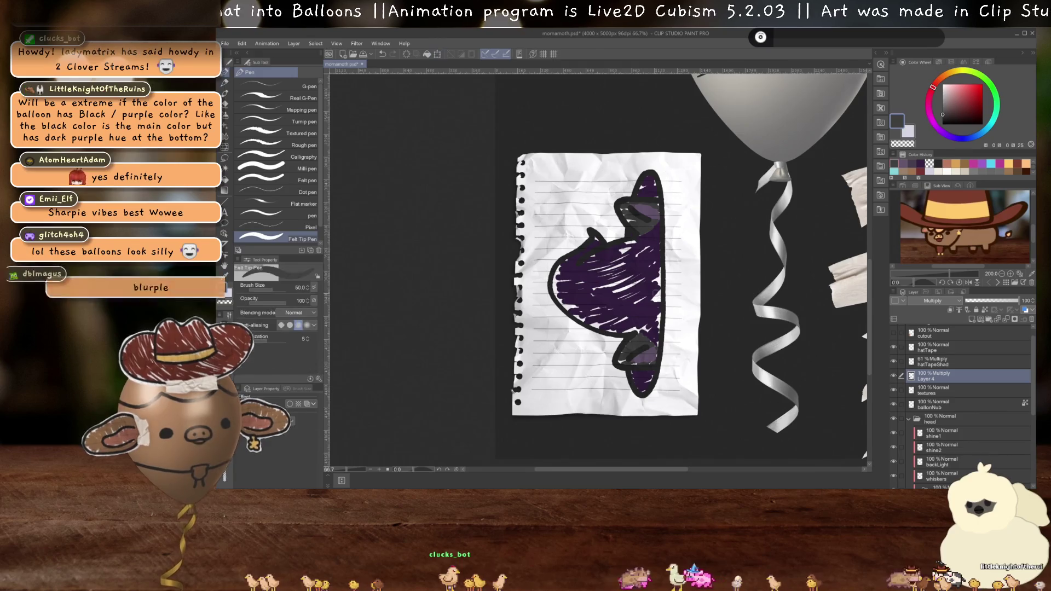
scroll(654, 299, "down", 3)
scroll(661, 298, "up", 2)
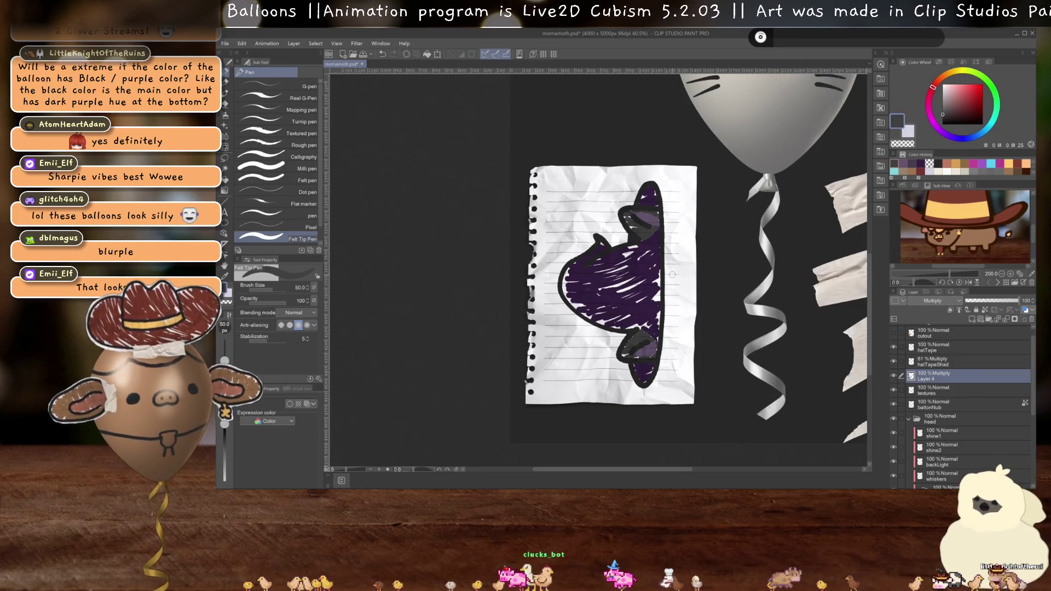
key("ctrl+r")
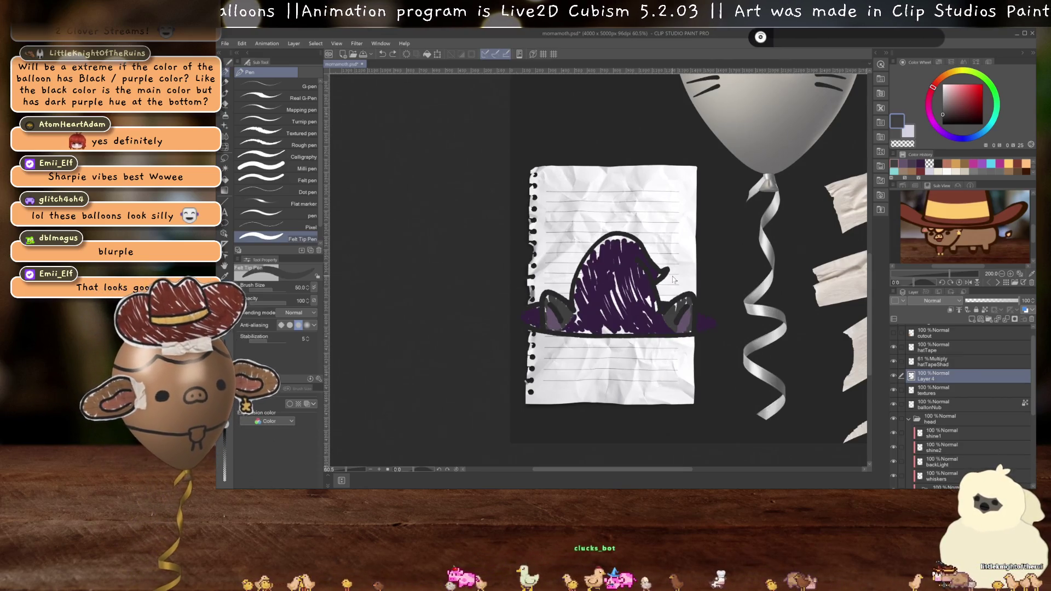
- Add two new empty layers, then reselect the hat's Layer 4
scroll(672, 276, "up", 2)
key("ctrl+shift+n")
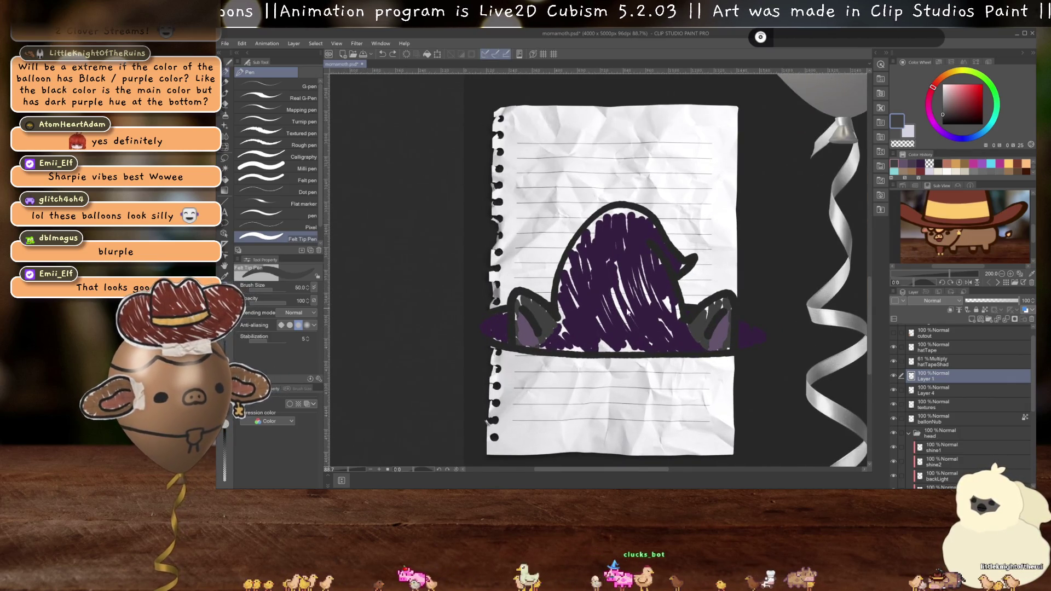
key("ctrl+shift+n")
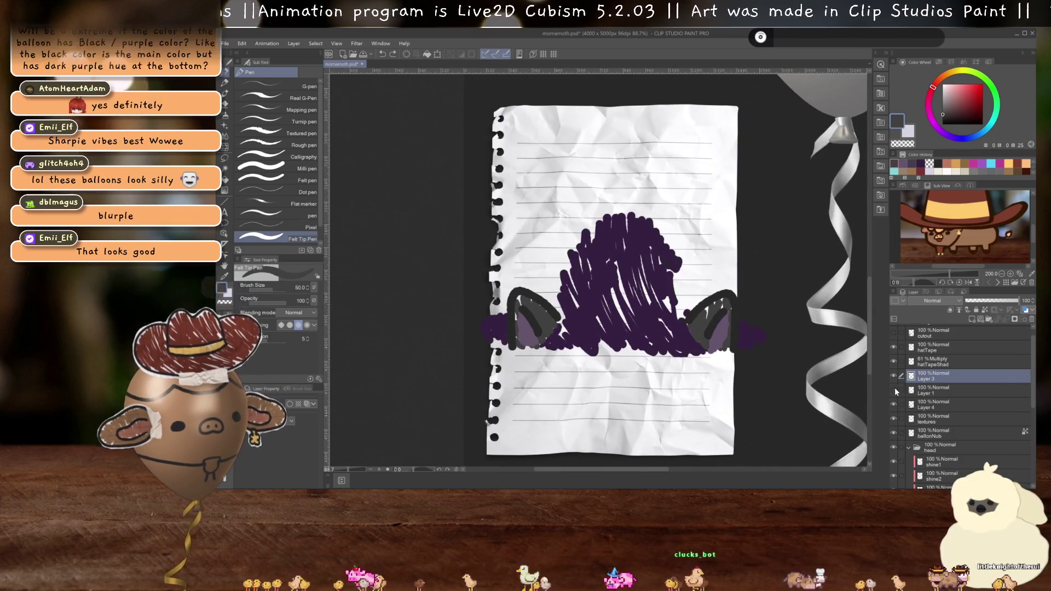
left_click(930, 390)
left_click(931, 405)
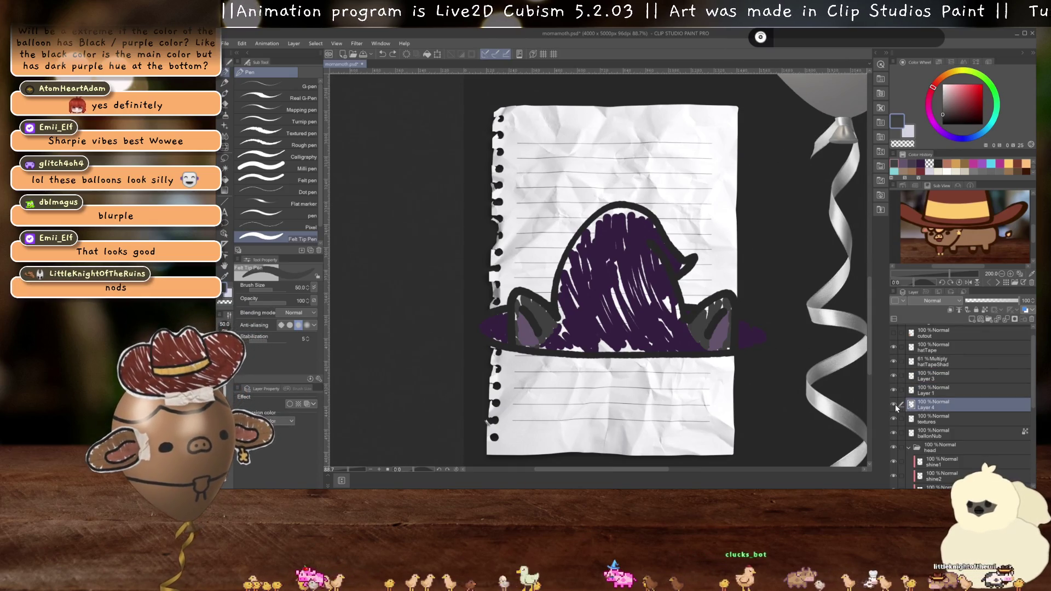
scroll(572, 306, "up", 5)
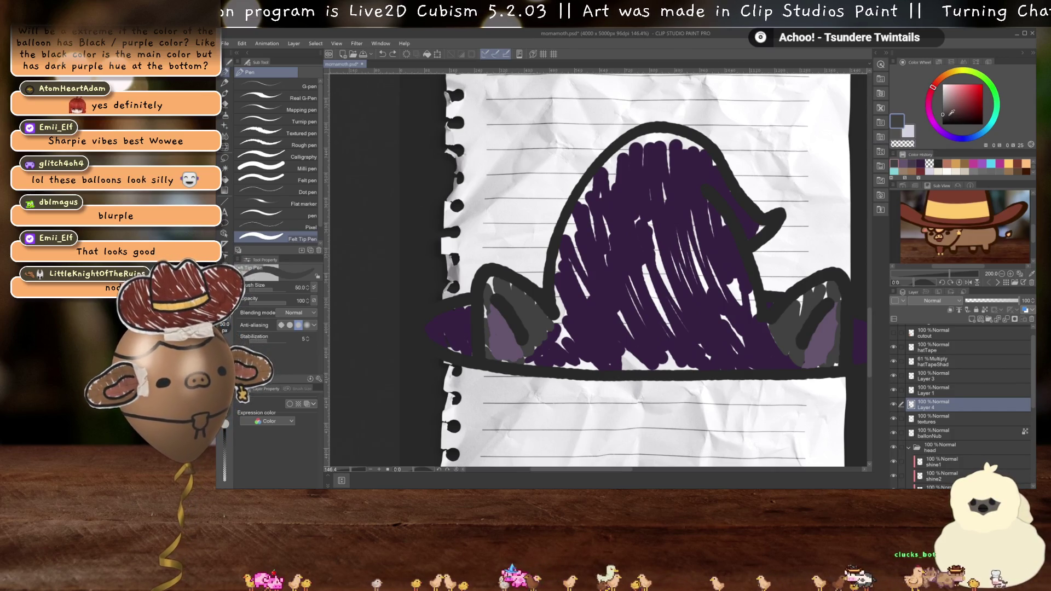
- Pick a lighter purple and scribble a band across the hat, filling its gaps
left_click(921, 162)
left_click(954, 102)
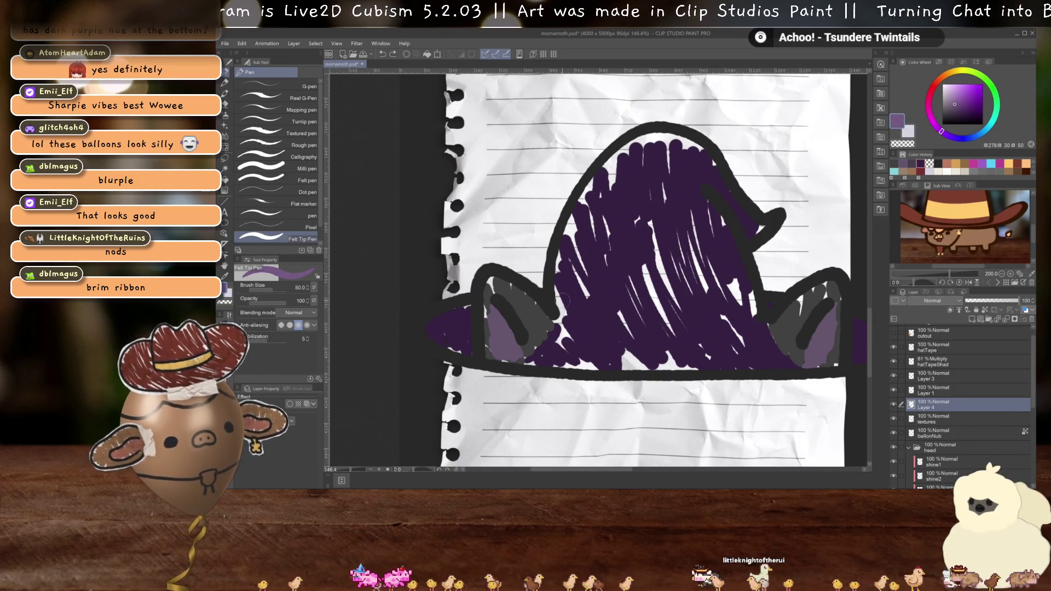
mouse_move(558, 298)
left_mouse_down()
mouse_move(572, 312)
mouse_move(760, 306)
left_mouse_up()
left_click_drag(594, 317, 675, 310)
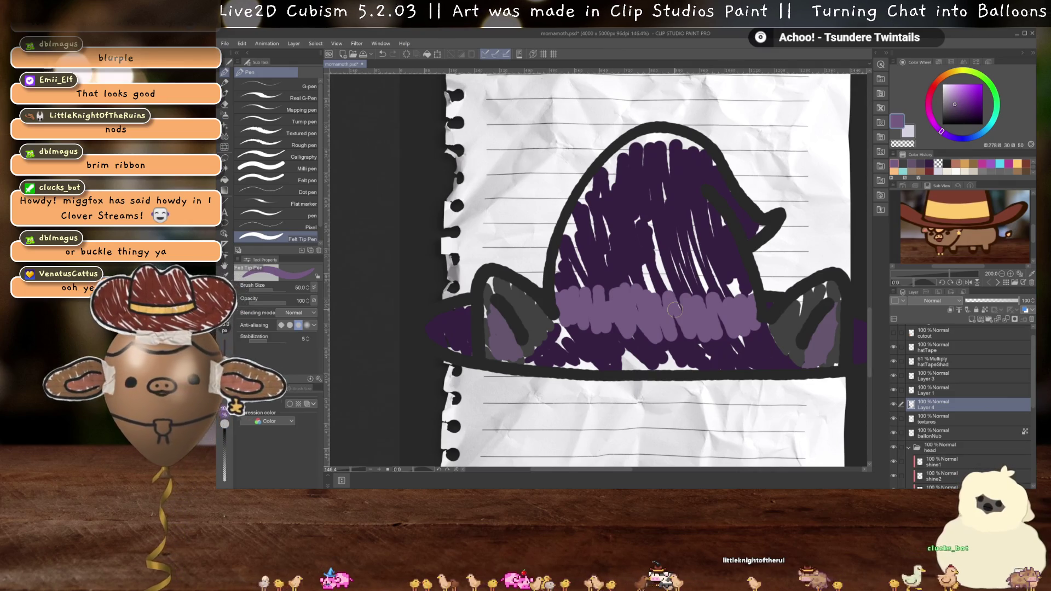
scroll(675, 310, "down", 5)
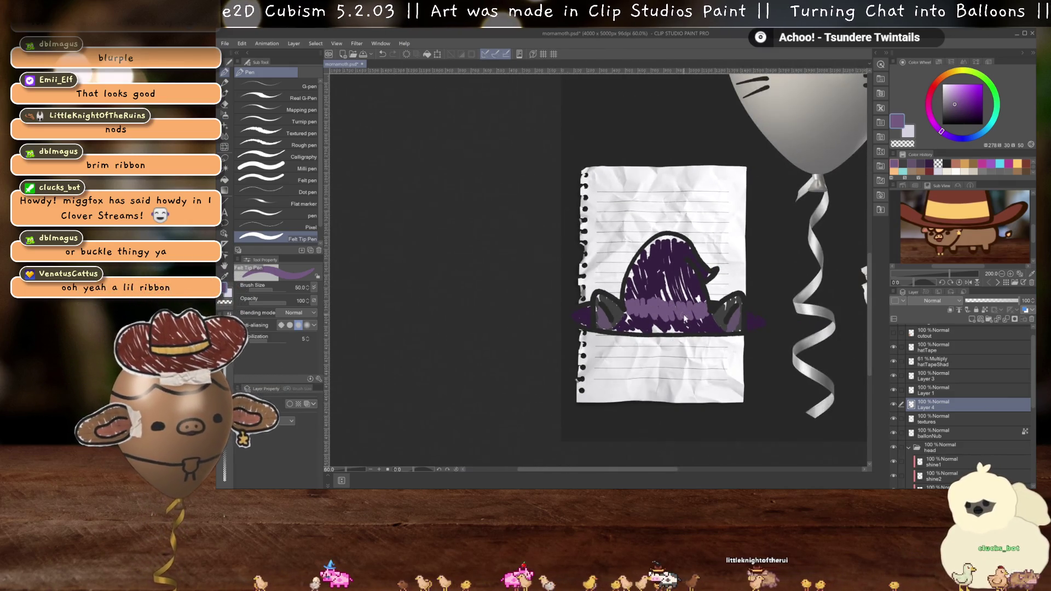
- Delete the two empty extra layers
key("ctrl+t")
key("Return")
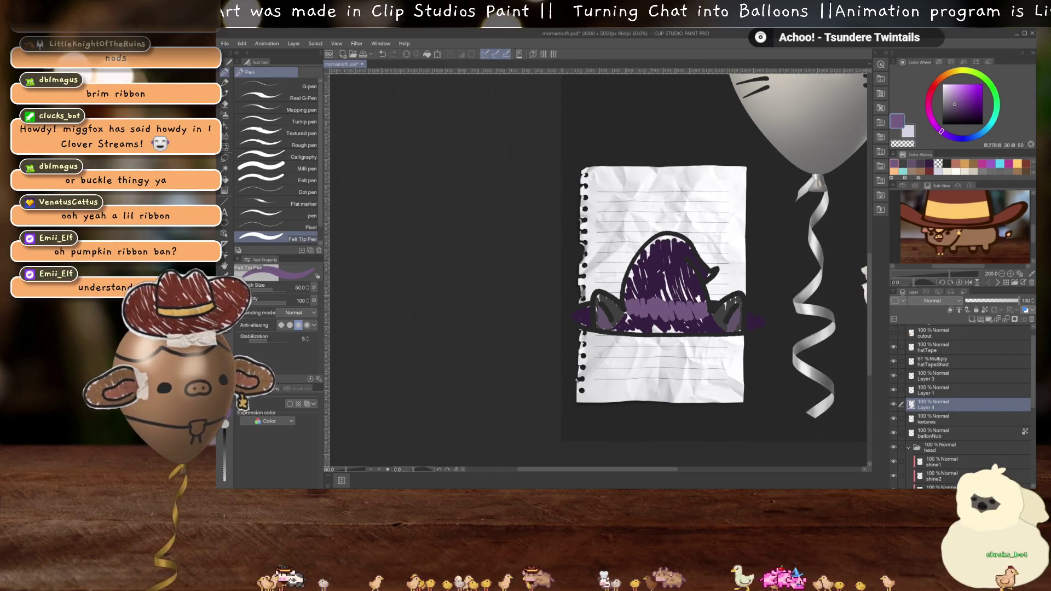
scroll(683, 309, "up", 2)
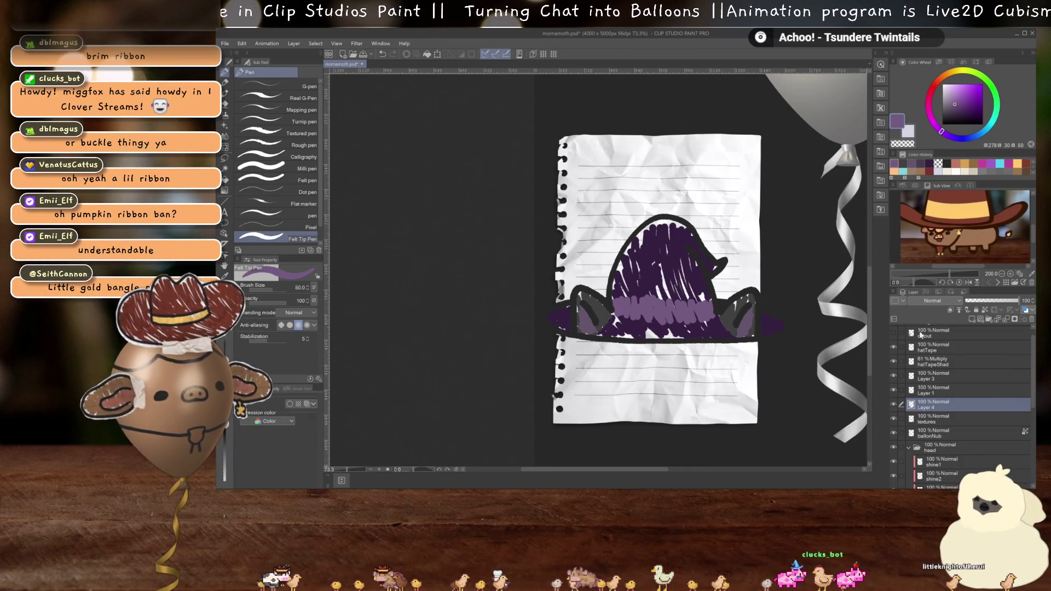
left_click(947, 380, "shift")
key("ctrl+shift+e")
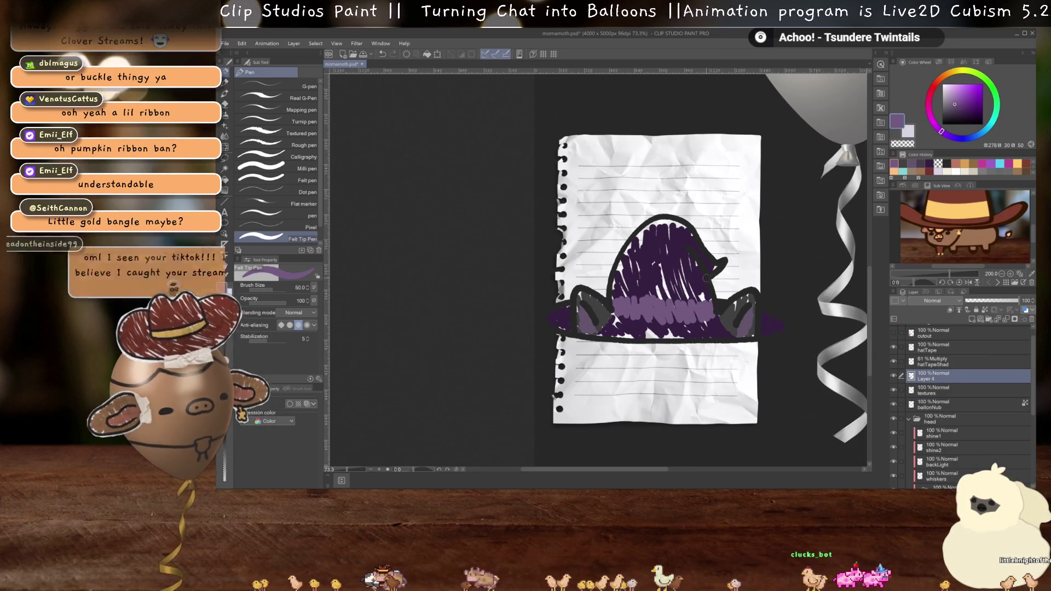
- Set the hat layer to Multiply and rotate it 90° counterclockwise, nudged slightly left
left_click(933, 300)
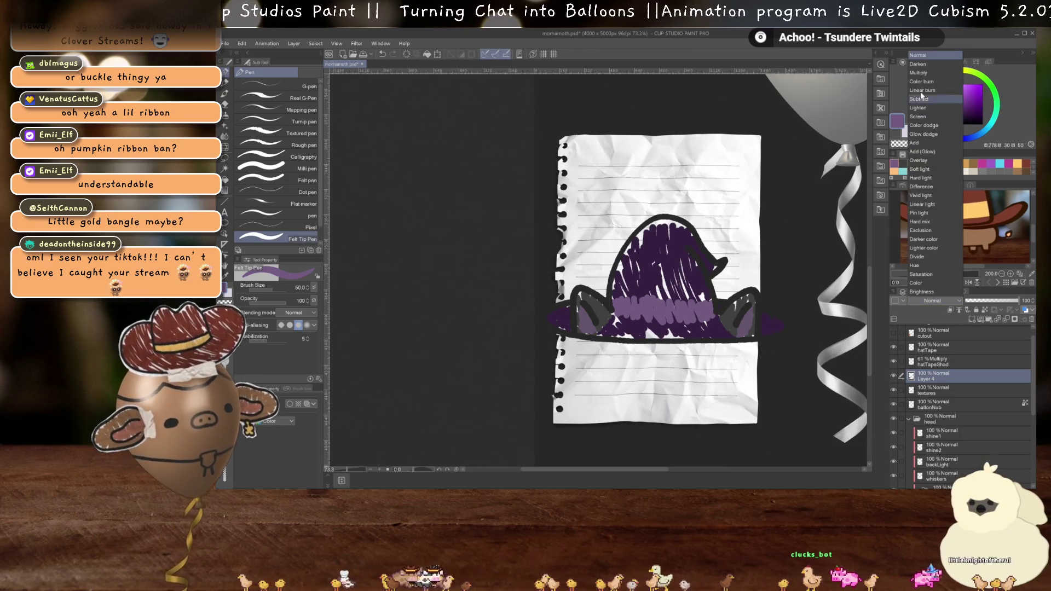
left_click(933, 71)
key("ctrl+t")
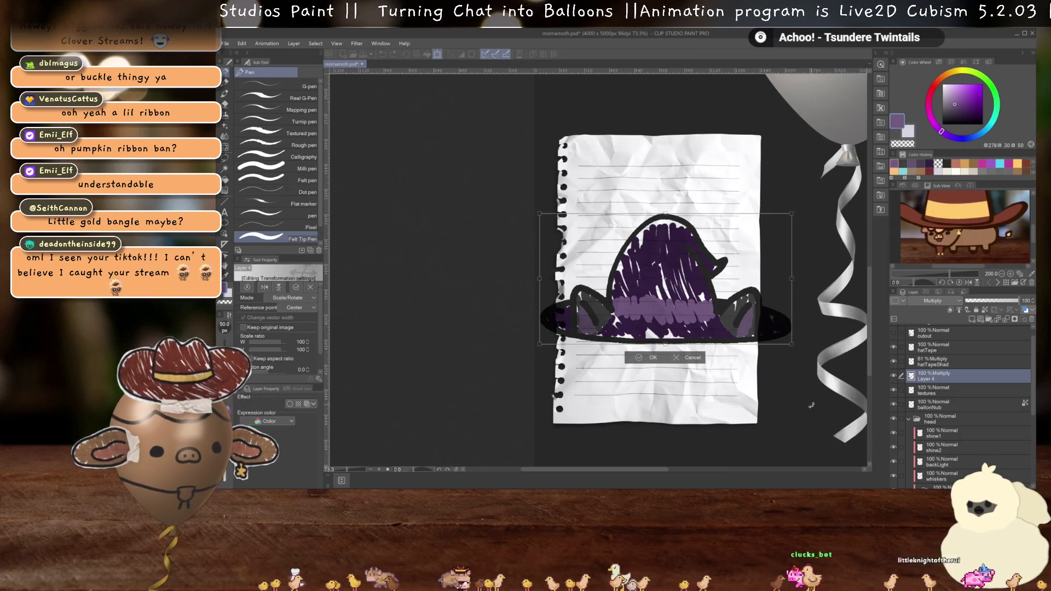
left_click_drag(816, 353, 761, 132)
left_click_drag(697, 267, 689, 267)
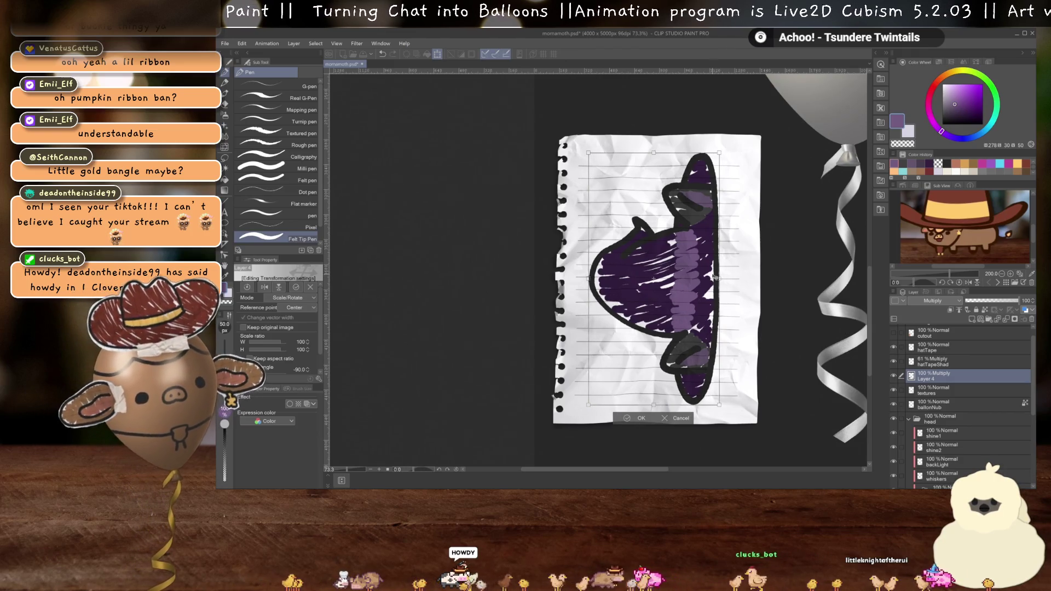
key("Return")
- Rename Layer 4 to 'hat'
scroll(722, 274, "down", 3)
scroll(724, 271, "up", 2)
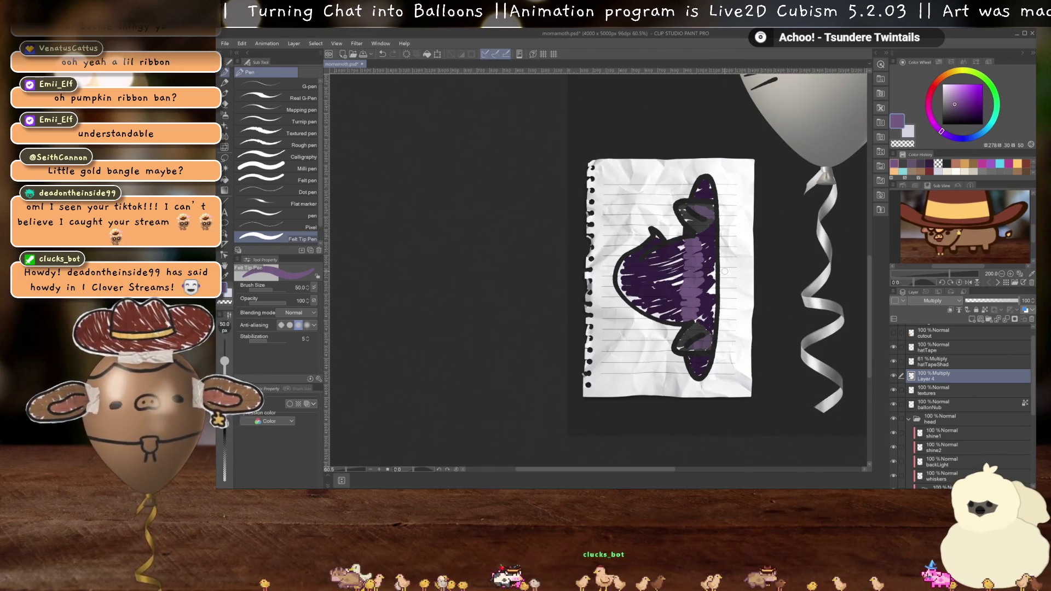
scroll(724, 271, "up", 2)
left_click_drag(724, 283, 718, 284)
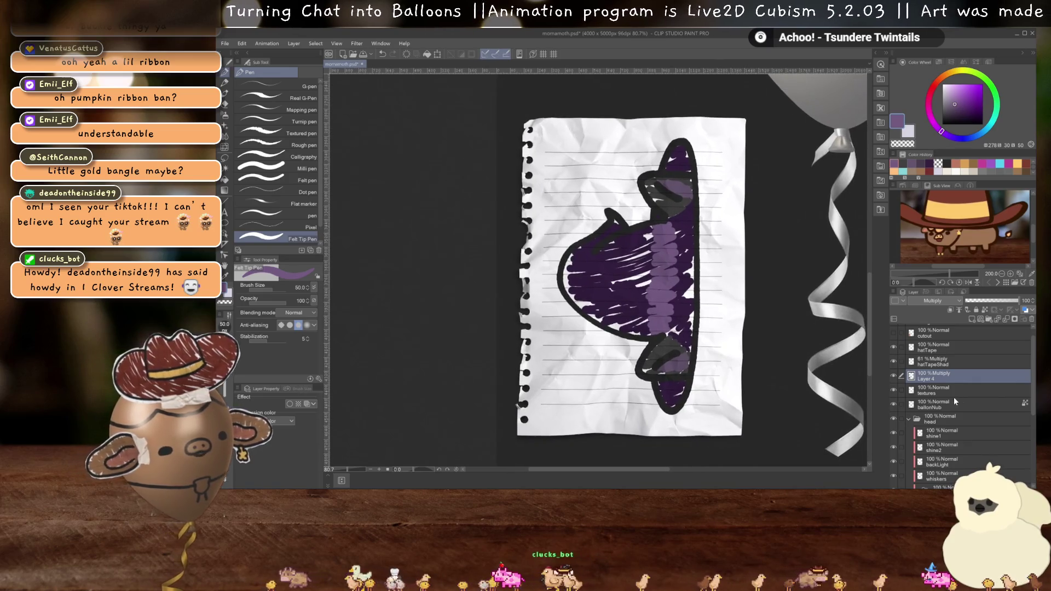
double_click(925, 378)
type("hat")
key("Return")
- Move the cutout layer below the hat layer and show the salmon cutout shape
left_click_drag(930, 334, 930, 386)
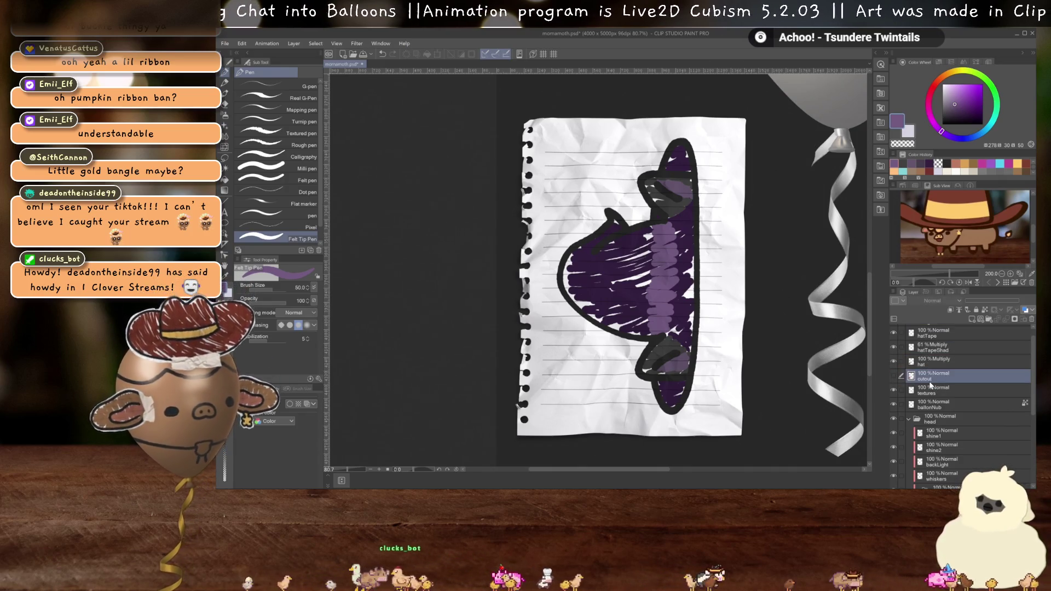
left_click(893, 376)
scroll(682, 300, "up", 2)
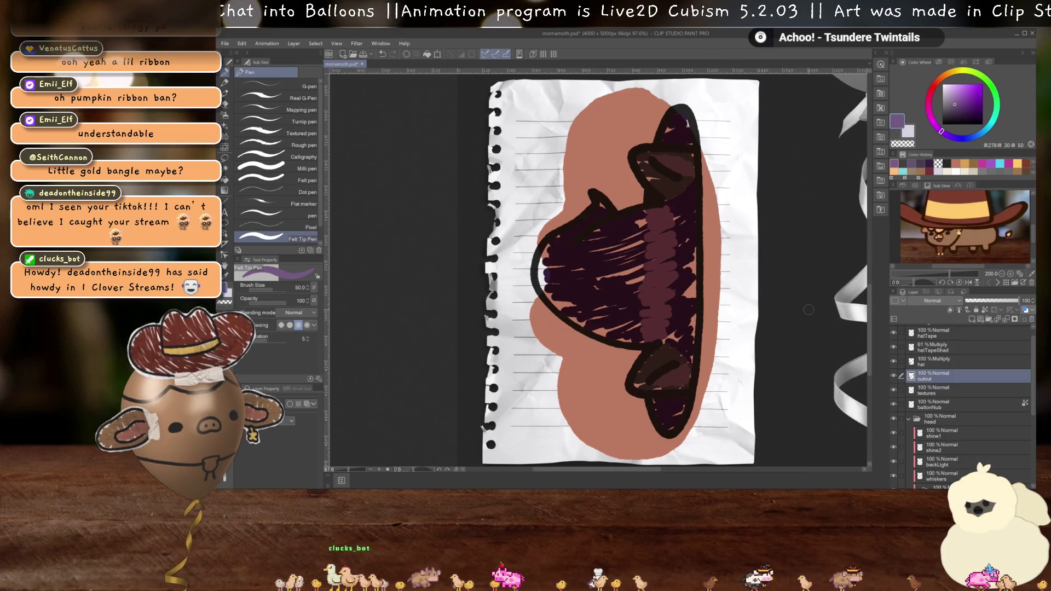
- Hide the cutout again and trace a darker muted purple border around the hat's left, brim and right edges
key("ctrl+z")
left_click(912, 163)
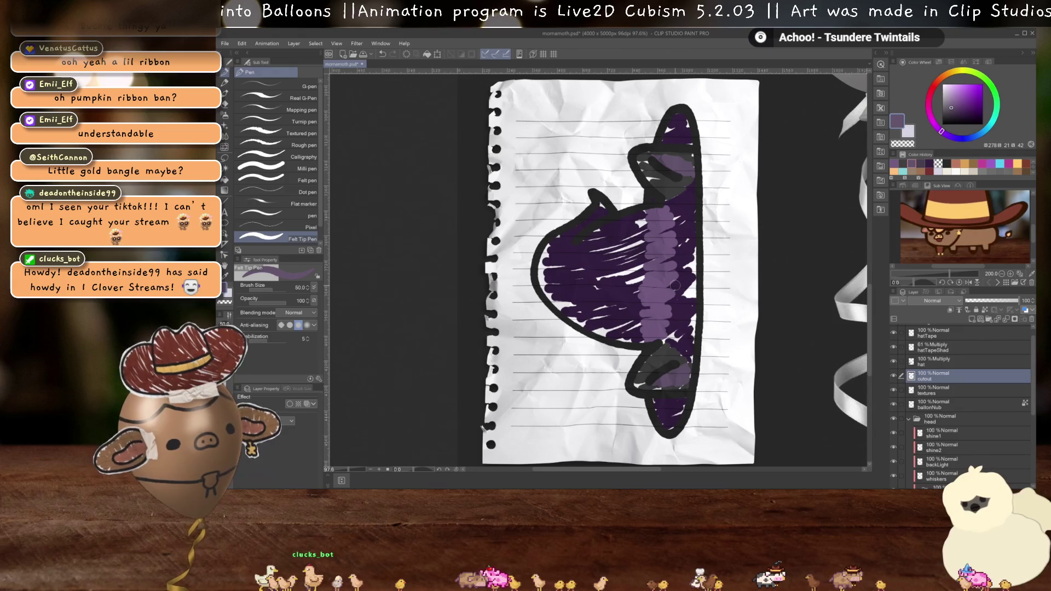
mouse_move(676, 104)
left_mouse_down()
mouse_move(627, 210)
mouse_move(590, 189)
mouse_move(533, 263)
mouse_move(534, 300)
left_mouse_up()
mouse_move(563, 220)
left_mouse_down()
mouse_move(529, 253)
mouse_move(525, 298)
mouse_move(572, 329)
mouse_move(643, 349)
mouse_move(625, 393)
left_mouse_up()
left_click_drag(558, 324, 643, 350)
left_click_drag(624, 386, 667, 438)
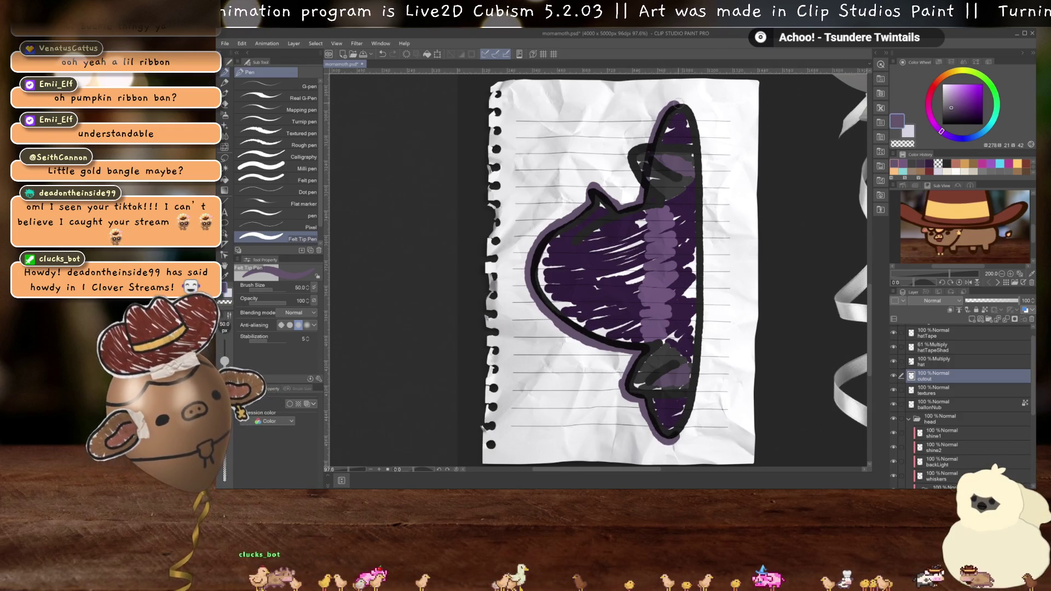
mouse_move(678, 103)
left_mouse_down()
mouse_move(693, 111)
mouse_move(706, 180)
mouse_move(705, 359)
mouse_move(680, 432)
left_mouse_up()
left_click_drag(702, 323, 700, 349)
- Fill the hat shape solid dark purple and select the whole hat area by colour
key("g")
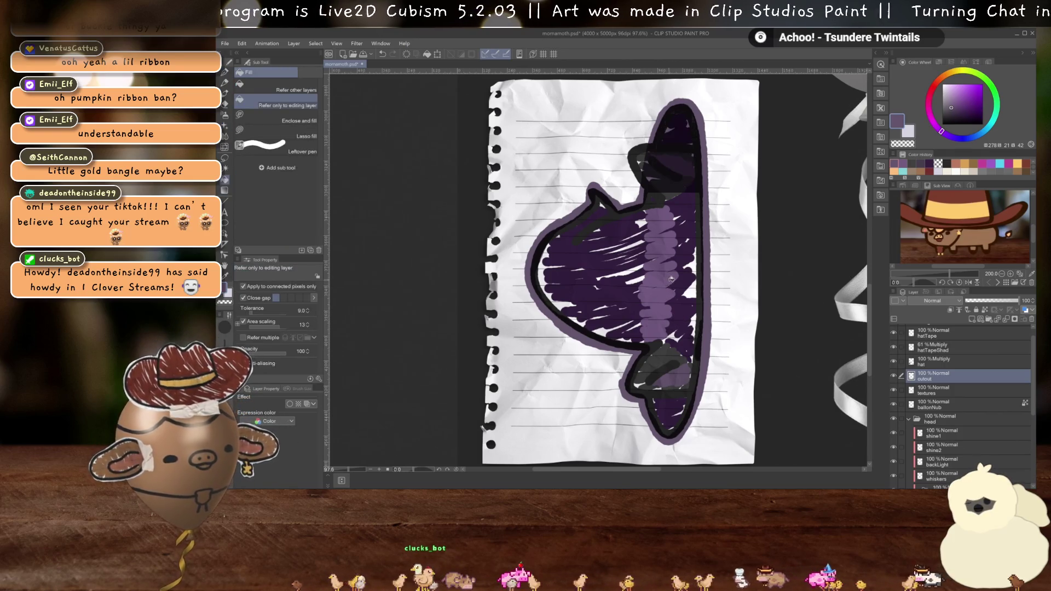
left_click(670, 282)
key("w")
left_click(655, 268)
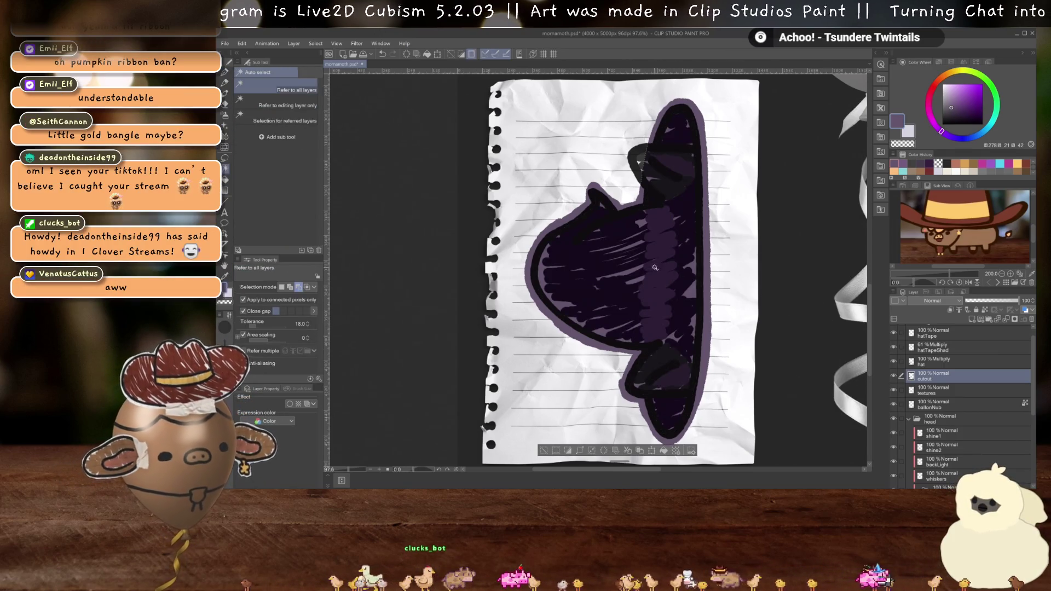
- Copy the paper texture inside the hat selection into a new textures 2 layer and hide the background texture
left_click(893, 376)
left_click(933, 390)
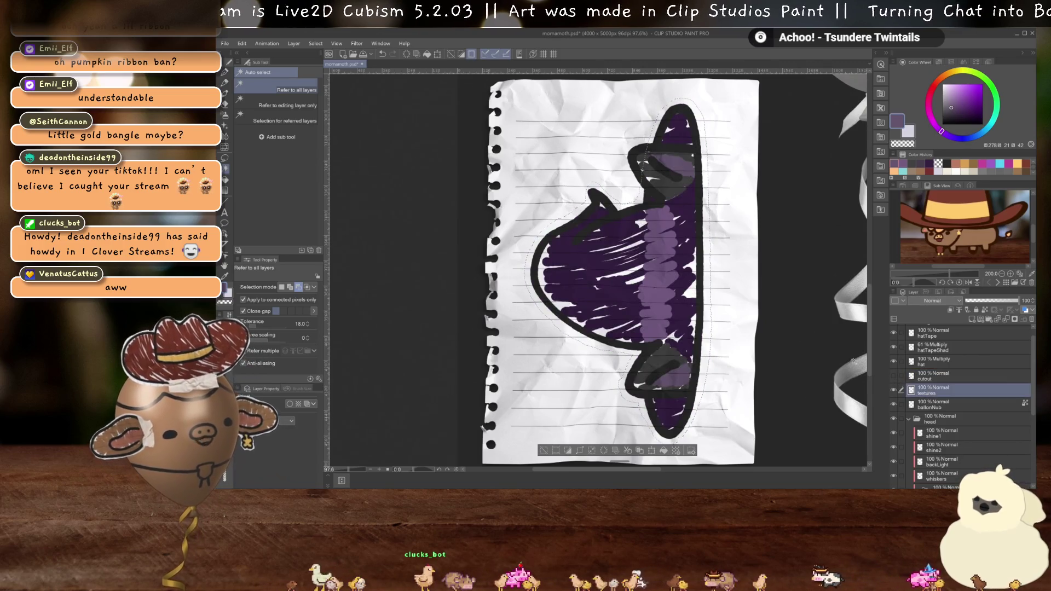
scroll(704, 304, "down", 2)
key("ctrl+c")
key("ctrl+v")
left_click_drag(941, 391, 940, 378)
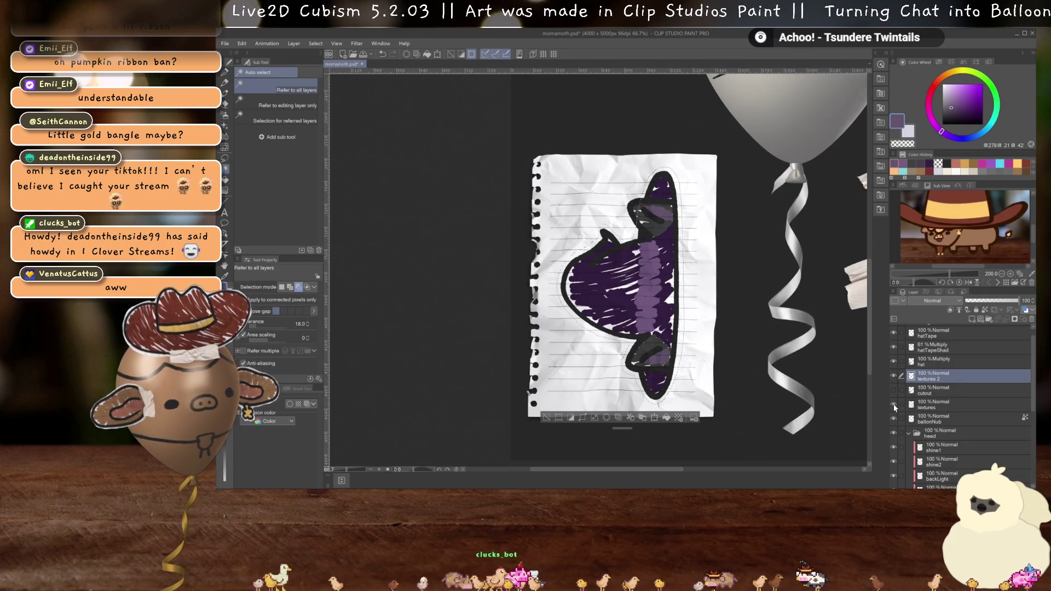
left_click(893, 405)
scroll(643, 317, "up", 2)
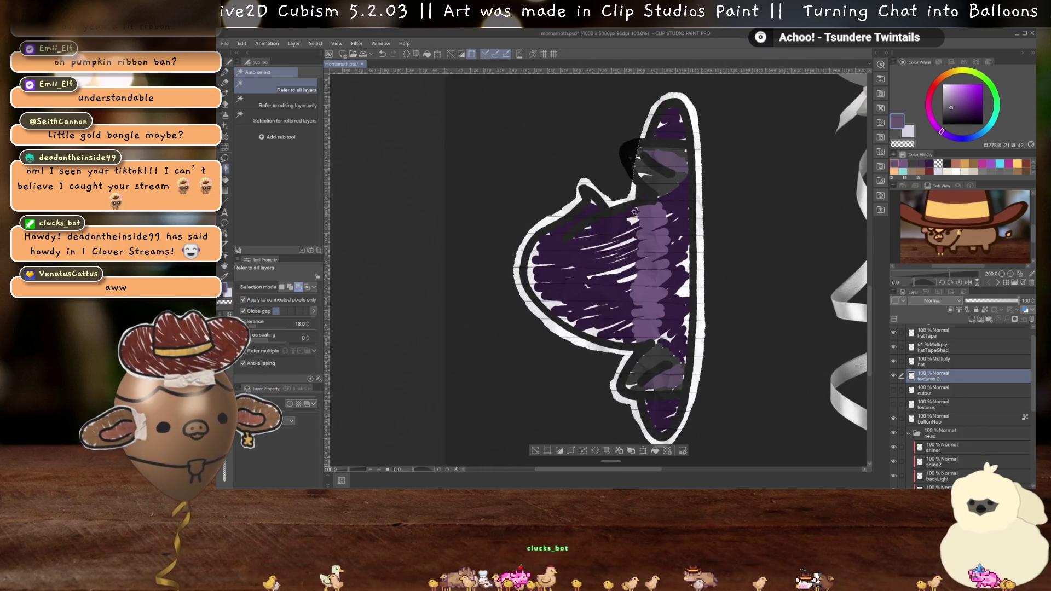
- Remove the textures 2 layer, show the paper texture again, and select the cutout layer with the Felt Tip Pen
key("ctrl+bracketleft")
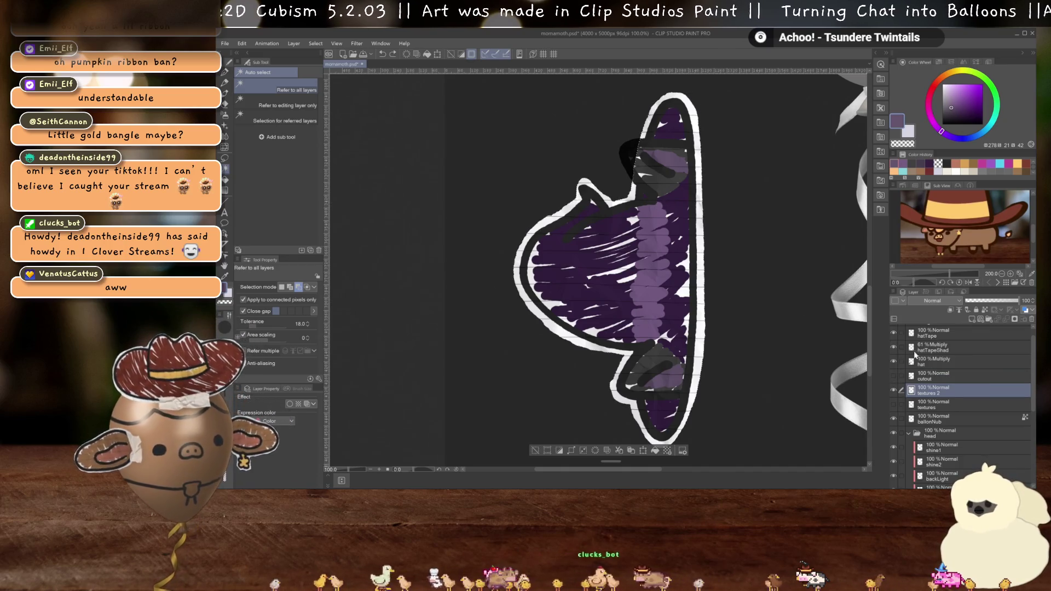
key("Delete")
left_click(897, 389)
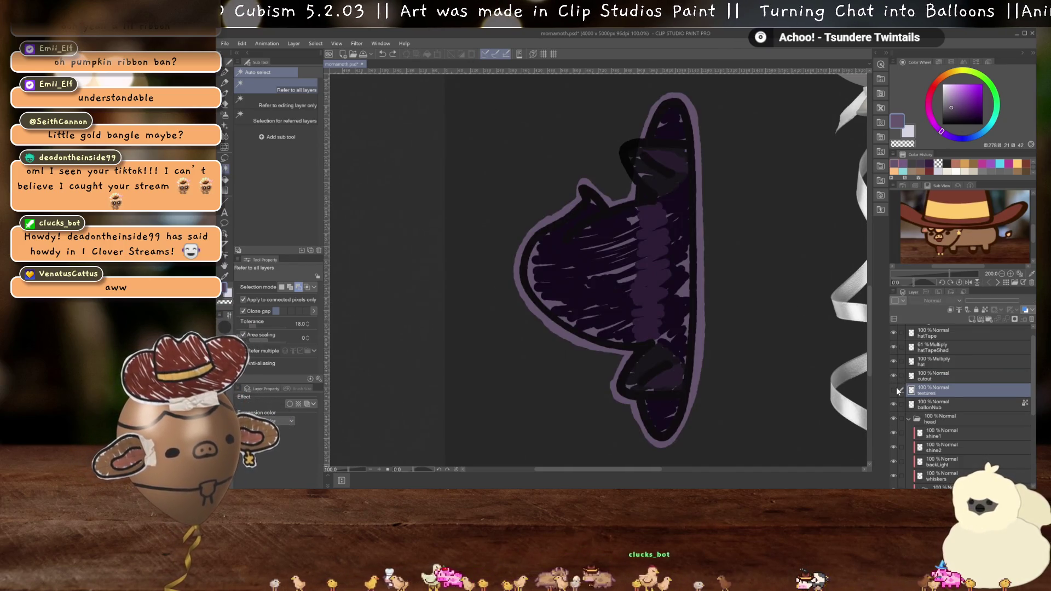
left_click(894, 390)
key("ctrl+plus")
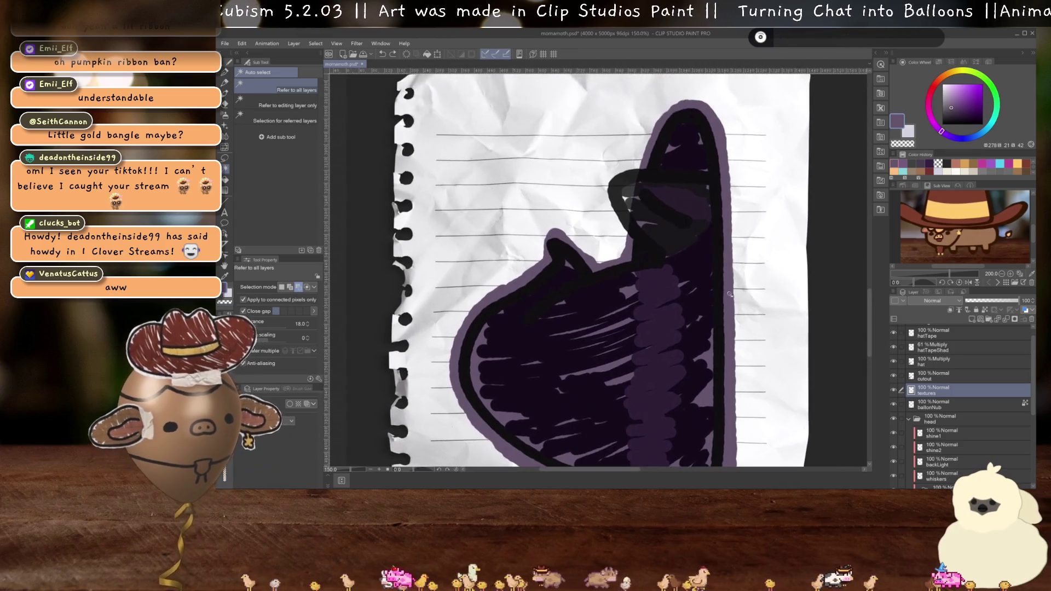
left_click(927, 377)
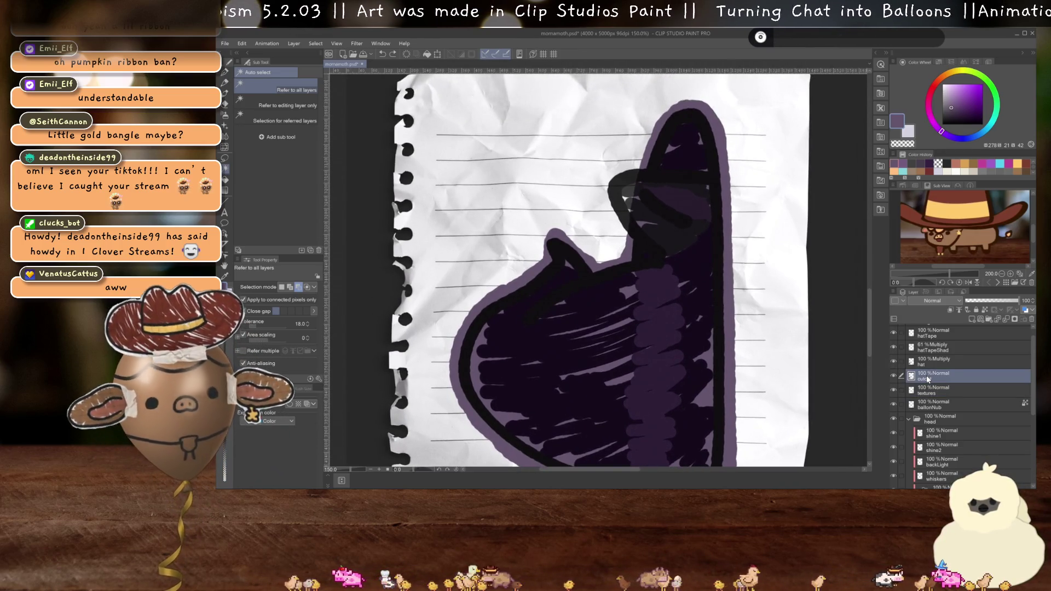
key("p")
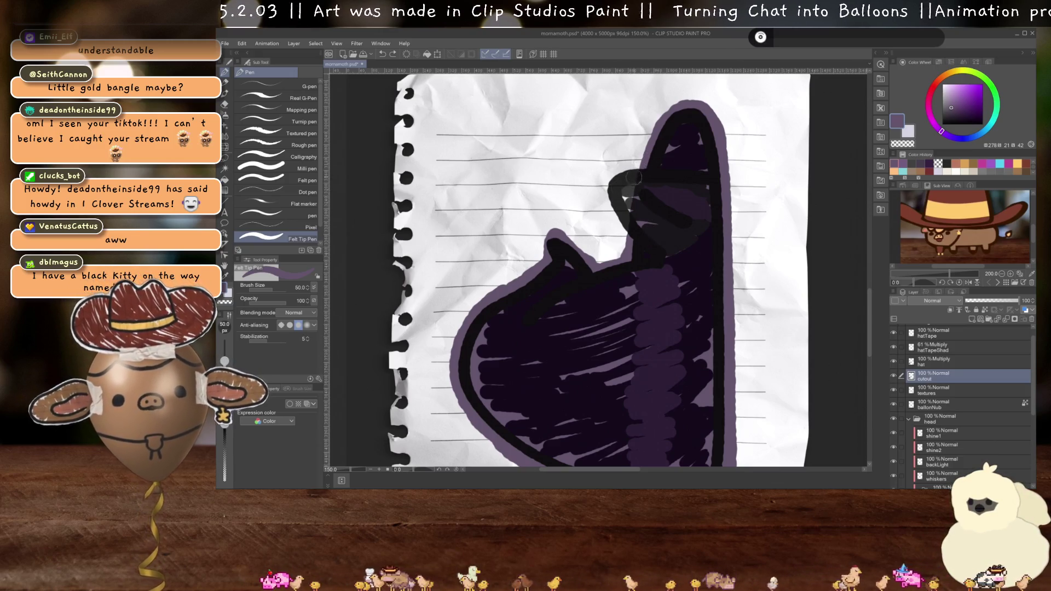
- Paint over the dark fill inside the hat on the cutout layer and test an auto-selection
mouse_move(617, 215)
left_mouse_down()
mouse_move(627, 233)
mouse_move(627, 199)
mouse_move(632, 238)
mouse_move(626, 199)
mouse_move(610, 189)
mouse_move(634, 177)
mouse_move(643, 205)
mouse_move(633, 243)
left_mouse_up()
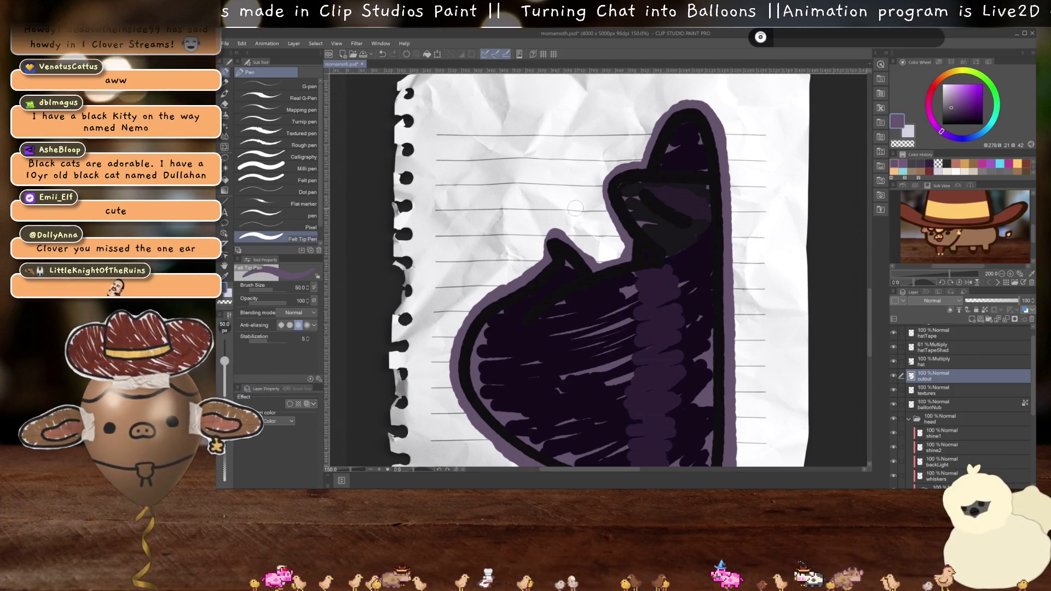
scroll(640, 272, "down", 1)
scroll(639, 272, "down", 1)
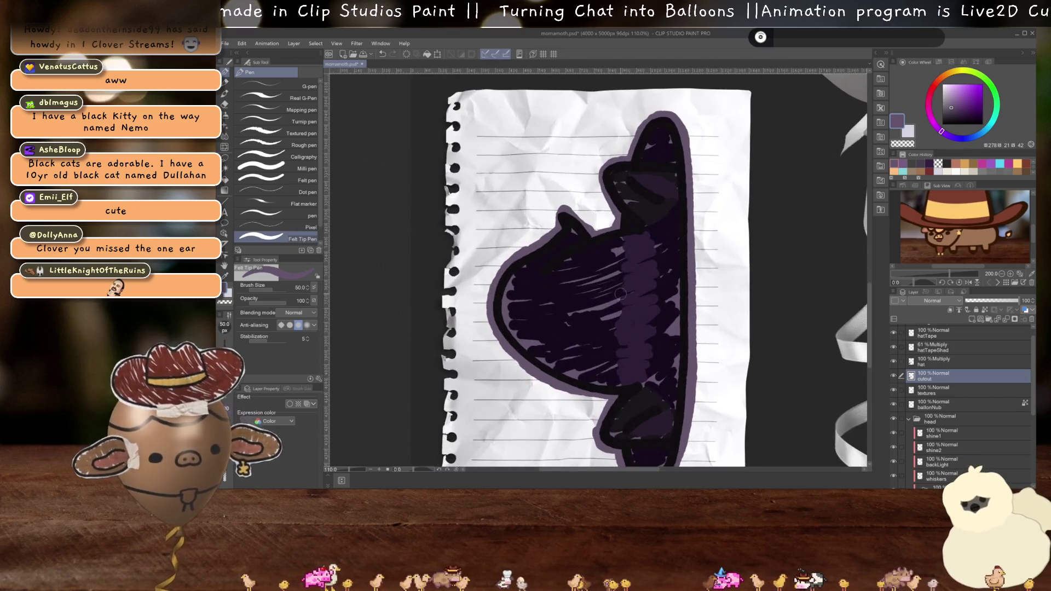
key("w")
left_click(711, 326)
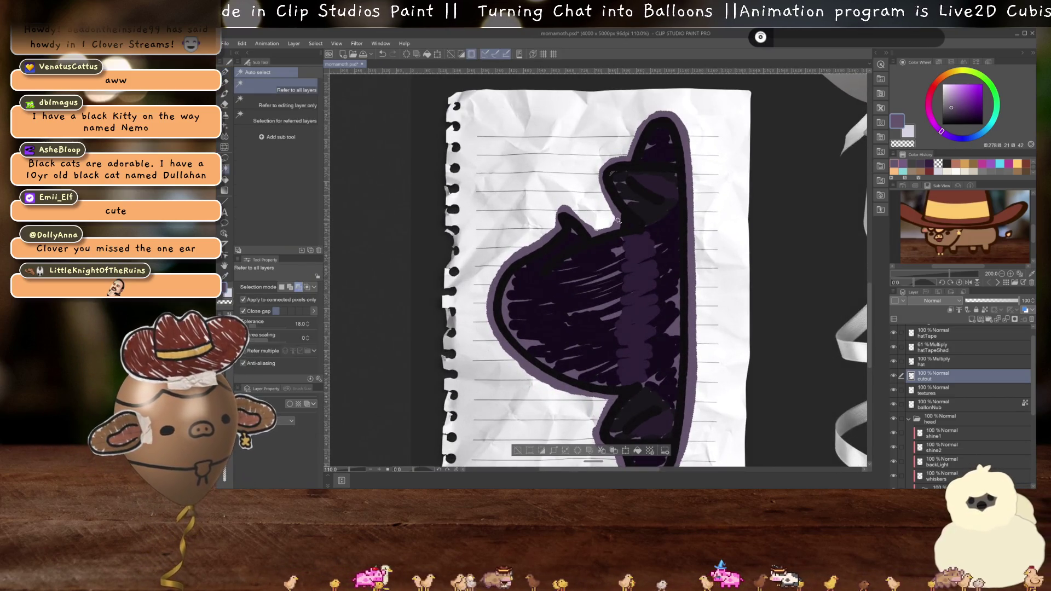
key("ctrl+d")
scroll(614, 224, "up", 3)
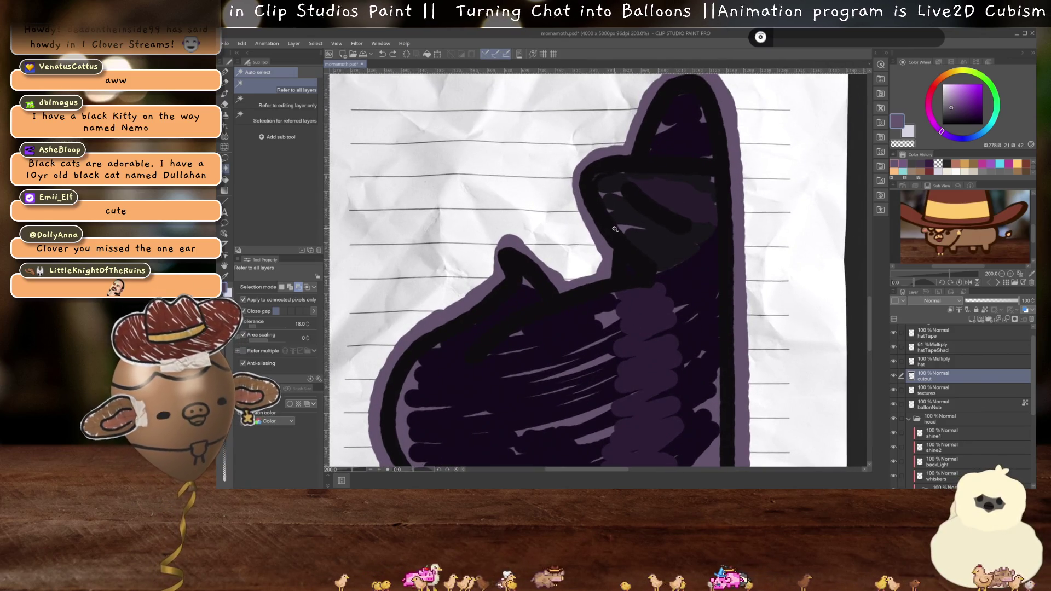
key("p")
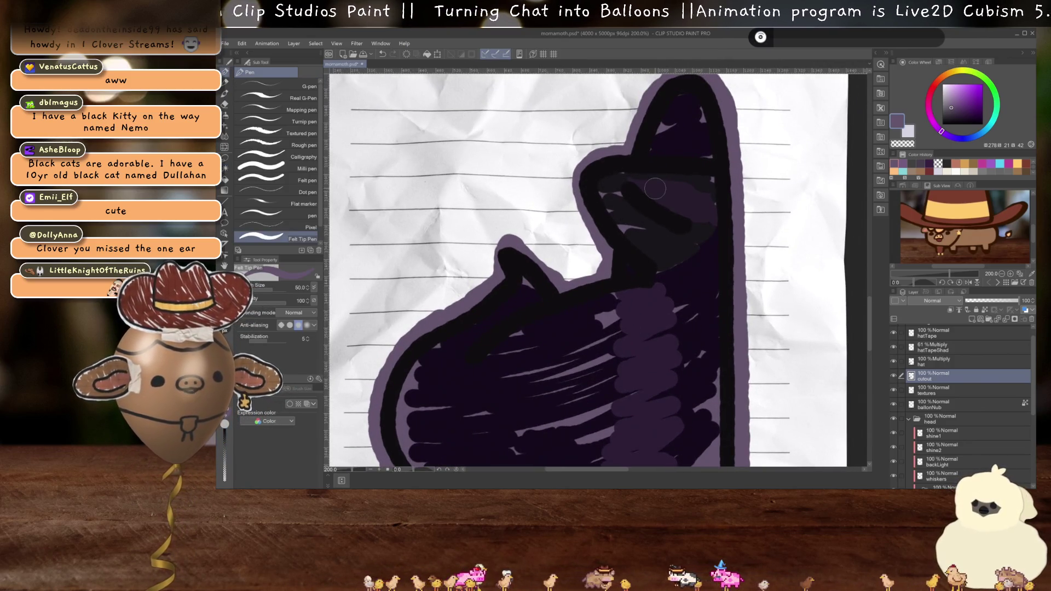
scroll(650, 151, "down", 4)
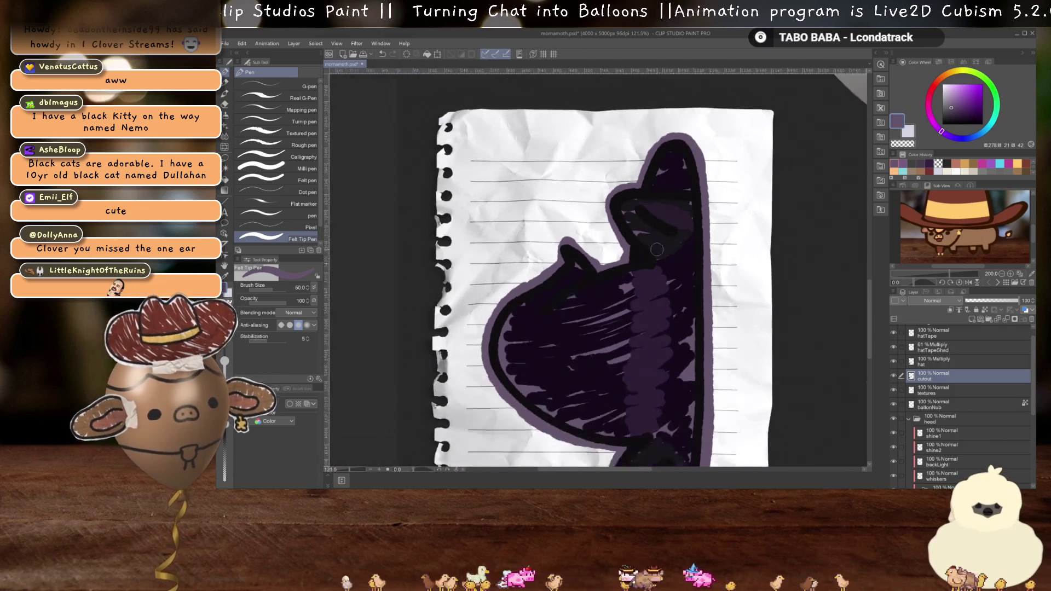
key("w")
scroll(650, 273, "down", 2)
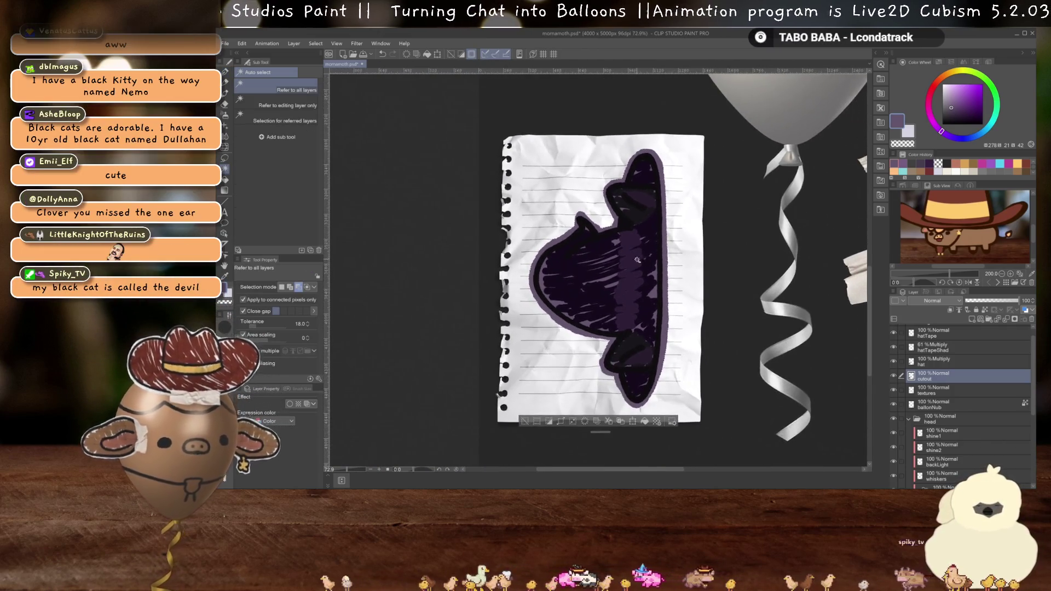
- Merge the visible hat artwork into a new layer named 'hat' with cutout and paper texture hidden
left_click(892, 376)
left_click(934, 397)
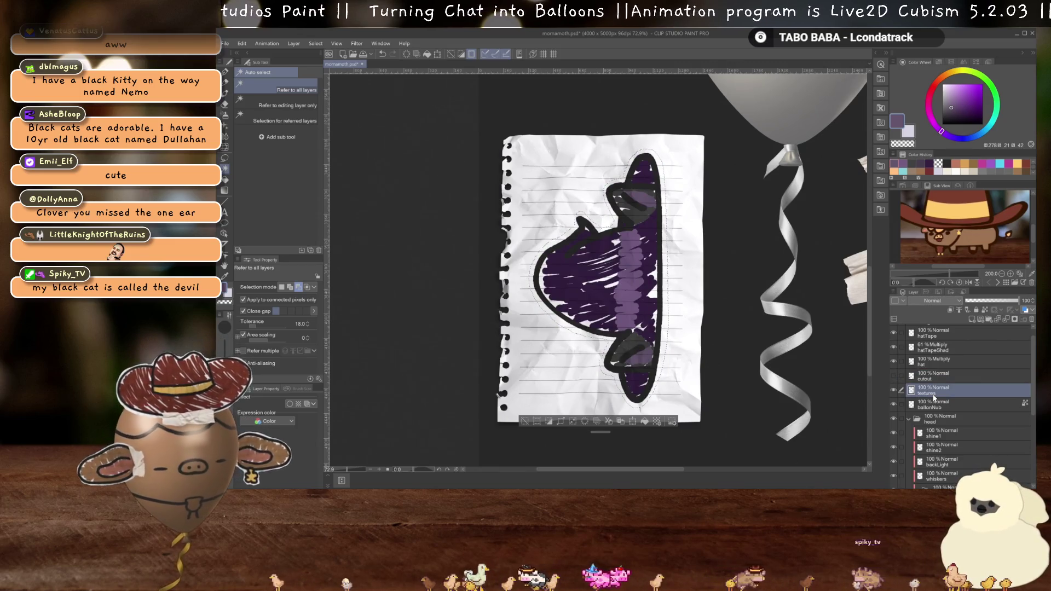
key("ctrl+c")
key("ctrl+v")
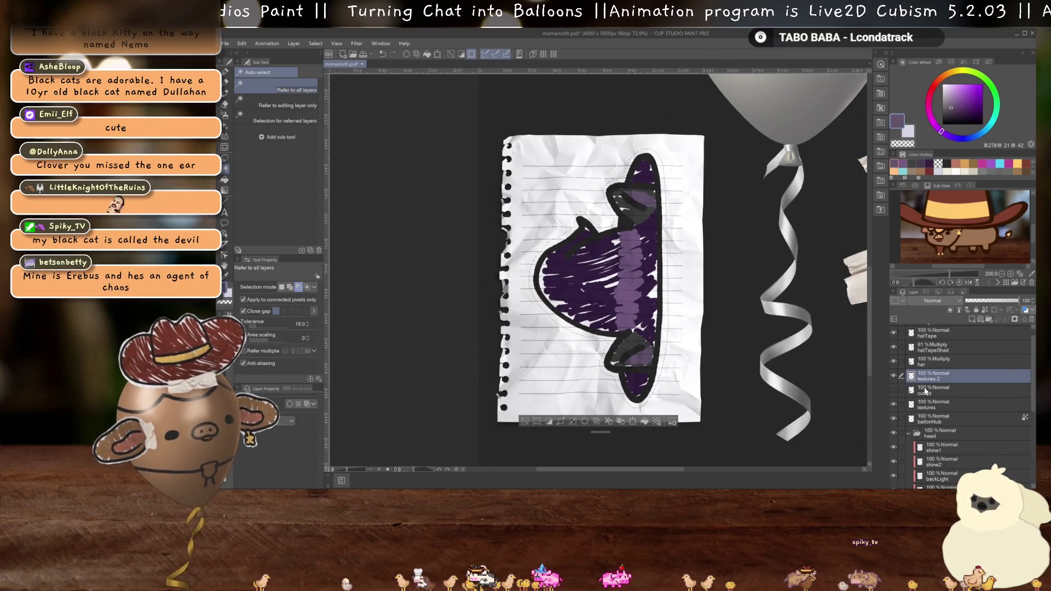
left_click(893, 404)
double_click(930, 378)
type("hat")
key("Return")
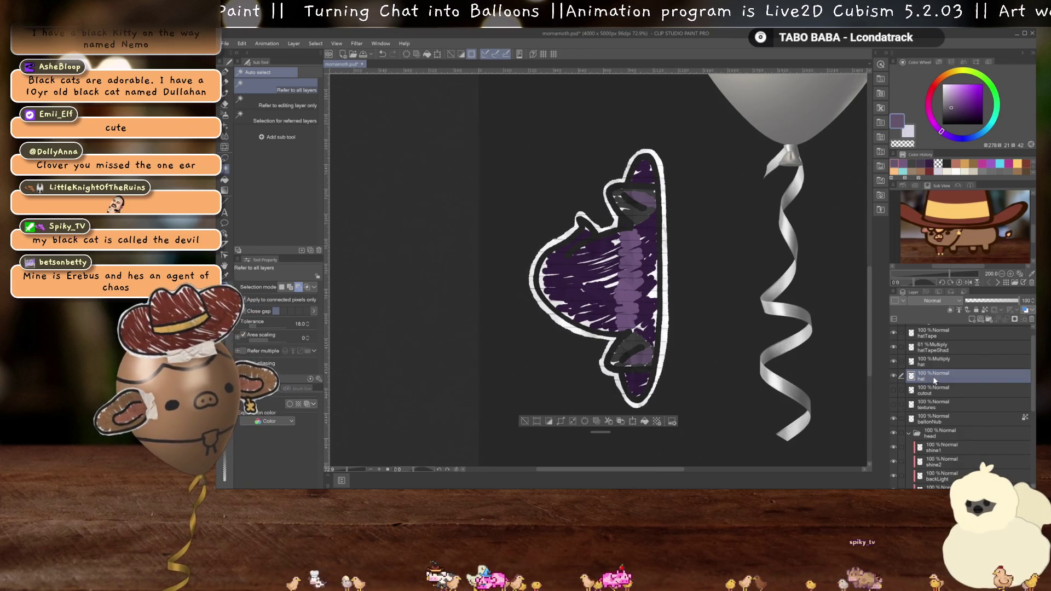
scroll(682, 277, "up", 4)
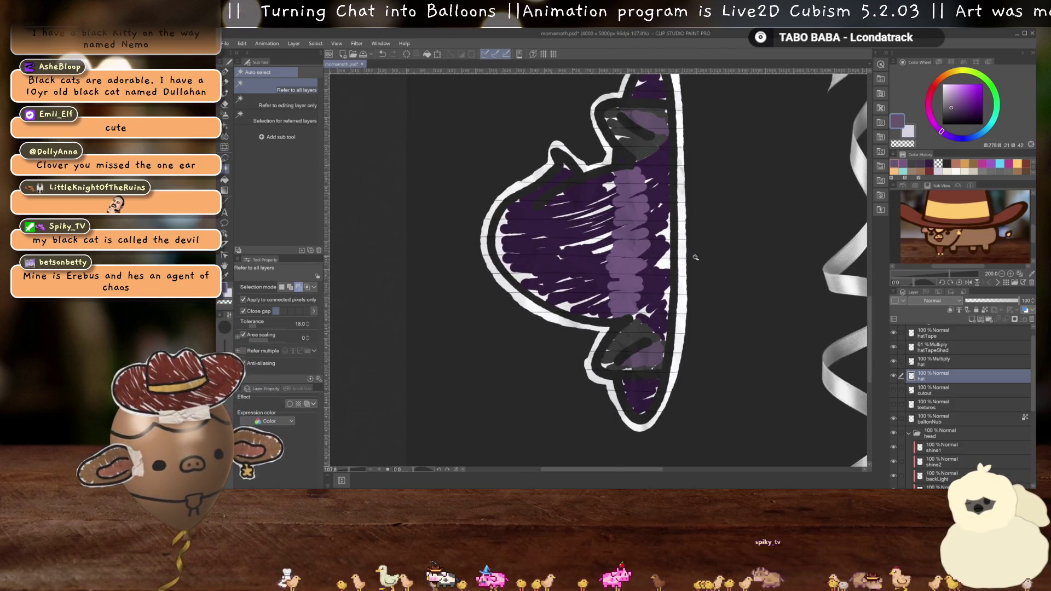
- Erase stray marks along the hat's right edge and delete the duplicate Multiply hat layer
key("e")
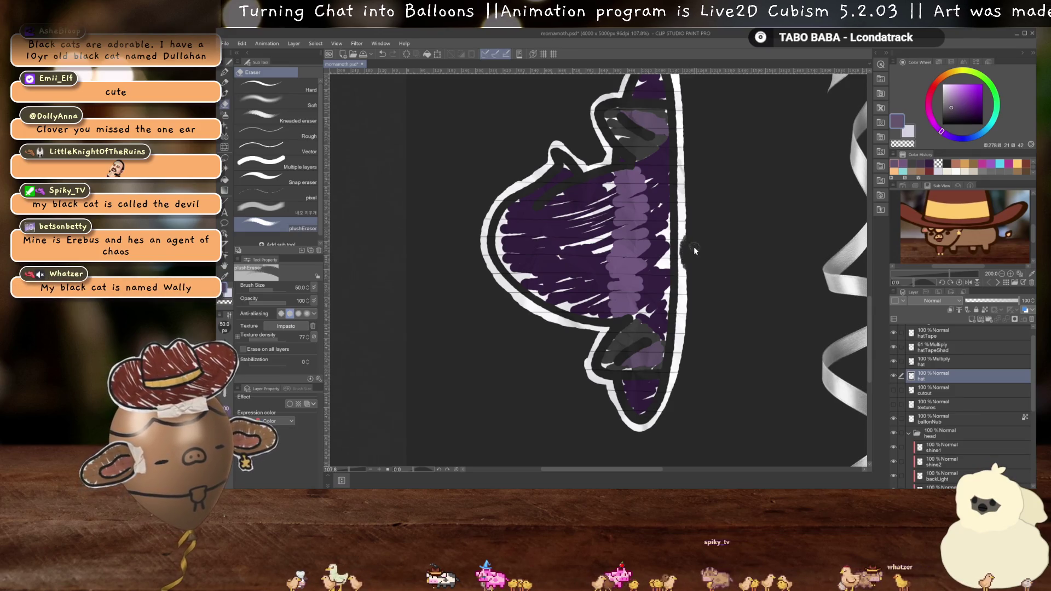
mouse_move(692, 267)
left_mouse_down()
mouse_move(678, 392)
mouse_move(662, 424)
mouse_move(639, 435)
mouse_move(583, 377)
mouse_move(582, 350)
mouse_move(492, 293)
mouse_move(474, 256)
mouse_move(507, 366)
mouse_move(534, 319)
mouse_move(578, 289)
left_mouse_up()
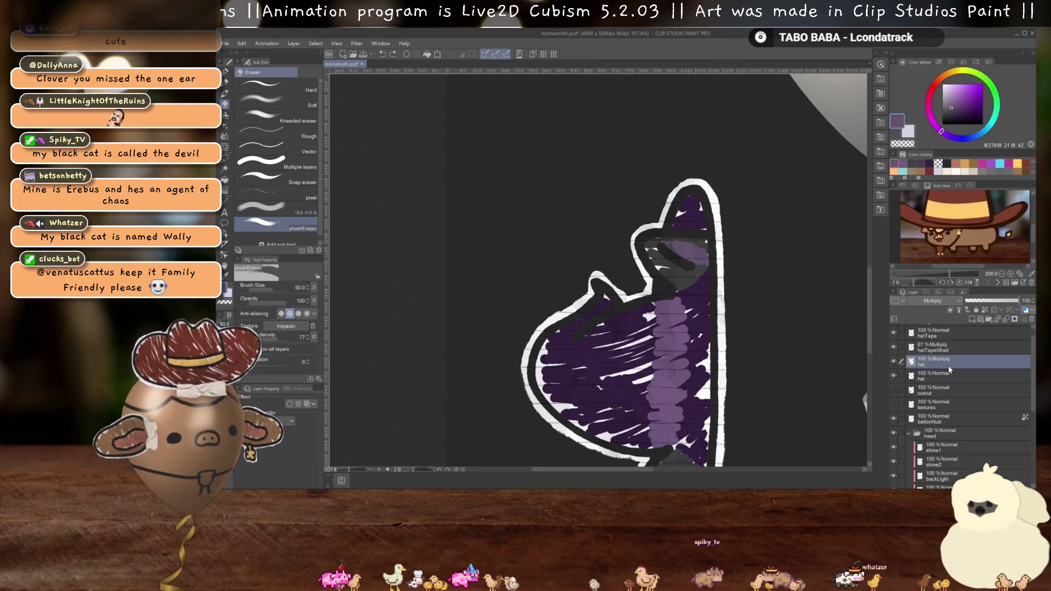
key("ctrl+e")
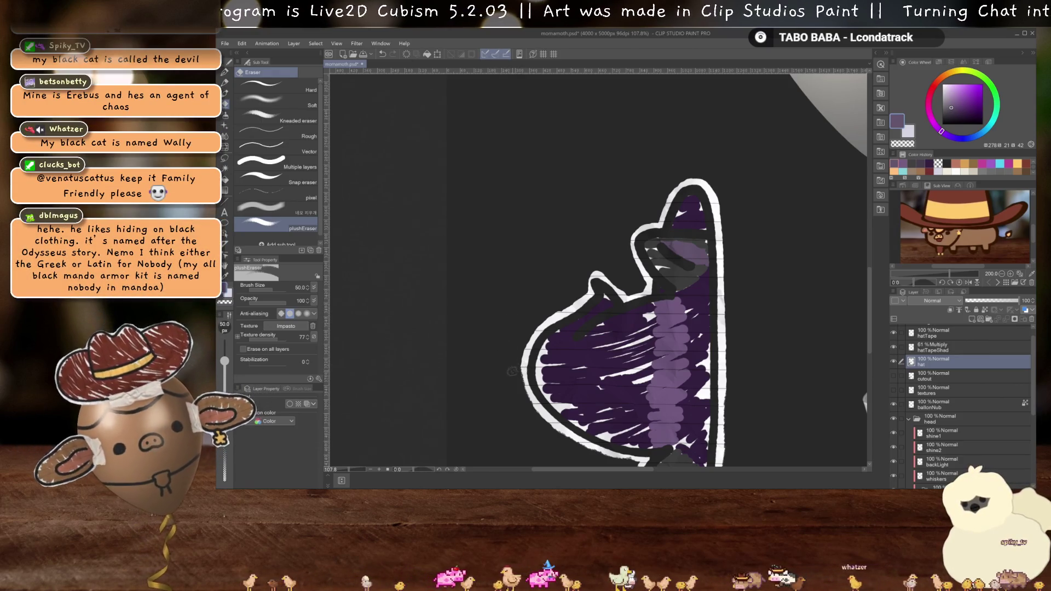
- Erase remaining strays along the hat's white outline and begin transforming the hat layer
mouse_move(539, 313)
left_mouse_down()
mouse_move(593, 268)
mouse_move(609, 270)
mouse_move(619, 289)
mouse_move(634, 285)
mouse_move(635, 221)
mouse_move(654, 206)
mouse_move(662, 214)
mouse_move(687, 170)
mouse_move(708, 178)
mouse_move(727, 218)
mouse_move(731, 407)
mouse_move(773, 400)
mouse_move(722, 286)
mouse_move(731, 291)
left_mouse_up()
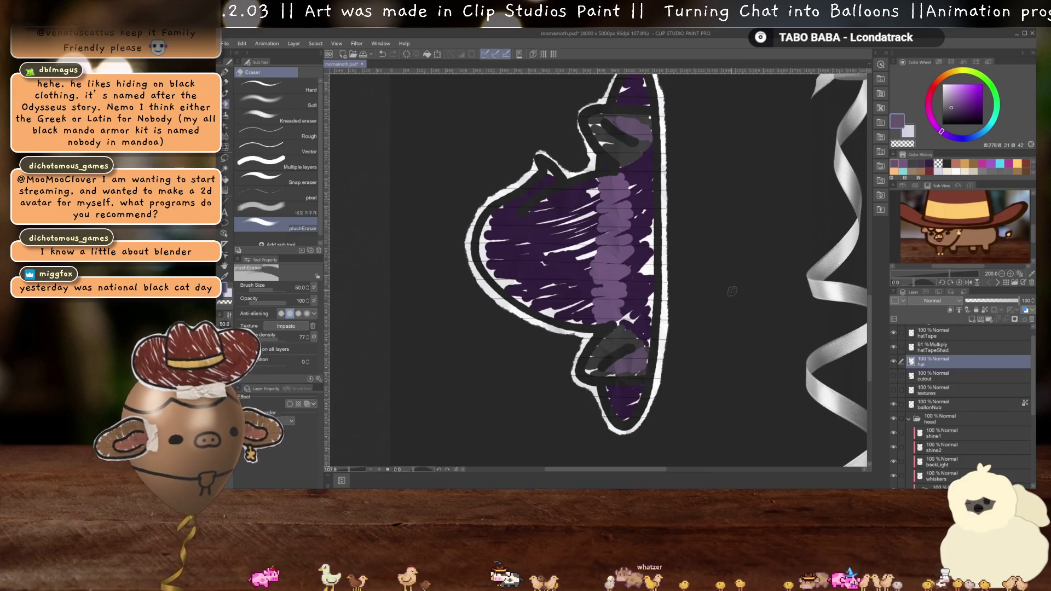
scroll(731, 291, "down", 3)
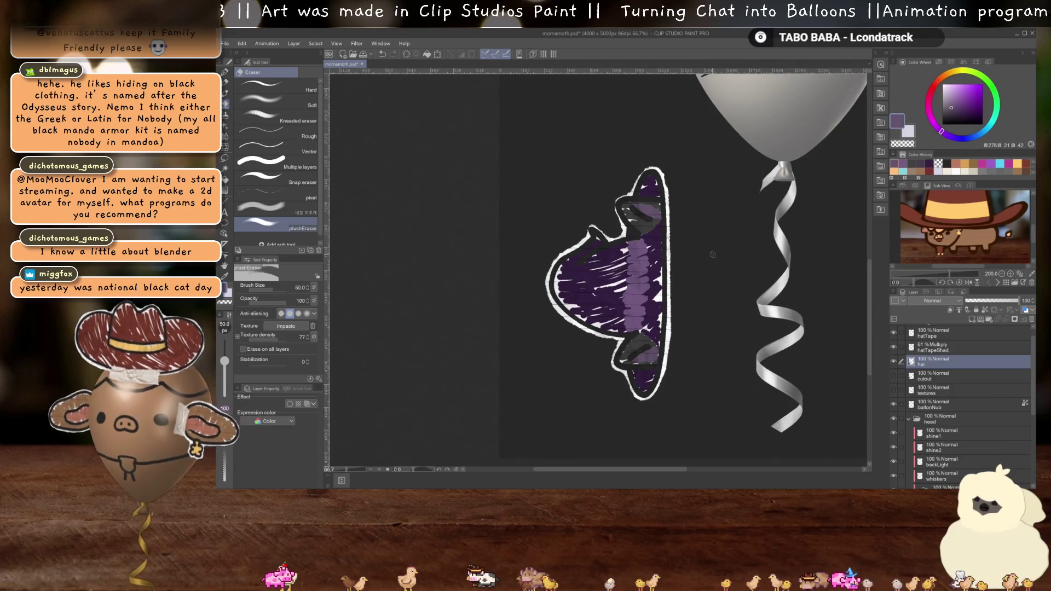
scroll(712, 254, "up", 2)
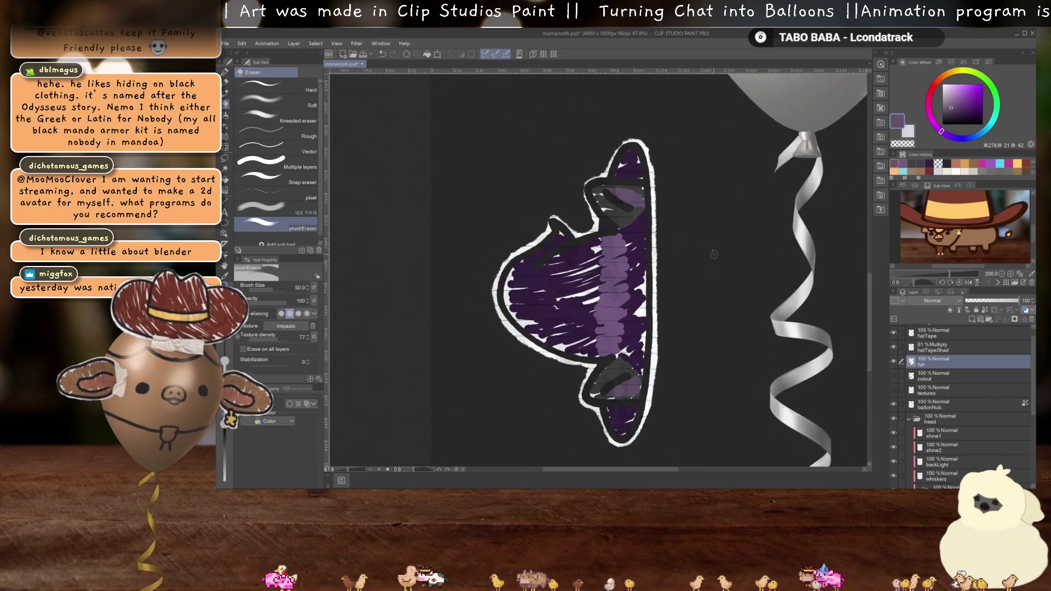
key("ctrl+t")
- Rotate the hat 90° upright, nudge it onto the balloon's top, and apply the transform
mouse_move(711, 151)
left_mouse_down()
mouse_move(775, 280)
mouse_move(729, 418)
left_mouse_up()
left_click_drag(621, 284, 769, 132)
scroll(728, 126, "up", 5)
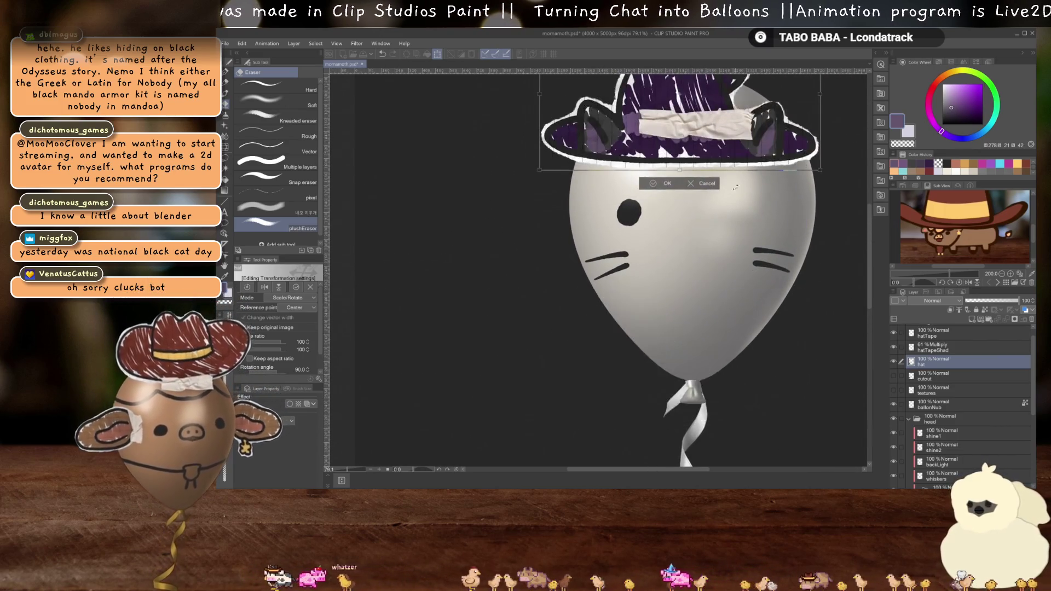
scroll(712, 175, "up", 5)
left_click_drag(754, 242, 757, 246)
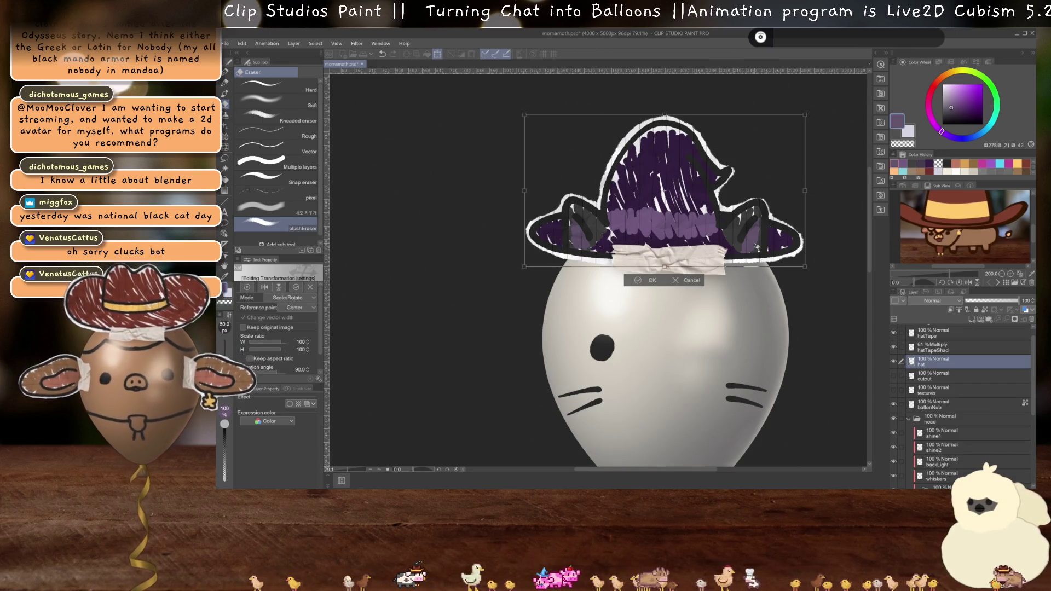
left_click_drag(723, 233, 723, 233)
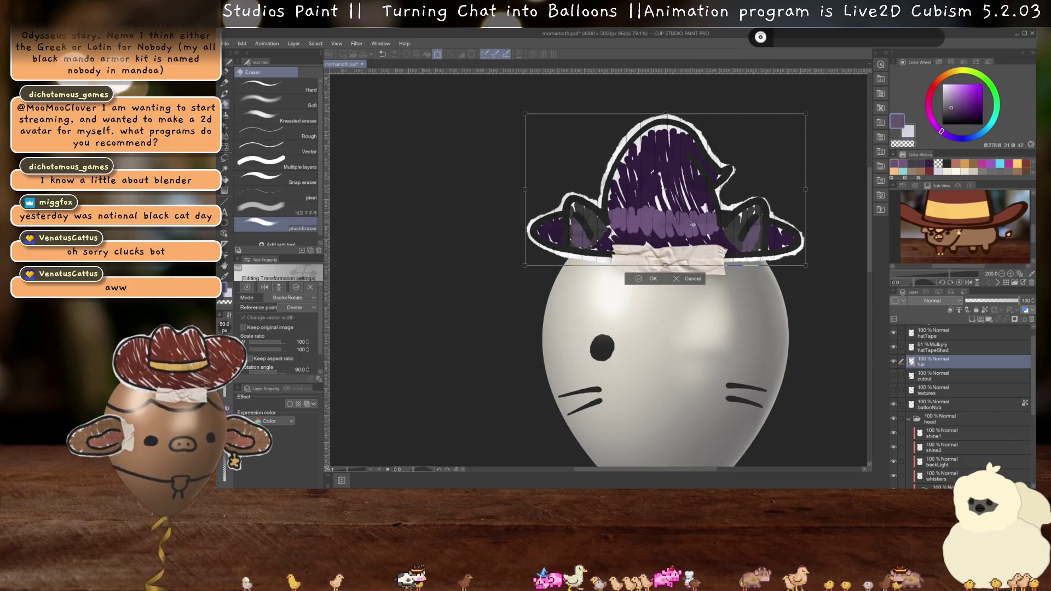
left_click_drag(691, 223, 693, 222)
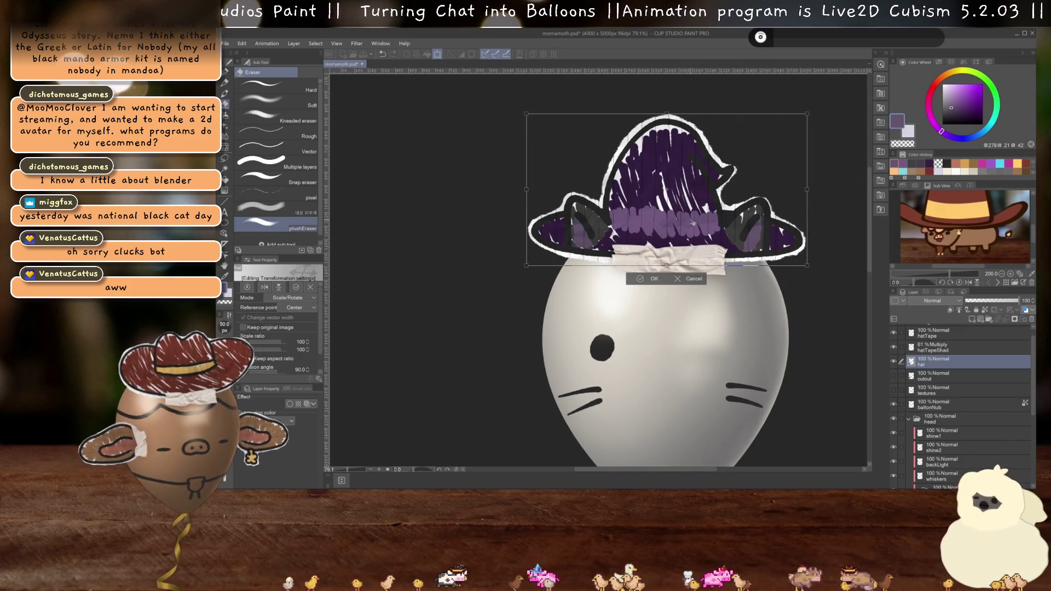
key("Return")
scroll(691, 222, "down", 2)
scroll(690, 221, "up", 1)
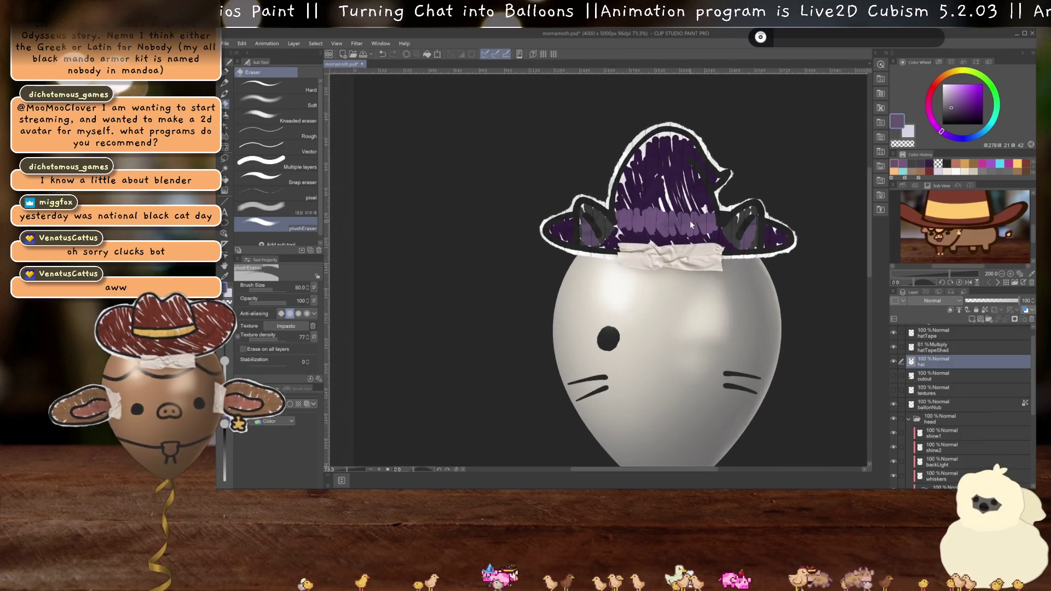
scroll(691, 232, "down", 3)
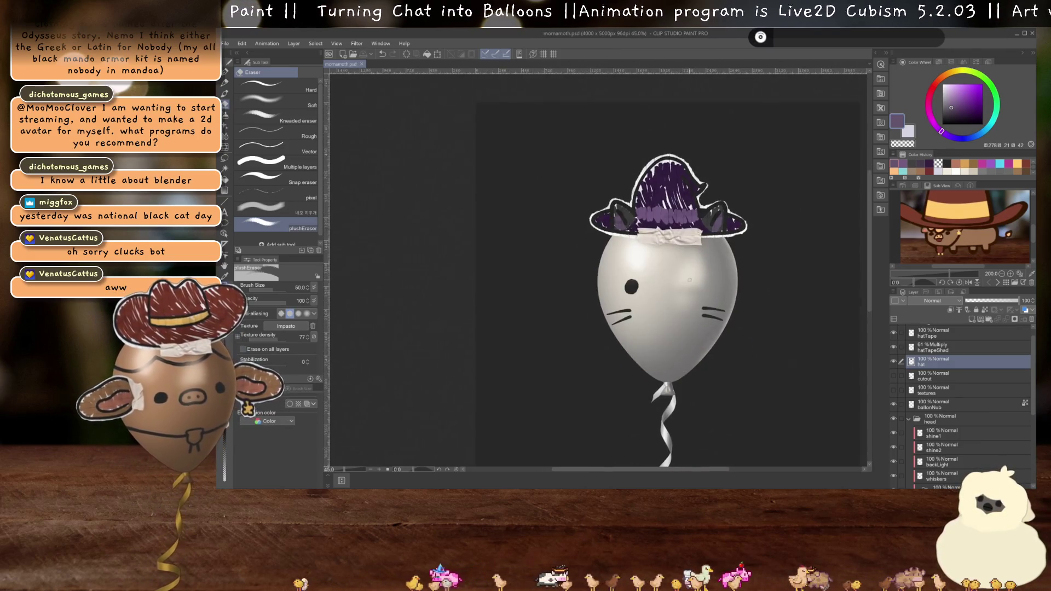
scroll(689, 280, "up", 6)
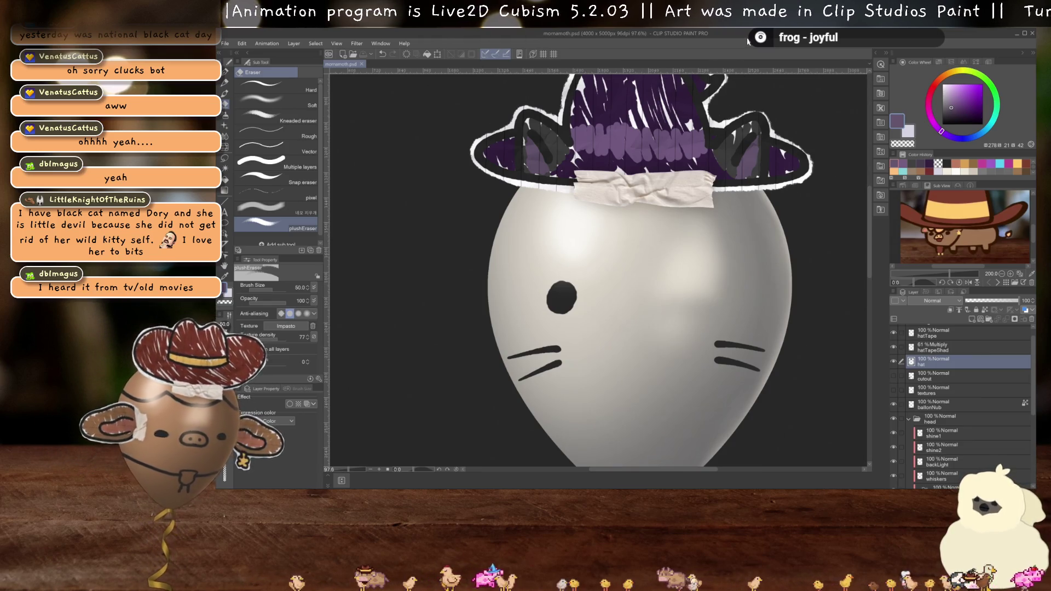
scroll(663, 305, "down", 3)
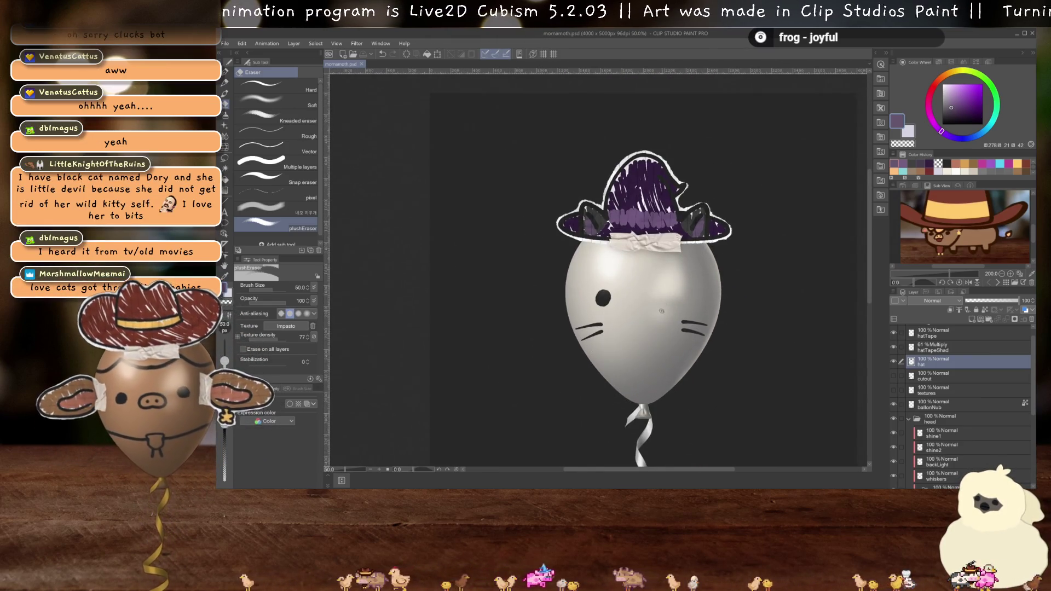
scroll(663, 310, "up", 3)
scroll(635, 284, "down", 3)
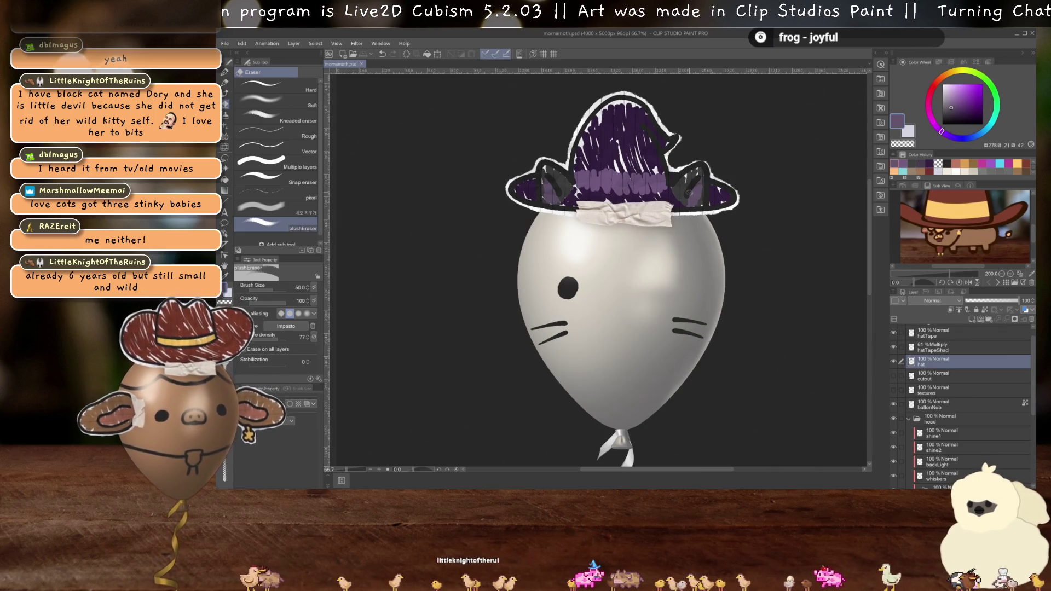
scroll(651, 263, "down", 1)
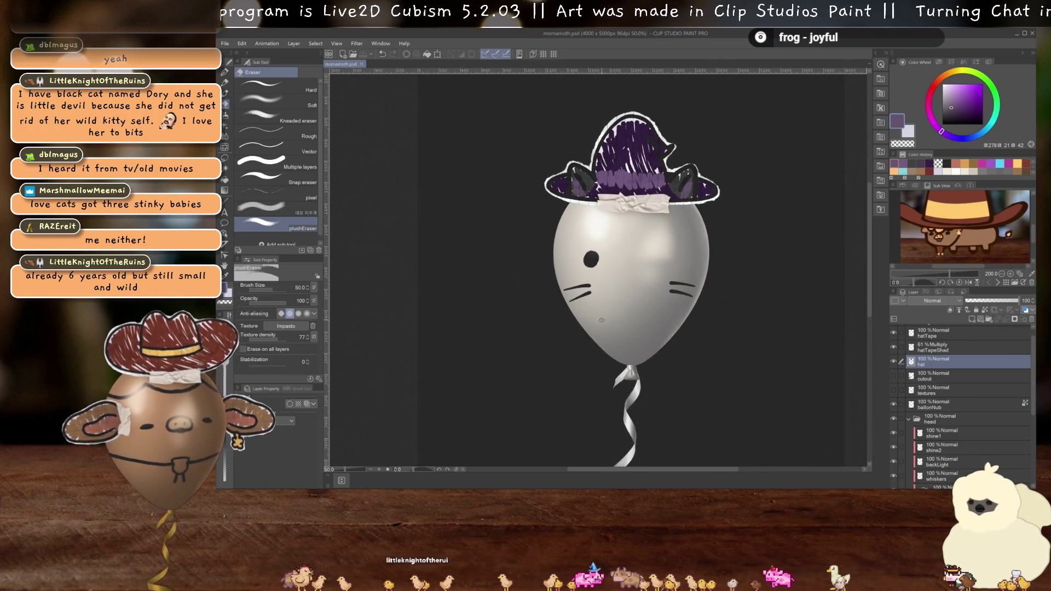
scroll(664, 253, "down", 1)
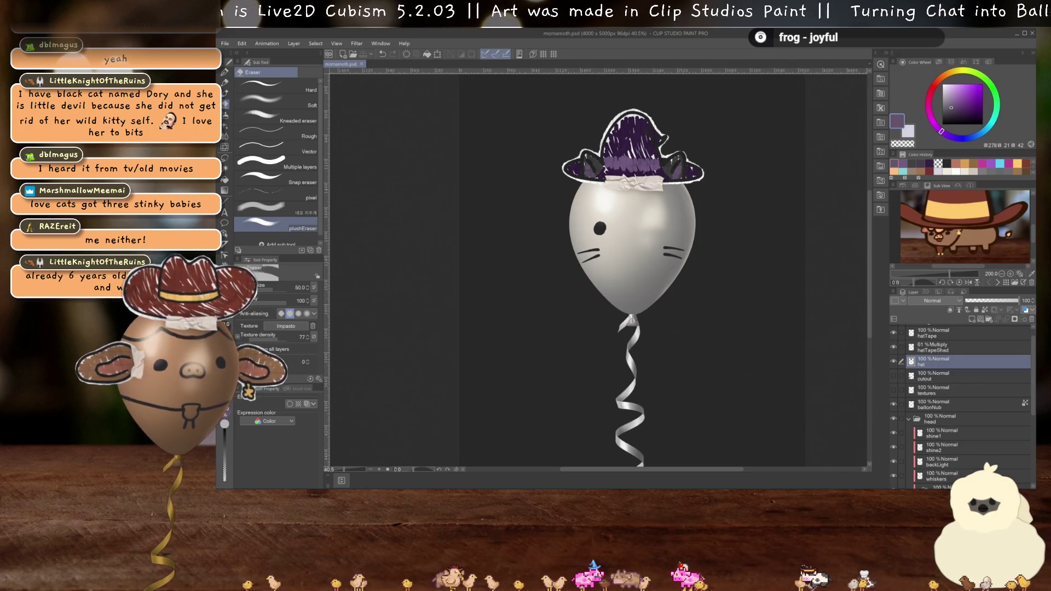
scroll(644, 243, "up", 3)
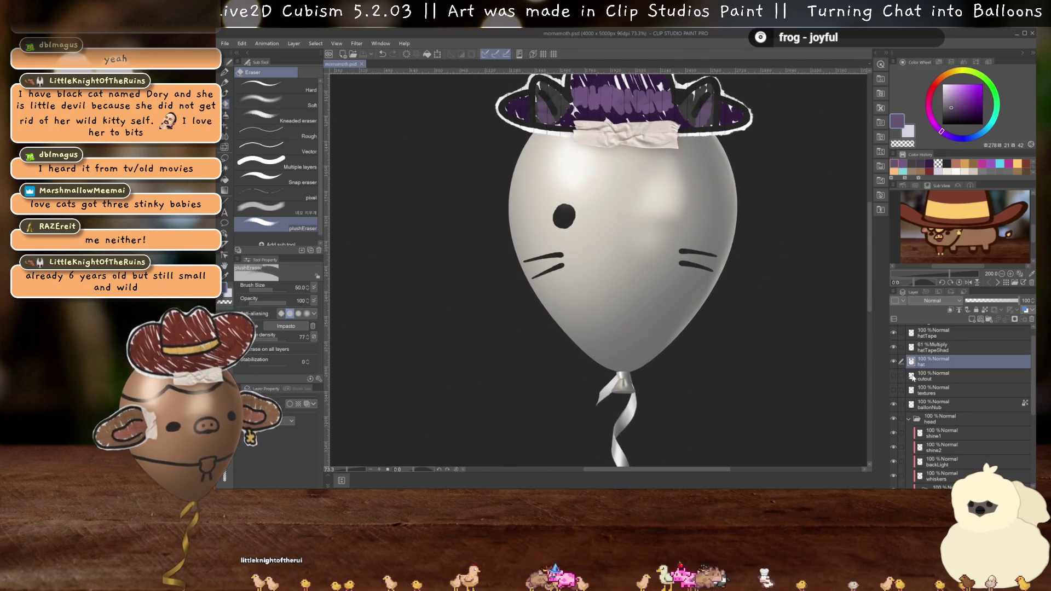
scroll(913, 377, "up", 1)
scroll(588, 233, "down", 3)
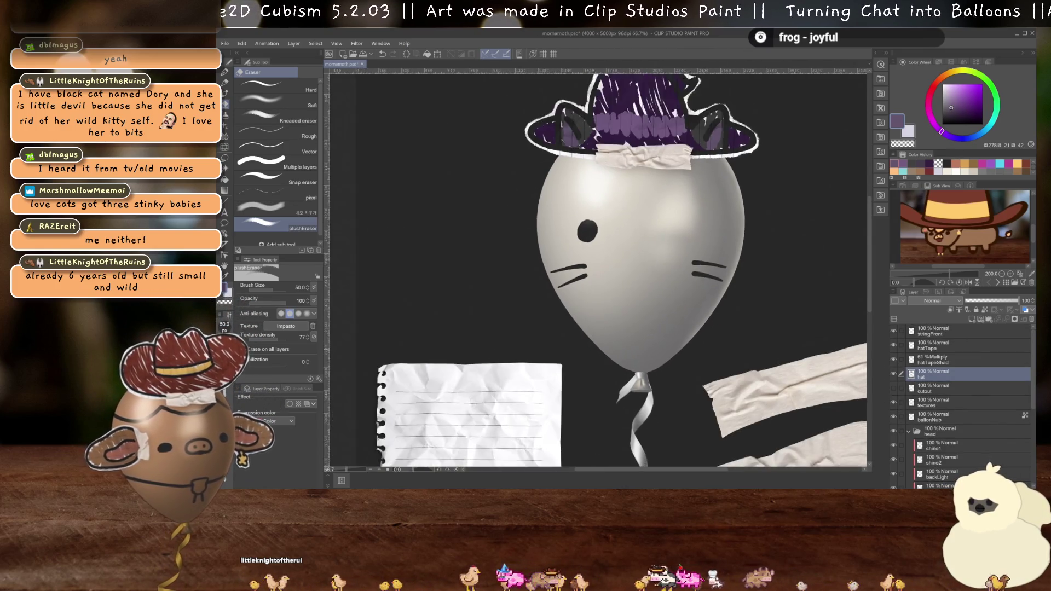
- Add a new empty layer above the hat and bring the hat back into view
scroll(588, 233, "up", 2)
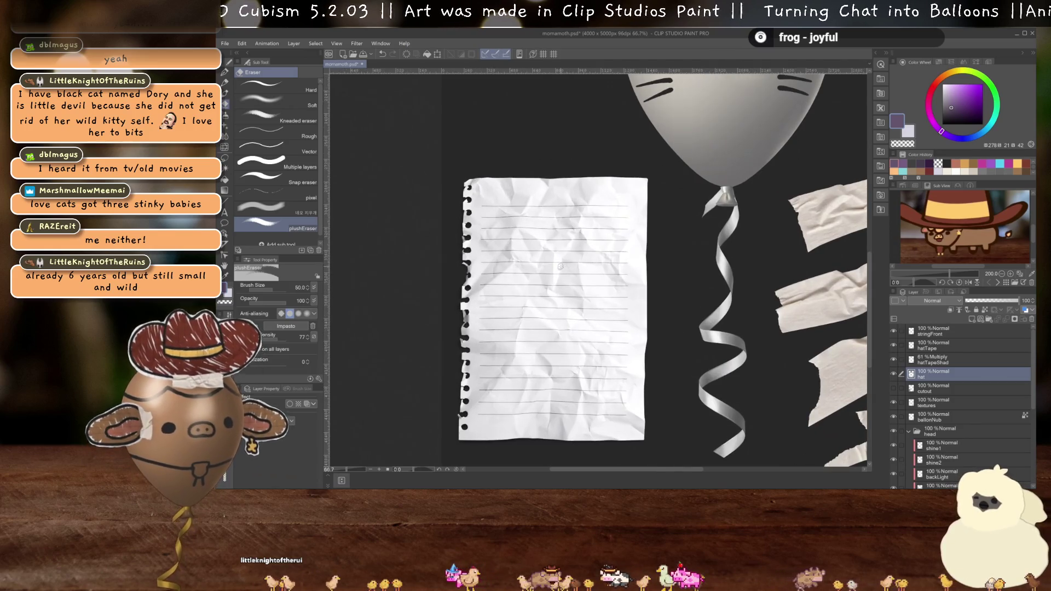
scroll(638, 278, "down", 1)
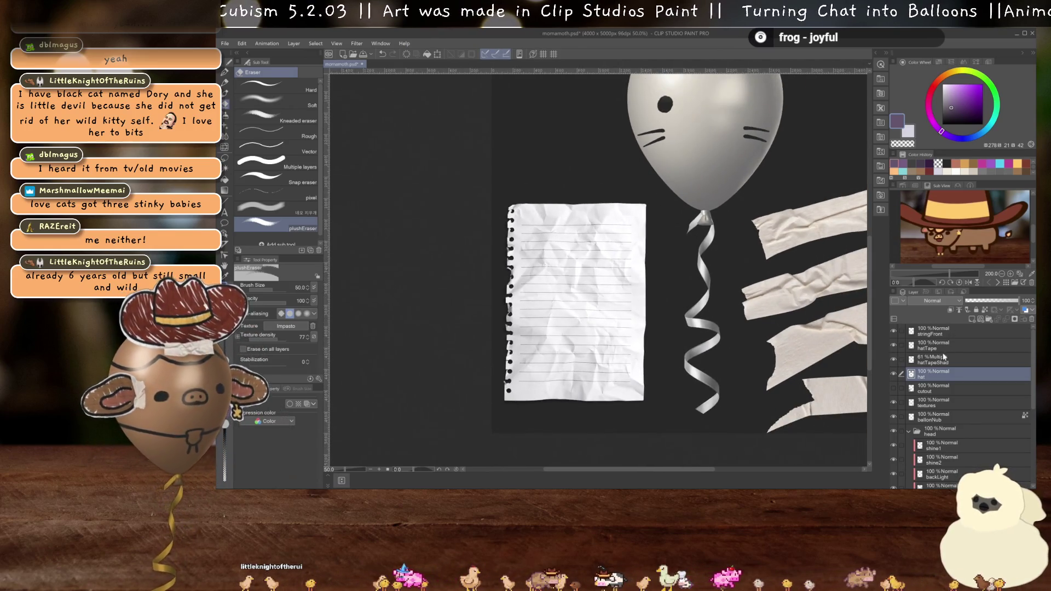
left_click(971, 318)
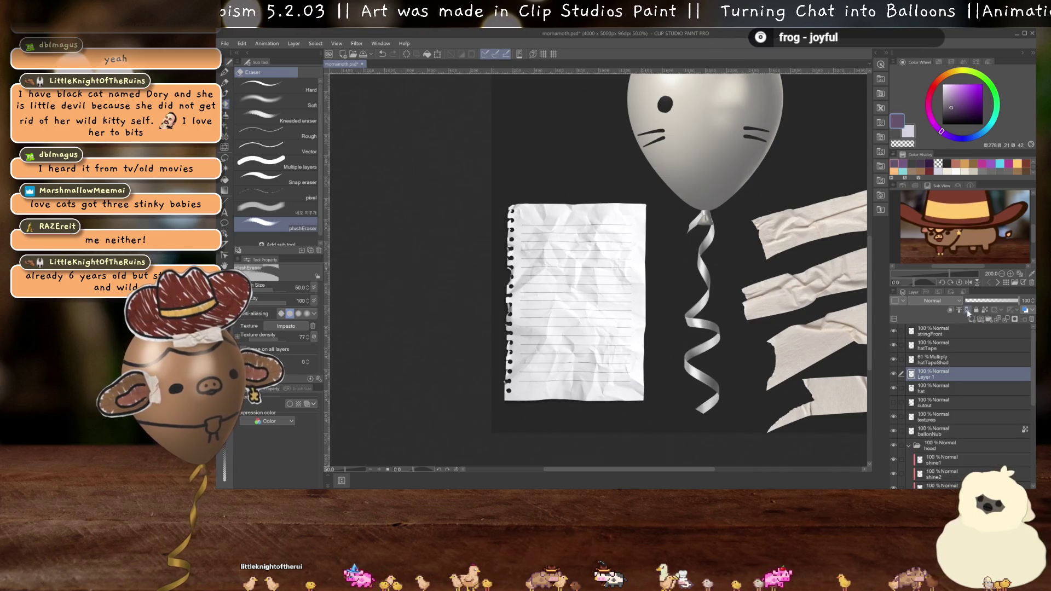
left_click_drag(608, 197, 607, 334)
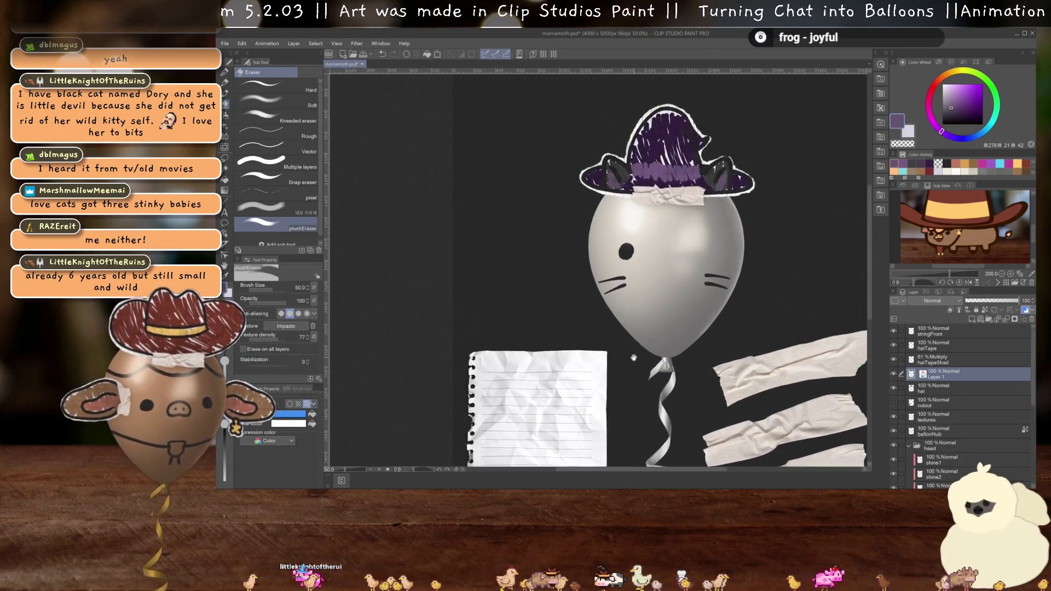
scroll(608, 334, "up", 1)
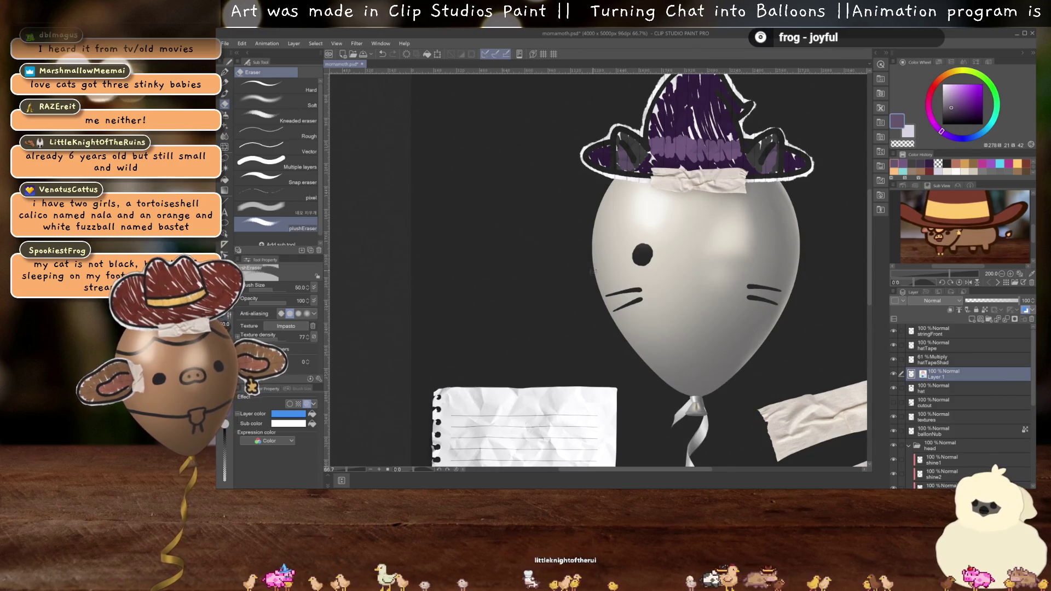
- Draw a bat-wing outline left of the balloon with the felt tip pen, undoing failed strokes
key("p")
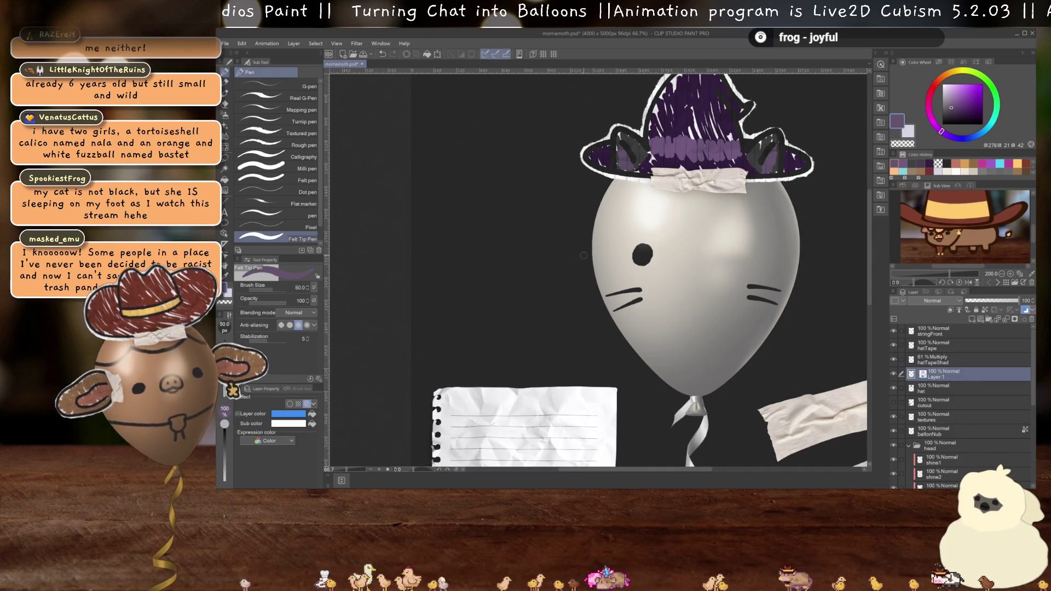
mouse_move(596, 256)
left_mouse_down()
mouse_move(574, 259)
mouse_move(529, 238)
mouse_move(518, 202)
mouse_move(481, 221)
mouse_move(444, 291)
mouse_move(483, 276)
mouse_move(493, 303)
mouse_move(521, 298)
mouse_move(564, 323)
mouse_move(585, 298)
mouse_move(605, 302)
mouse_move(616, 271)
left_mouse_up()
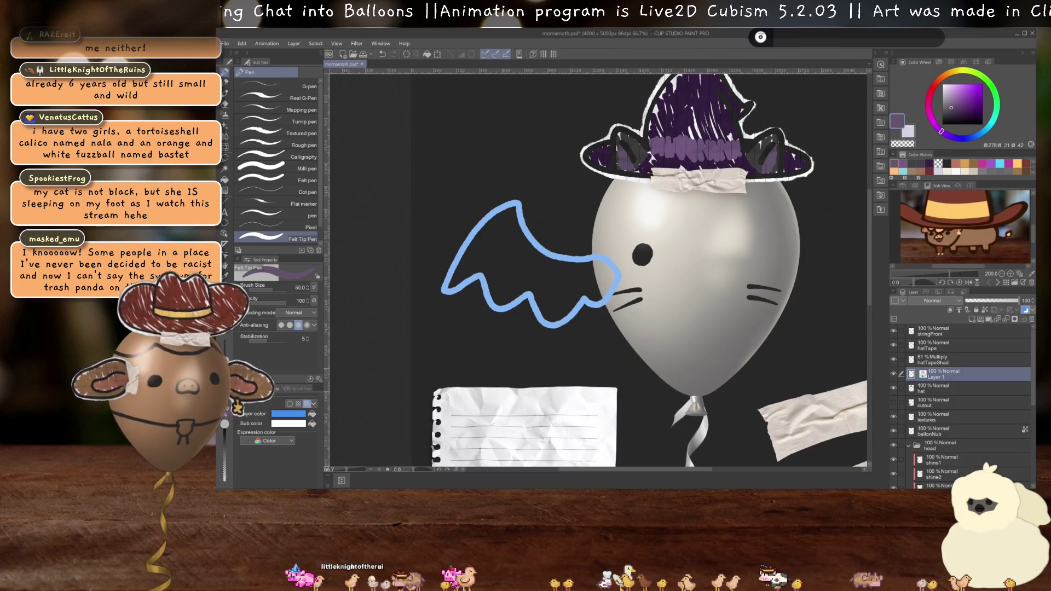
key("ctrl+z")
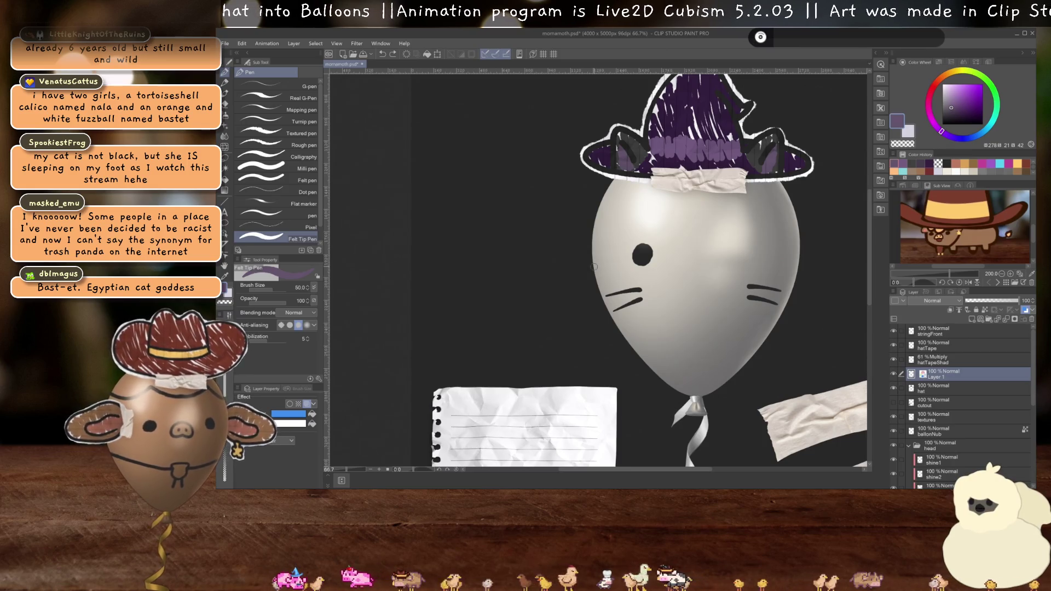
mouse_move(594, 268)
left_mouse_down()
mouse_move(543, 237)
mouse_move(550, 225)
mouse_move(507, 194)
mouse_move(511, 174)
mouse_move(438, 177)
mouse_move(457, 249)
mouse_move(480, 264)
mouse_move(485, 312)
mouse_move(626, 289)
left_mouse_up()
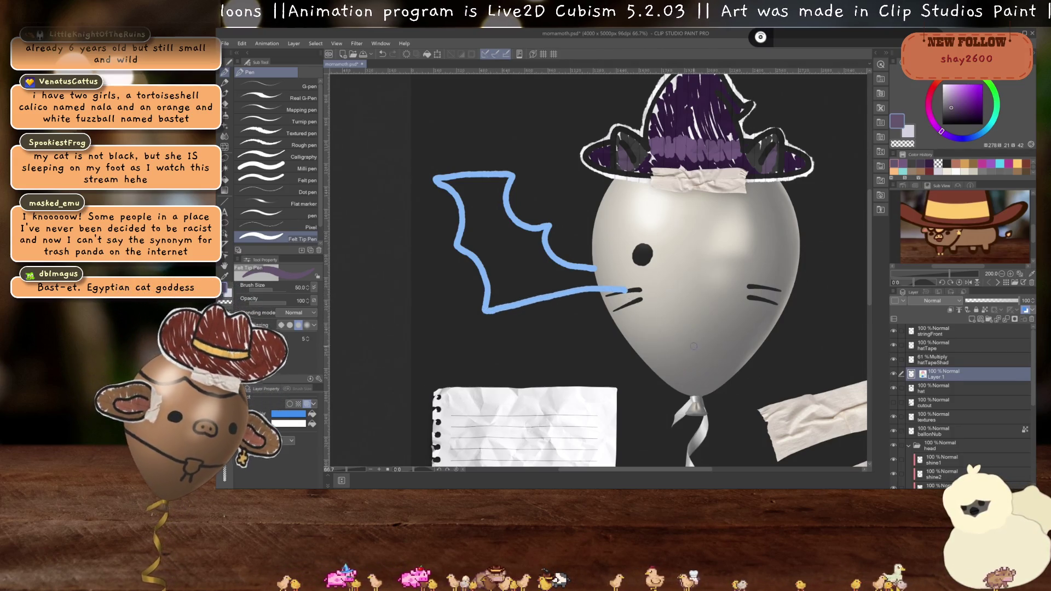
key("ctrl+z")
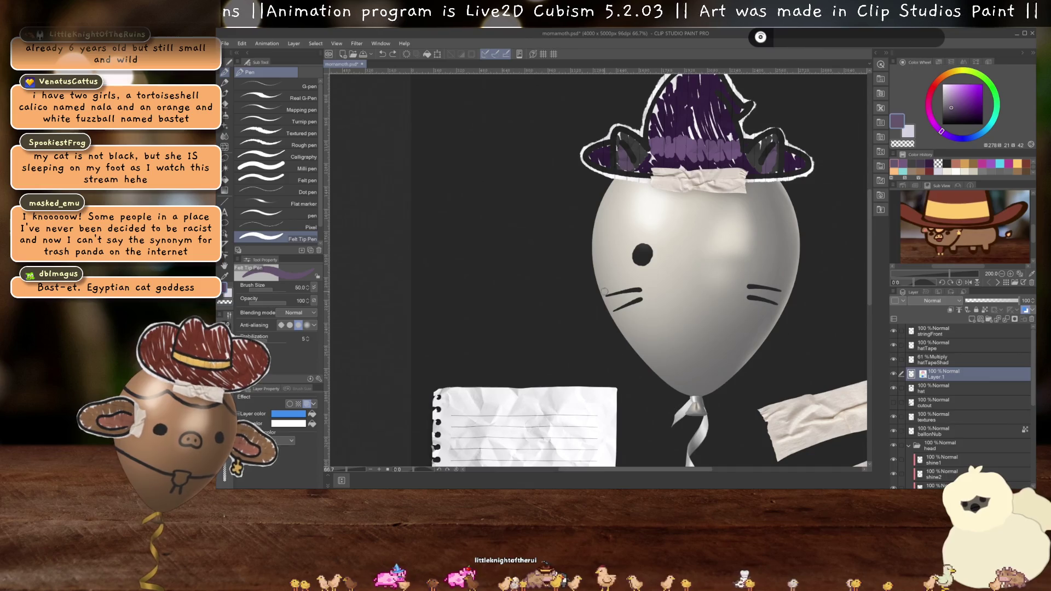
left_click_drag(608, 287, 507, 311)
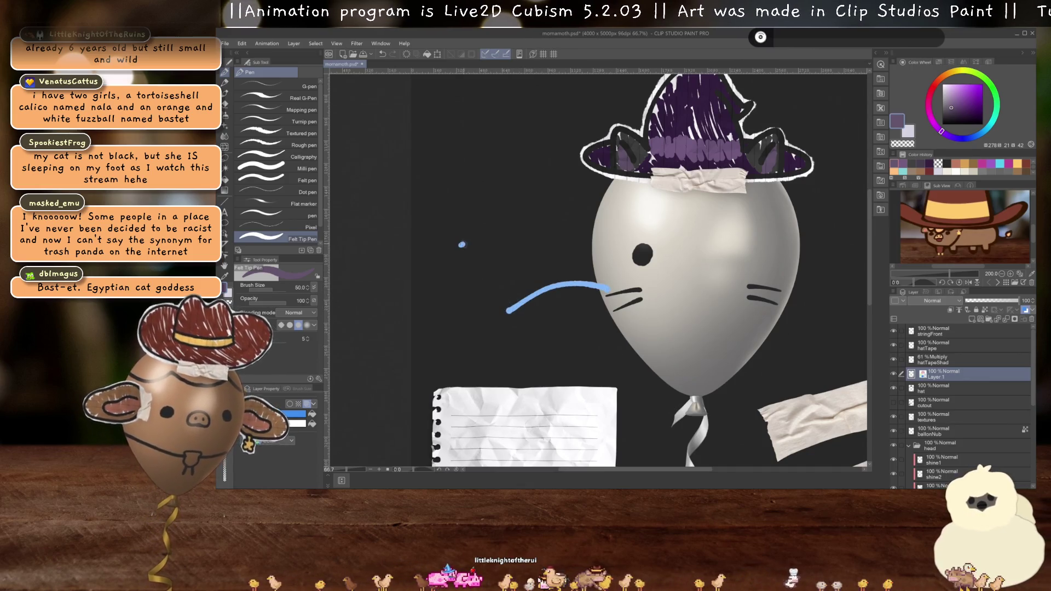
left_click_drag(461, 245, 508, 310)
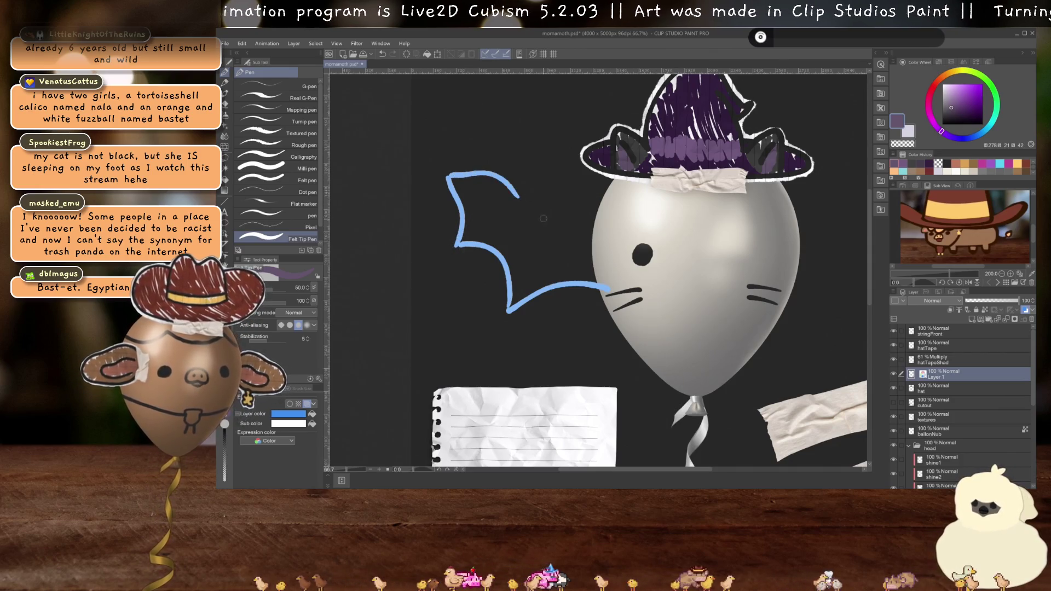
key("ctrl+z")
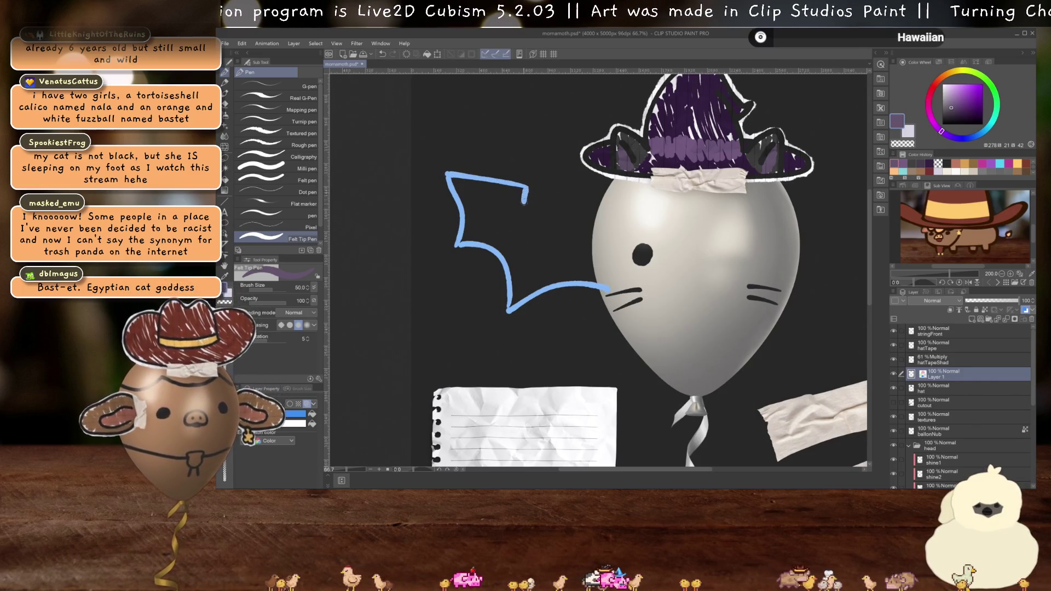
left_click_drag(525, 189, 557, 241)
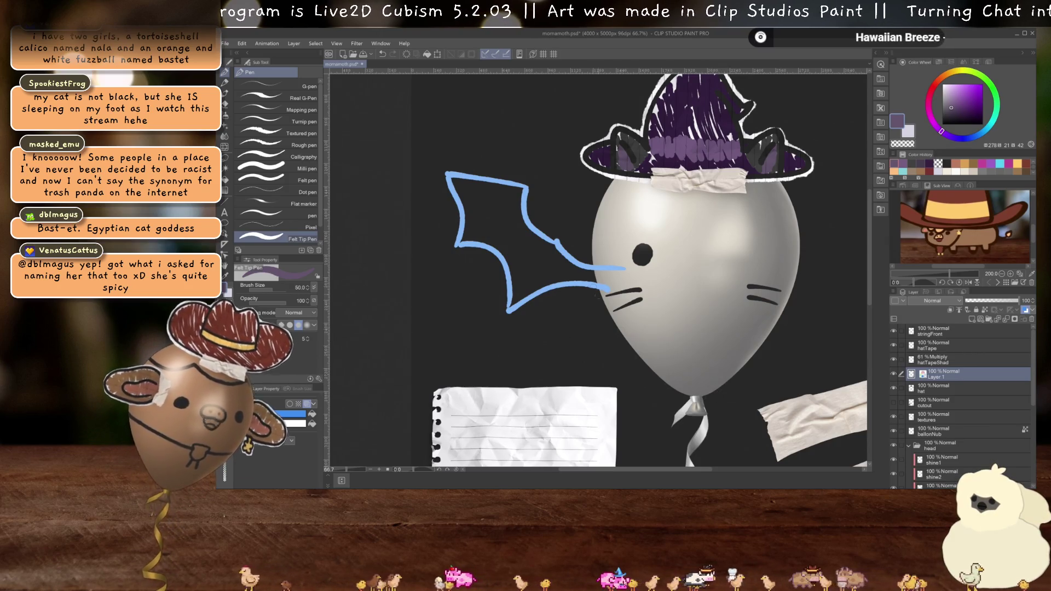
key("ctrl+z")
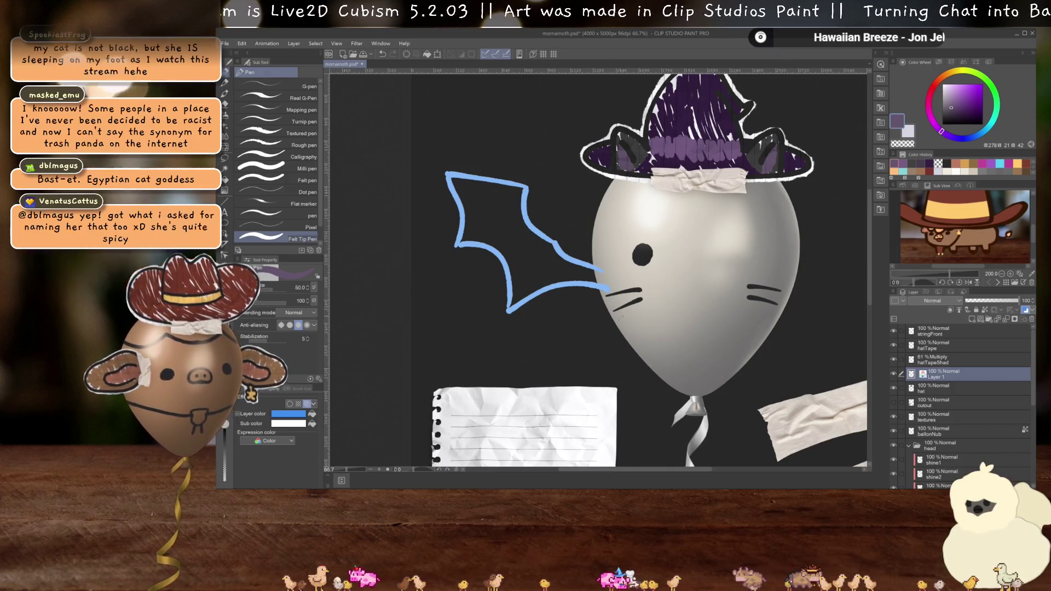
- Push the wing's top-right corner outward with Liquify
key("j")
left_click_drag(522, 174, 533, 180)
key("ctrl+z")
mouse_move(517, 178)
left_mouse_down()
mouse_move(550, 210)
mouse_move(558, 238)
mouse_move(571, 236)
left_mouse_up()
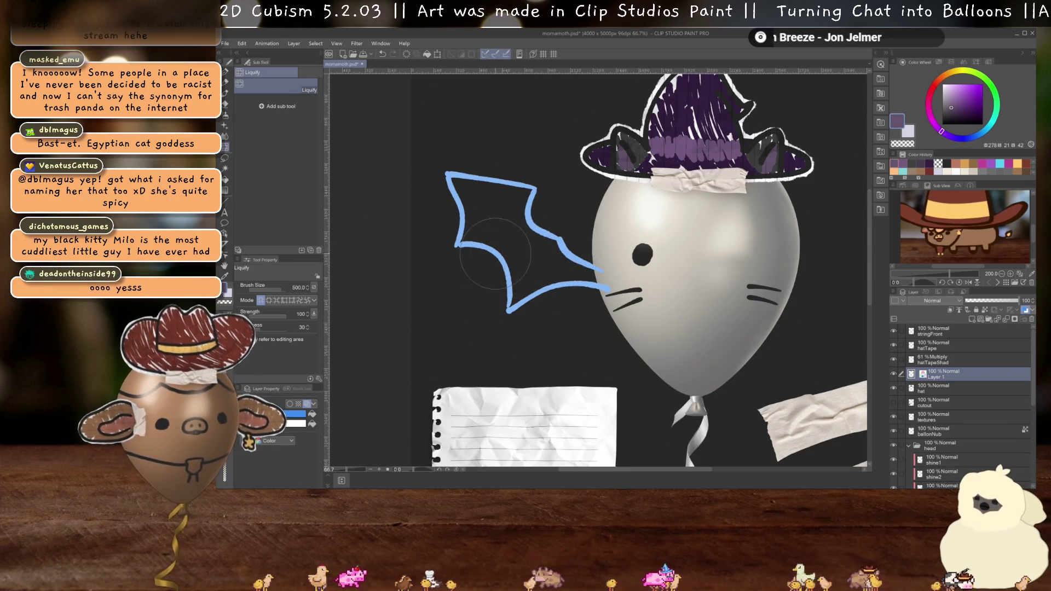
- Liquify the wing's left edge and lower corner, then return to the felt tip pen
mouse_move(451, 275)
left_mouse_down()
mouse_move(457, 230)
mouse_move(437, 230)
mouse_move(444, 164)
mouse_move(429, 149)
left_mouse_up()
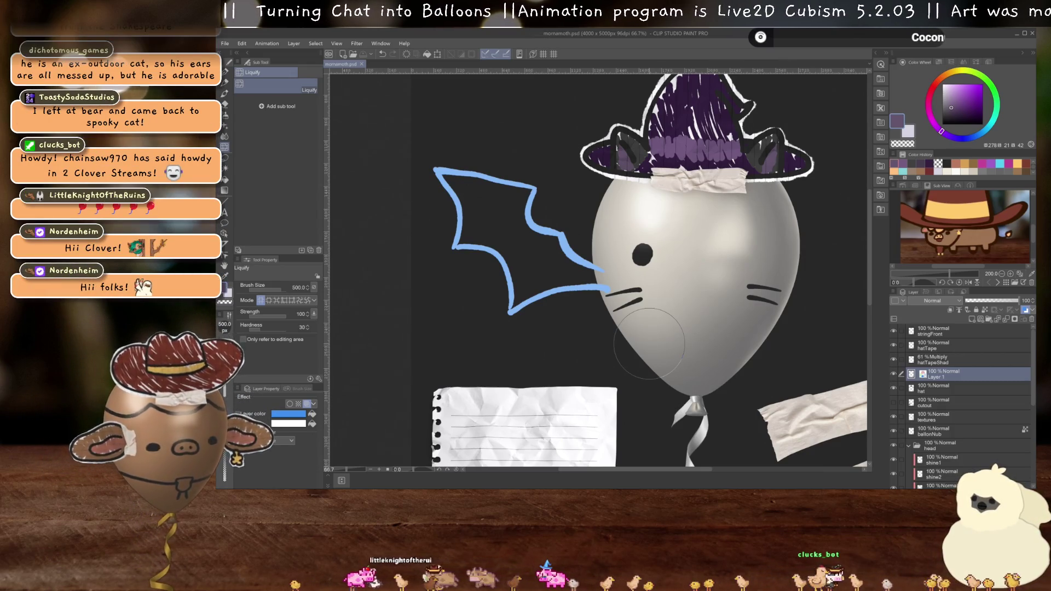
key("p")
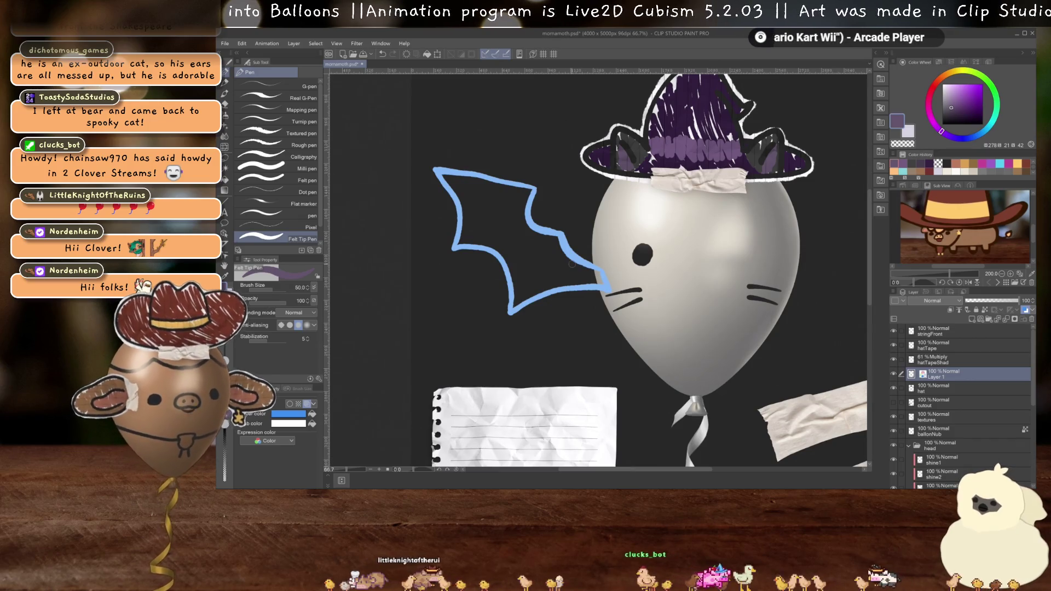
scroll(571, 264, "down", 4)
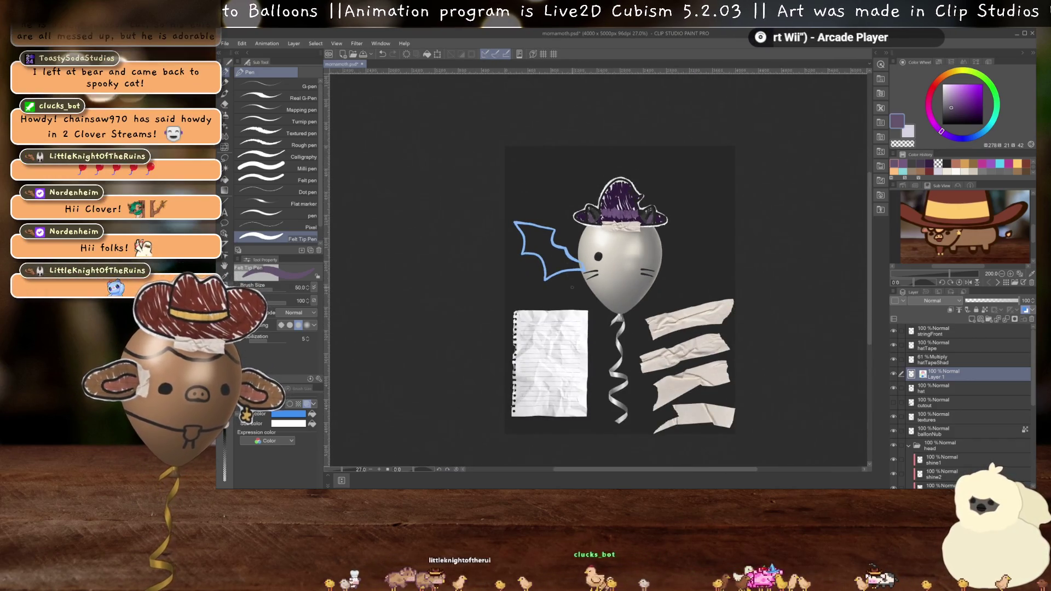
- Rotate the bat wing to point upward and move it onto the paper sheet
scroll(572, 287, "up", 2)
scroll(577, 275, "up", 1)
scroll(577, 276, "up", 1)
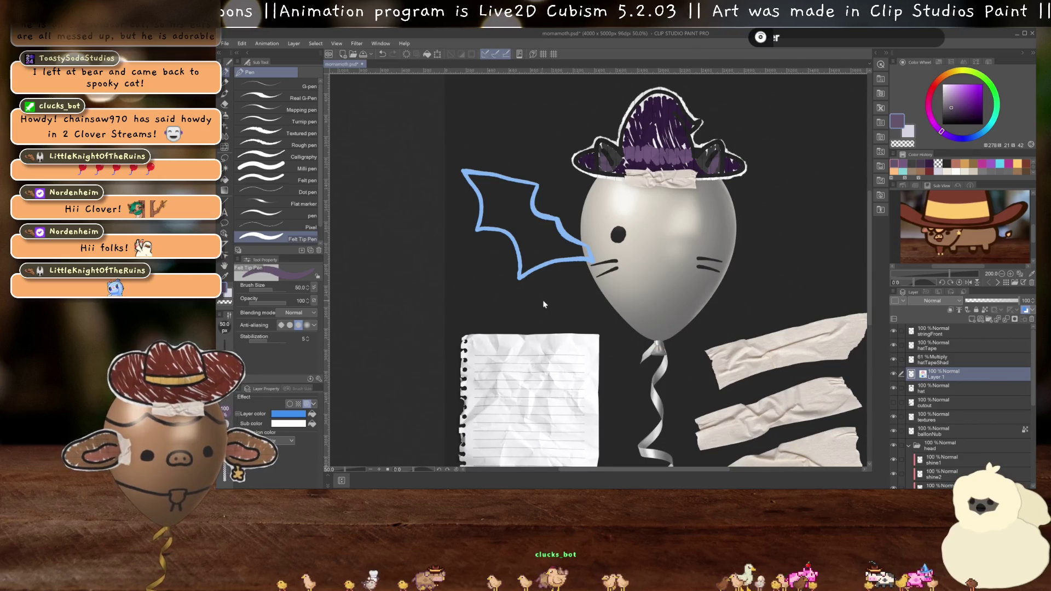
key("ctrl+t")
left_click_drag(543, 304, 528, 500)
scroll(528, 329, "down", 3)
left_click_drag(547, 225, 554, 253)
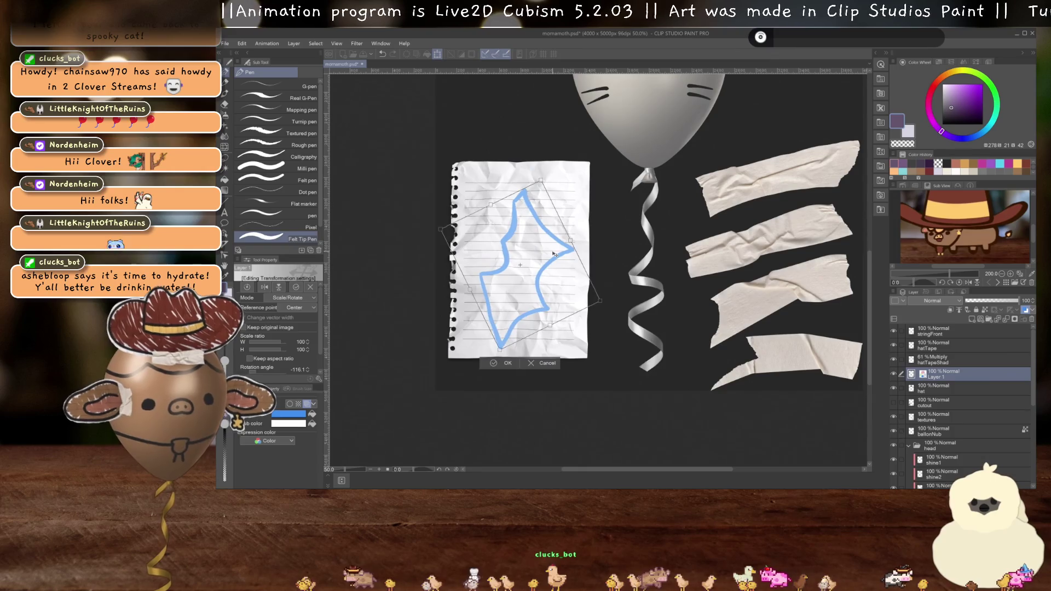
key("Return")
- Turn on layer colour for the wing sketch with main and sub colours set to 272727
left_click(307, 405)
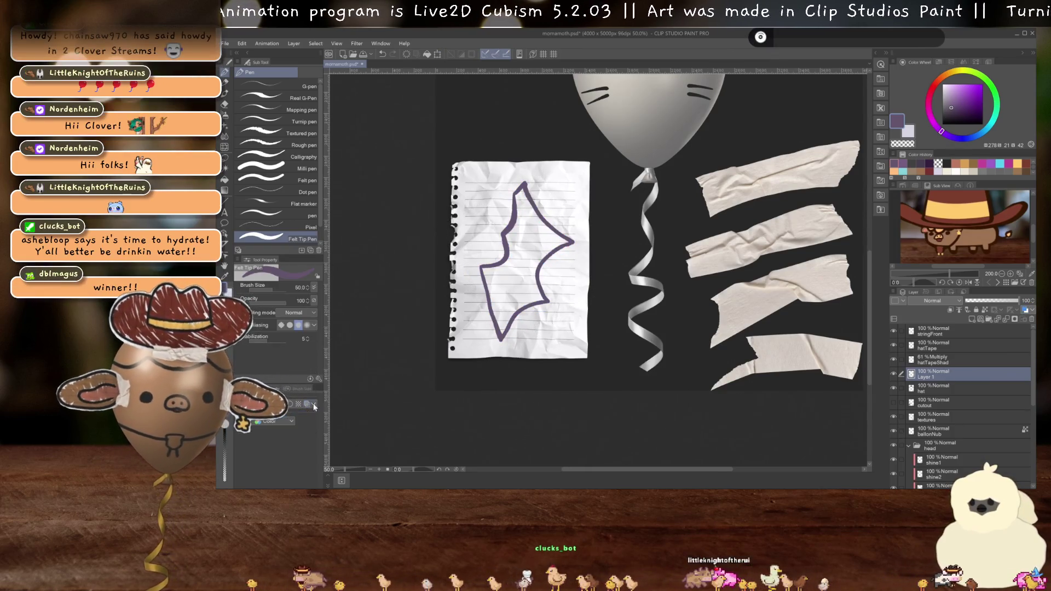
key("ctrl+plus")
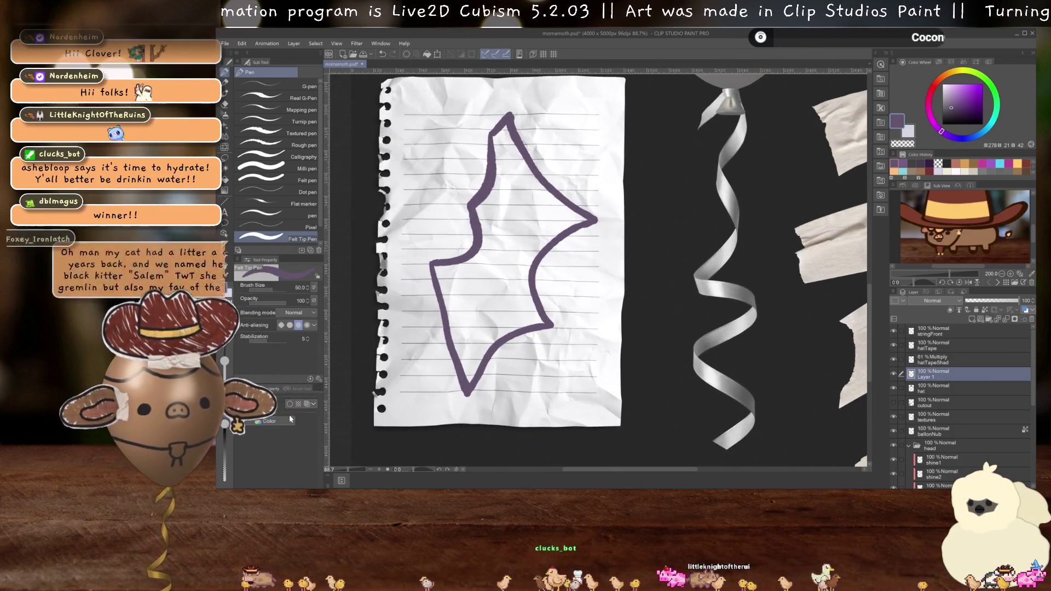
left_click(310, 405)
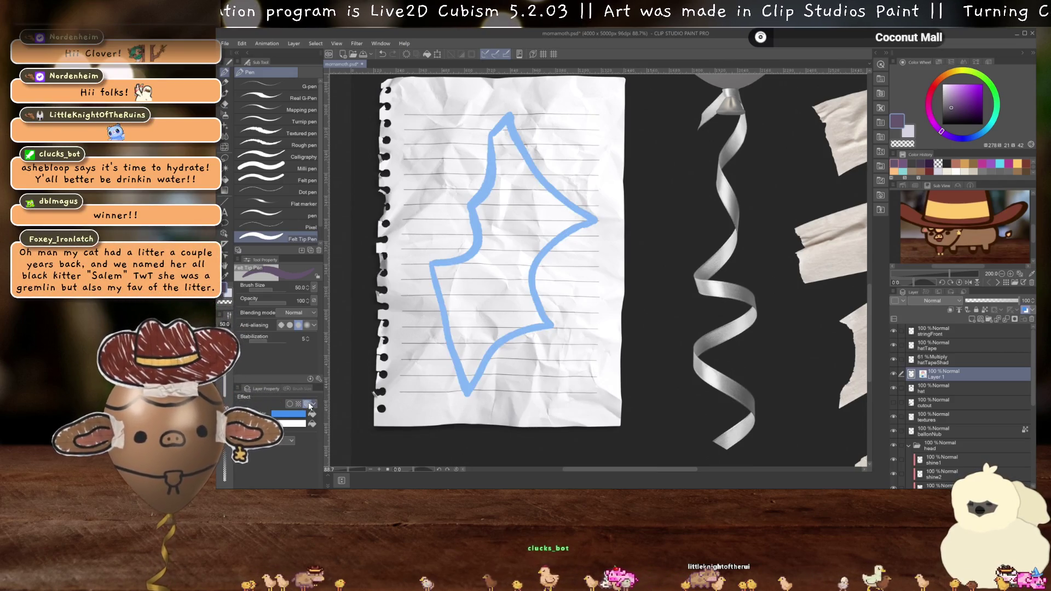
left_click(288, 414)
left_click(270, 171)
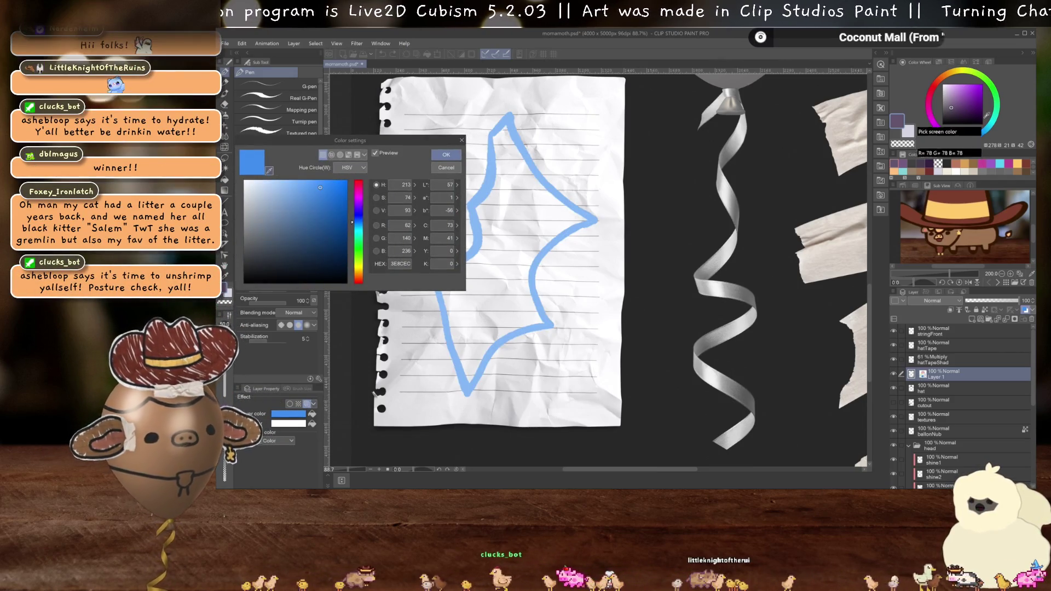
left_click(662, 159)
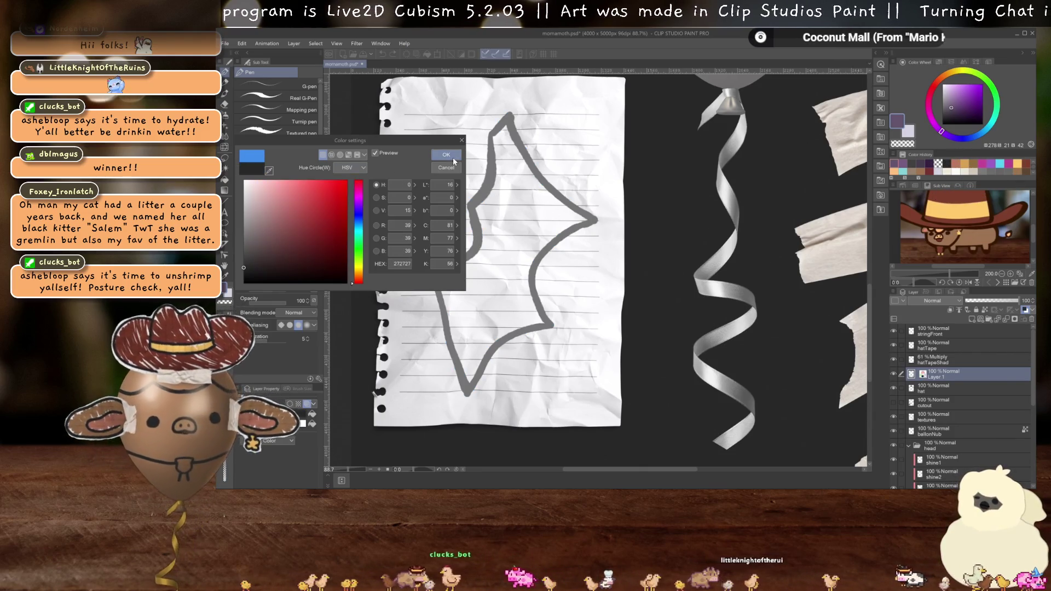
left_click(445, 154)
left_click(288, 424)
left_click(270, 171)
left_click(662, 159)
key("Return")
- Rasterize the sketch layer and add a new raster layer above the hat layer
right_click(939, 377)
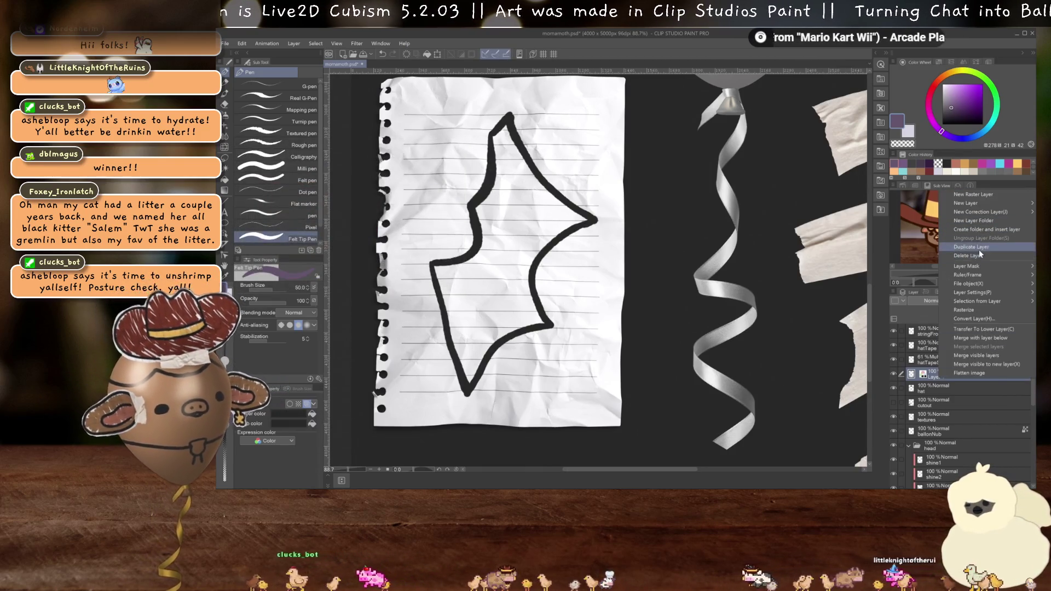
left_click(974, 310)
left_click(954, 384)
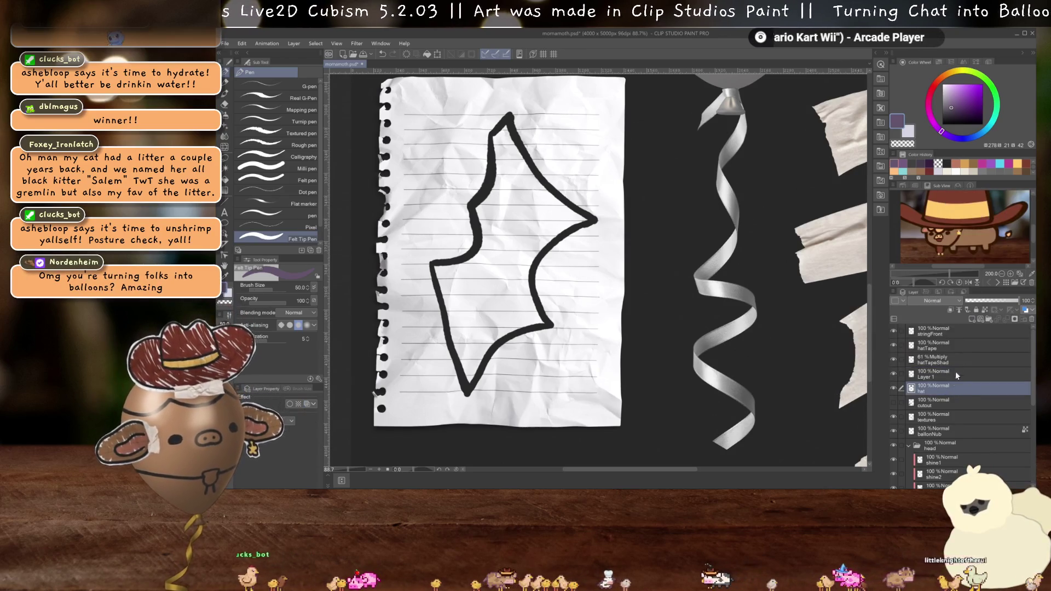
left_click(971, 320)
mouse_move(771, 233)
left_mouse_down()
mouse_move(765, 267)
mouse_move(617, 465)
mouse_move(727, 465)
left_mouse_up()
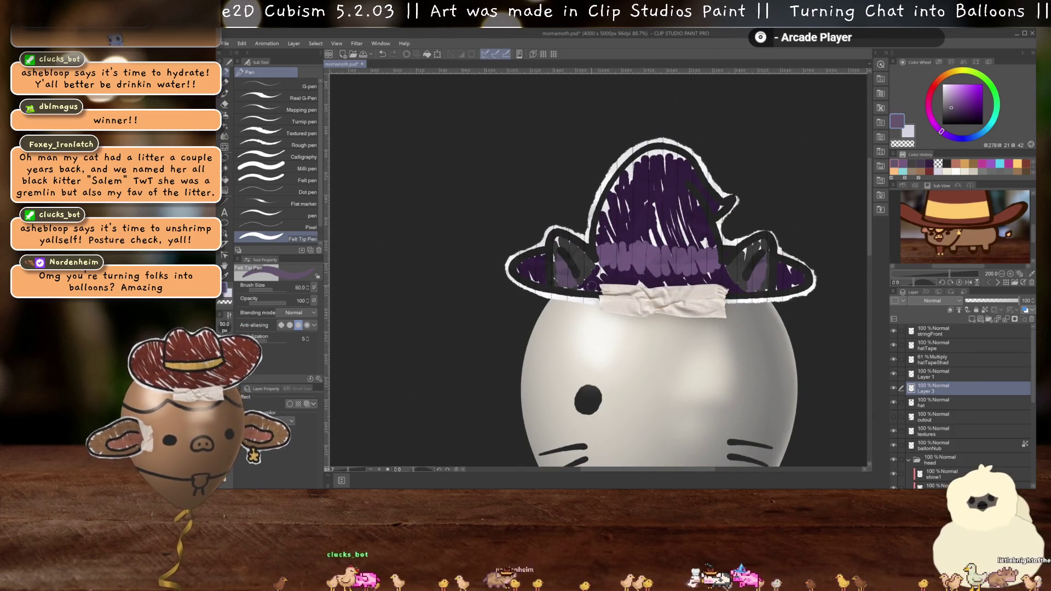
- Scribble dark diagonal hatching inside the bat wing, tilting the canvas for comfort
scroll(593, 265, "down", 2)
left_click_drag(593, 266, 557, 63)
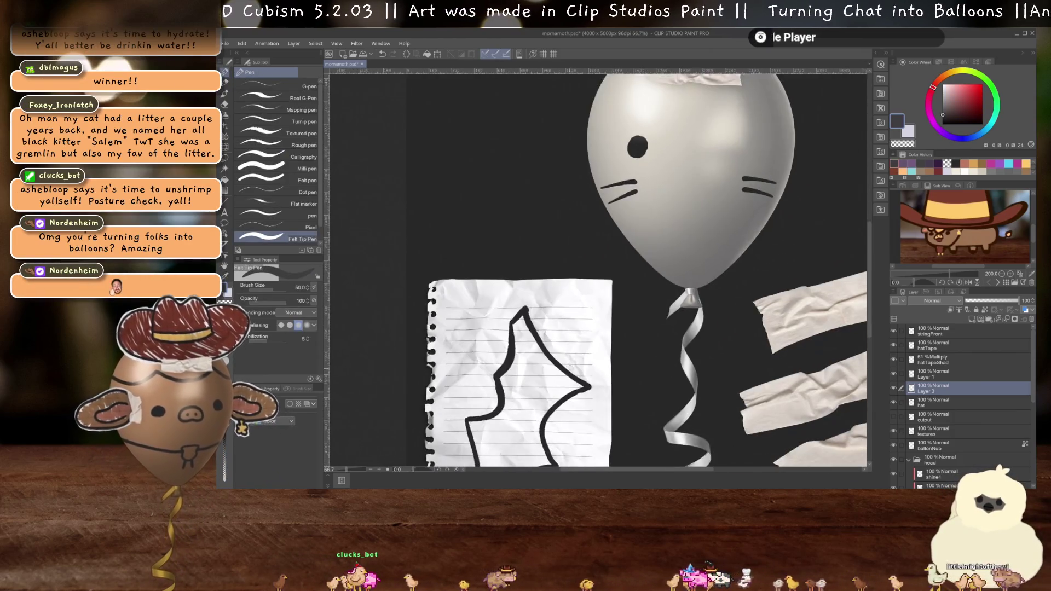
scroll(609, 202, "up", 2)
left_click_drag(563, 420, 609, 201)
mouse_move(613, 237)
left_mouse_down()
mouse_move(616, 213)
mouse_move(571, 269)
mouse_move(570, 307)
left_mouse_up()
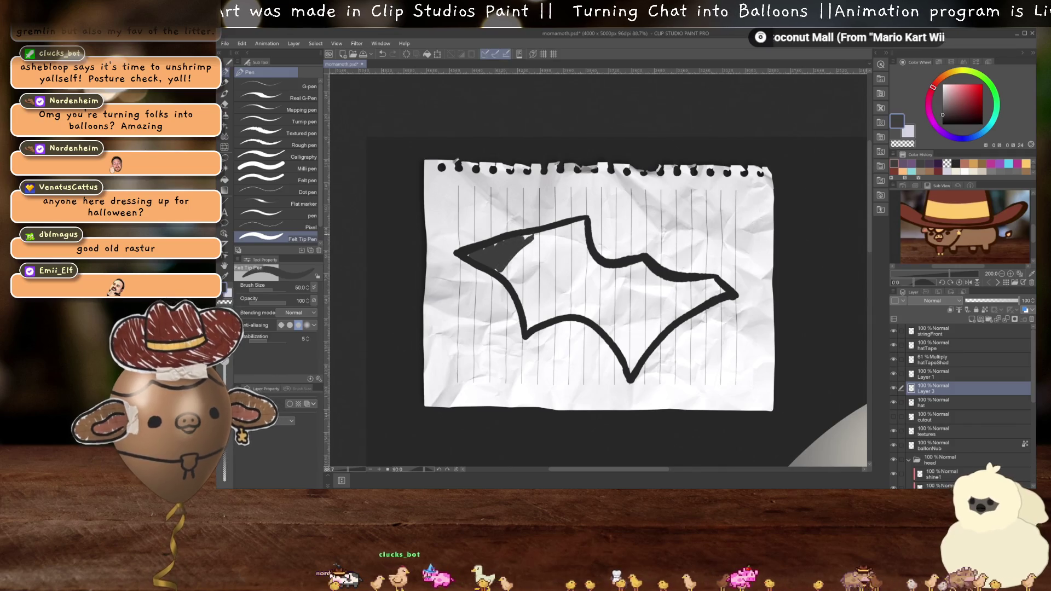
mouse_move(561, 228)
left_mouse_down()
mouse_move(520, 268)
mouse_move(580, 227)
mouse_move(528, 298)
mouse_move(528, 320)
mouse_move(602, 273)
mouse_move(654, 334)
mouse_move(656, 356)
mouse_move(678, 307)
mouse_move(717, 288)
mouse_move(656, 312)
mouse_move(664, 297)
left_mouse_up()
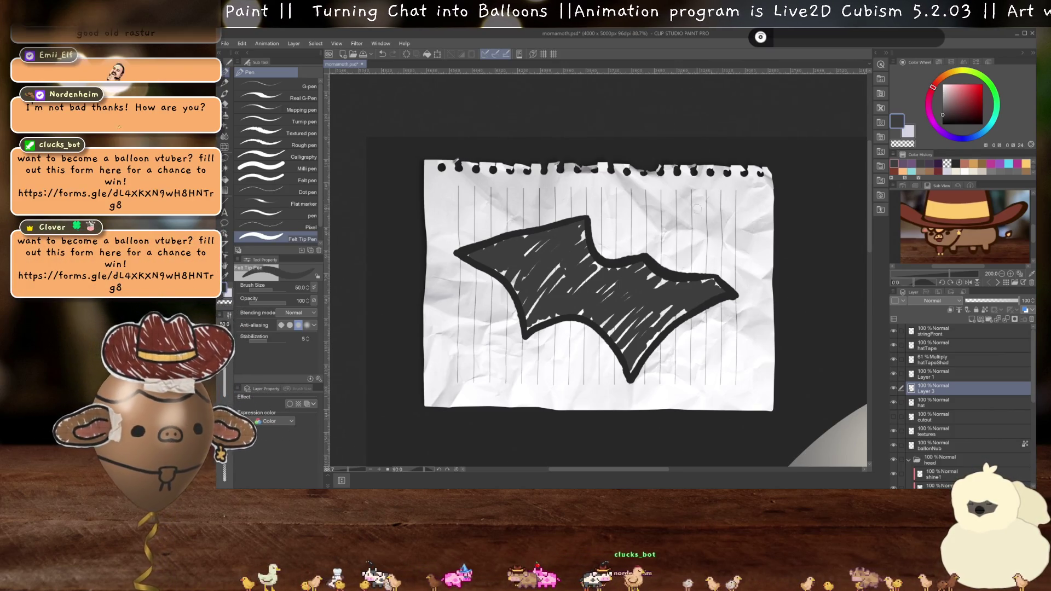
scroll(642, 275, "down", 2)
mouse_move(672, 260)
left_mouse_down()
mouse_move(675, 296)
mouse_move(656, 328)
mouse_move(602, 355)
mouse_move(546, 340)
mouse_move(515, 298)
mouse_move(511, 245)
mouse_move(552, 178)
left_mouse_up()
scroll(597, 268, "down", 2)
scroll(444, 405, "down", 1)
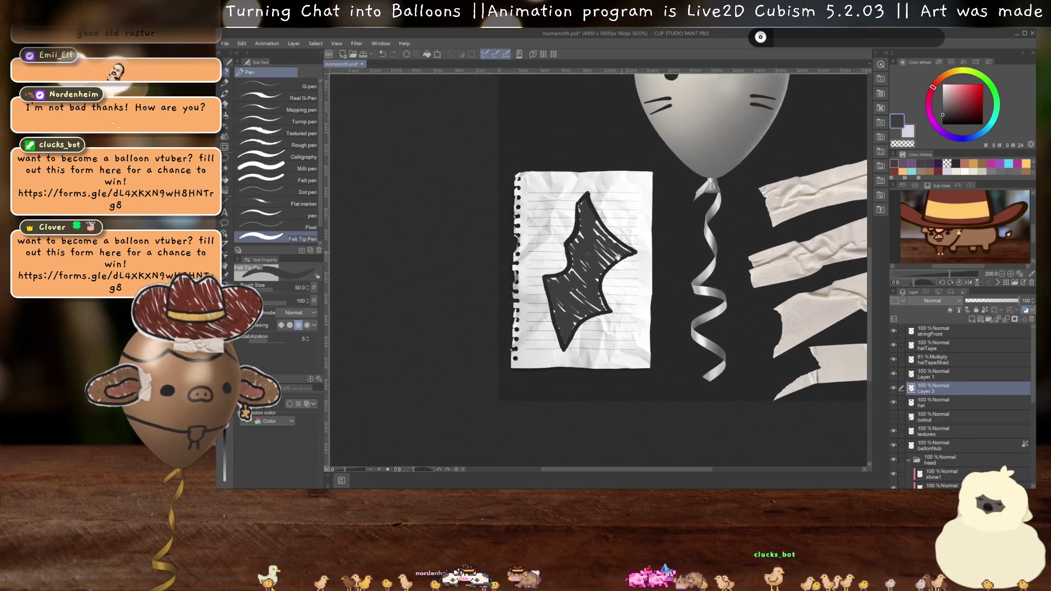
- Delete the old sketch layer and set the hatched wing layer to Multiply
left_click(935, 376)
key("ctrl+e")
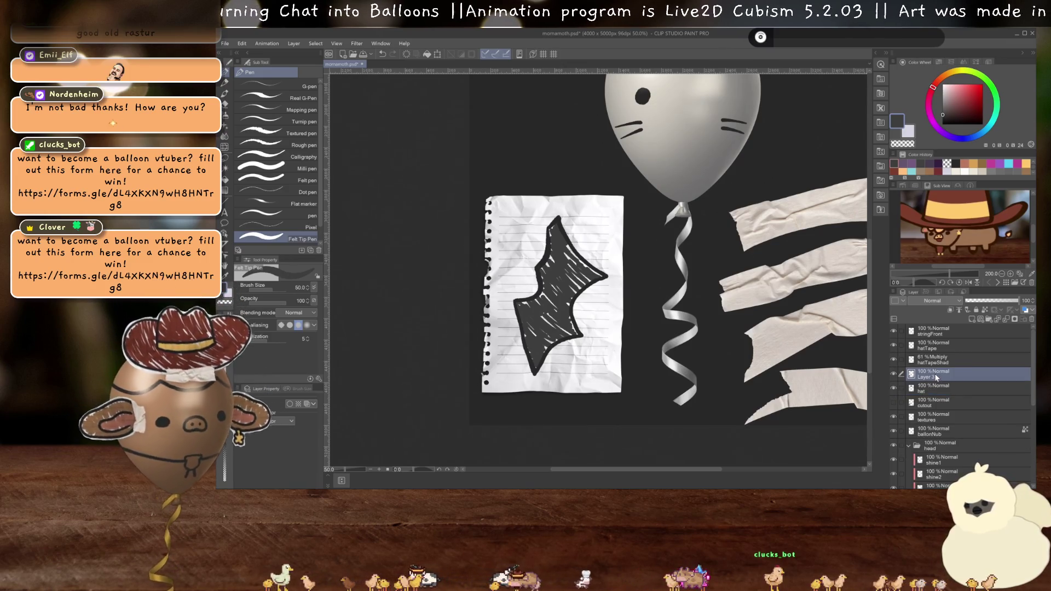
left_click(954, 302)
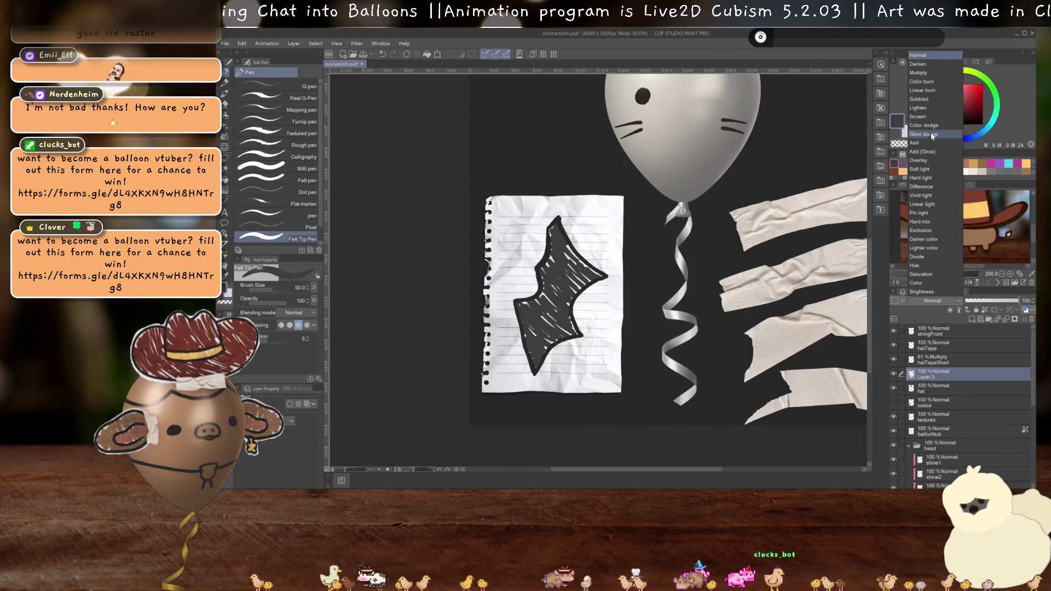
left_click(924, 72)
- Move the wing layer below the hat layer, briefly toggling the cutout layer's visibility
scroll(583, 359, "down", 2)
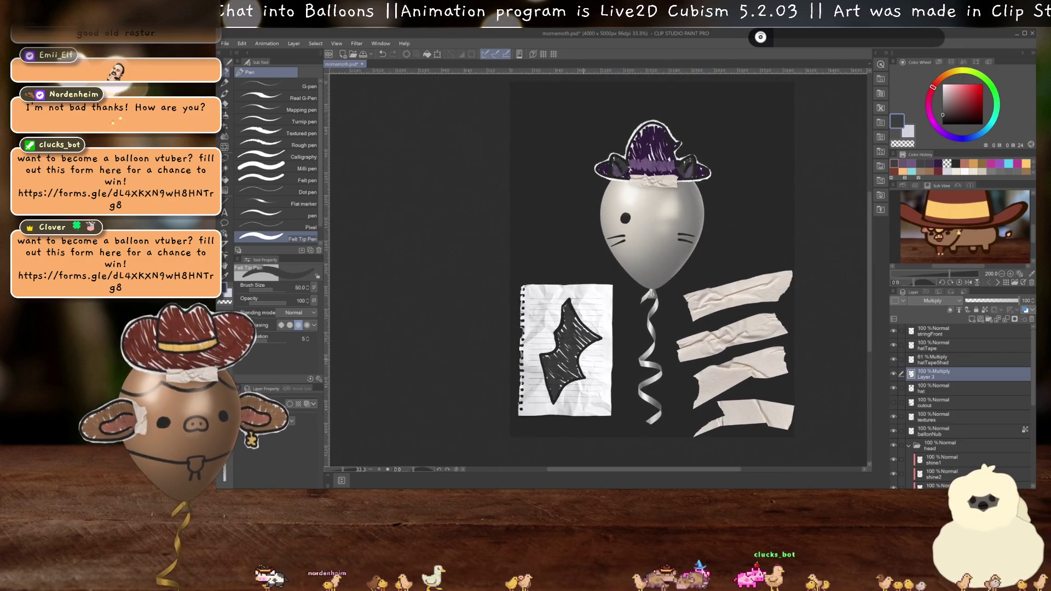
scroll(582, 359, "up", 5)
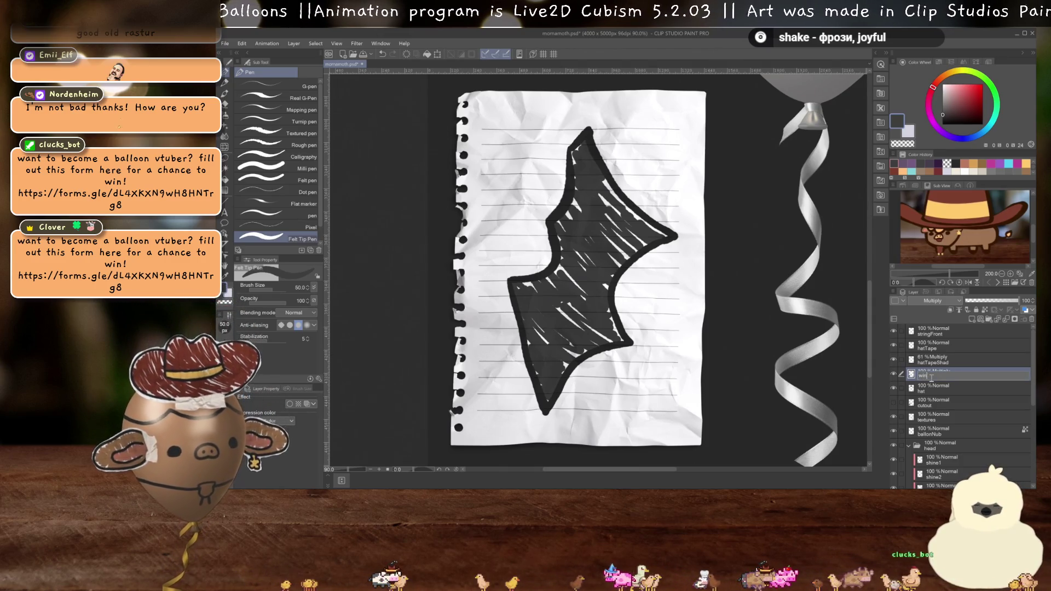
left_click_drag(932, 381, 928, 400)
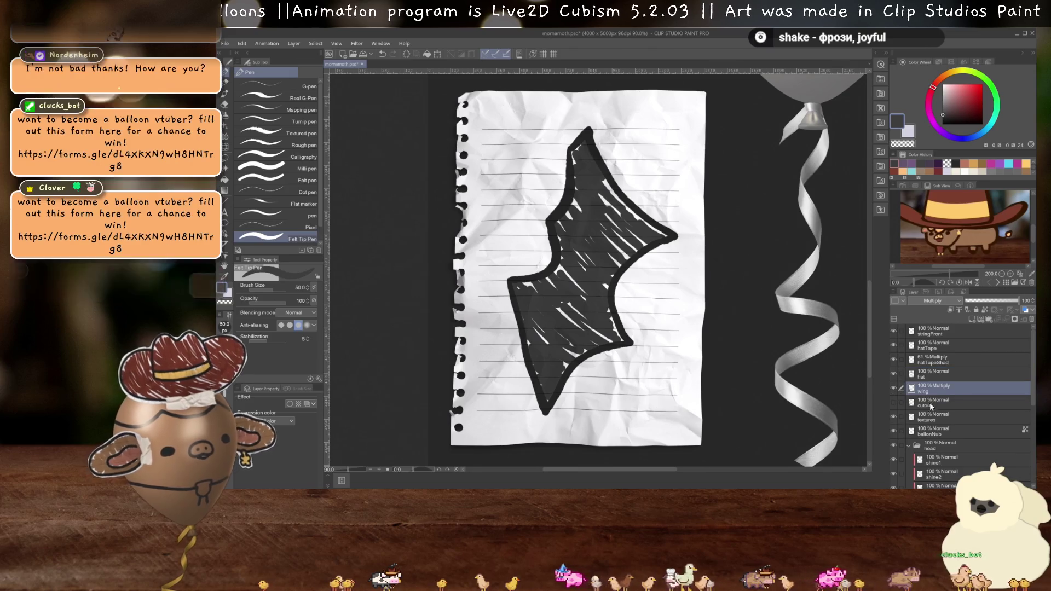
left_click(893, 403)
left_click(933, 403)
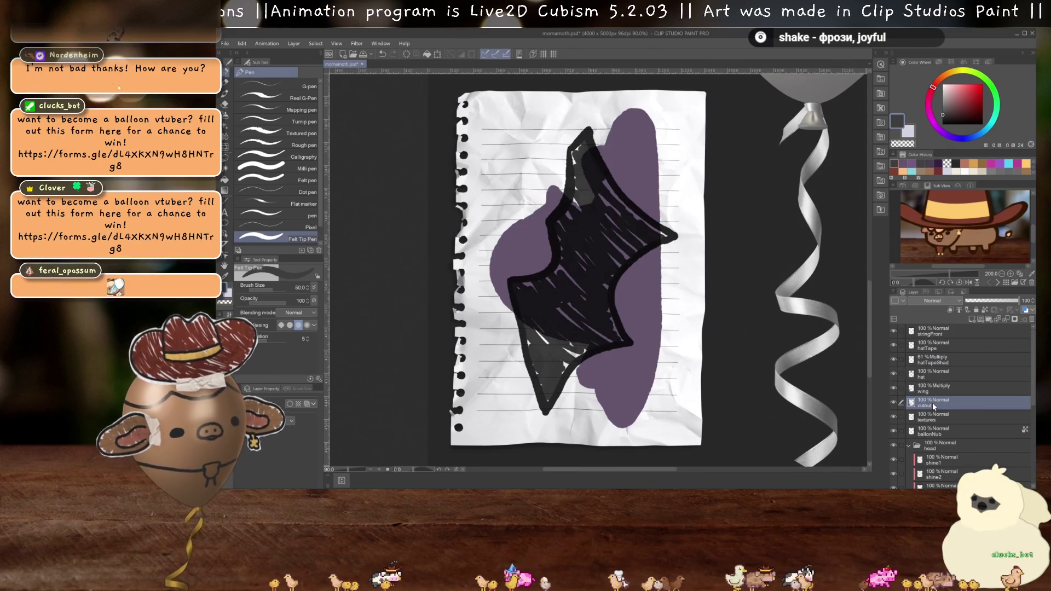
- On the cutout layer, trace a thick outline around the wing and fill its interior solid dark
left_click(893, 403)
scroll(633, 251, "up", 2)
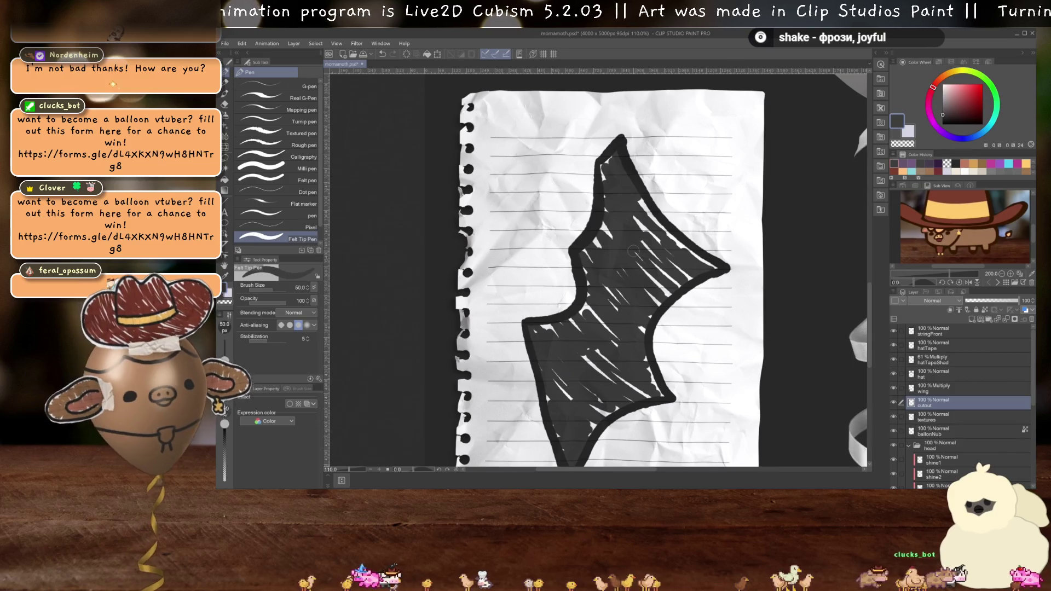
left_click_drag(653, 249, 669, 218)
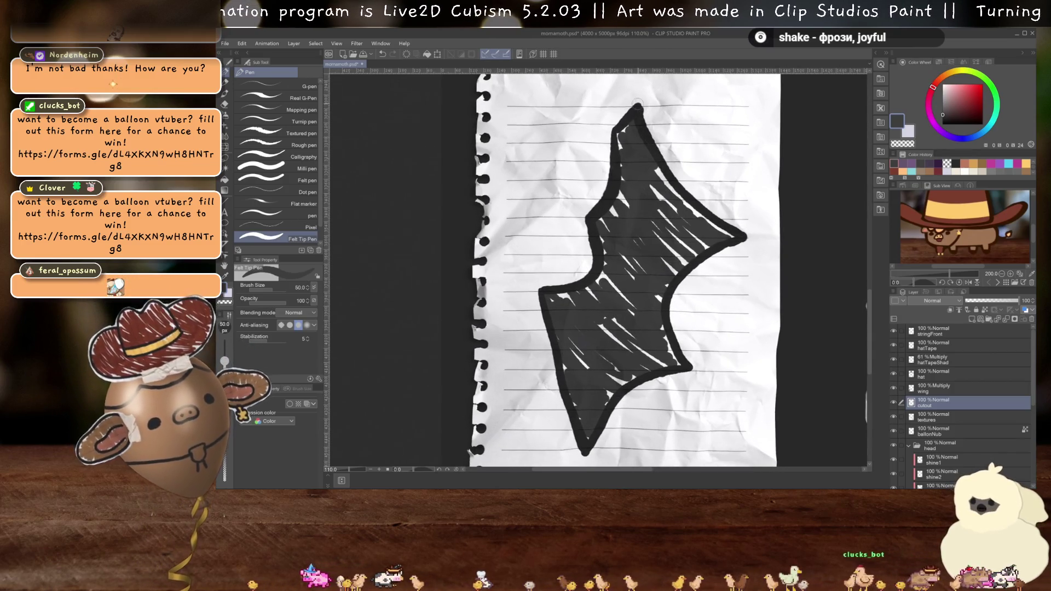
mouse_move(607, 137)
left_mouse_down()
mouse_move(583, 216)
mouse_move(586, 270)
mouse_move(557, 285)
mouse_move(539, 319)
mouse_move(573, 446)
mouse_move(641, 386)
mouse_move(679, 372)
mouse_move(672, 287)
mouse_move(742, 240)
left_mouse_up()
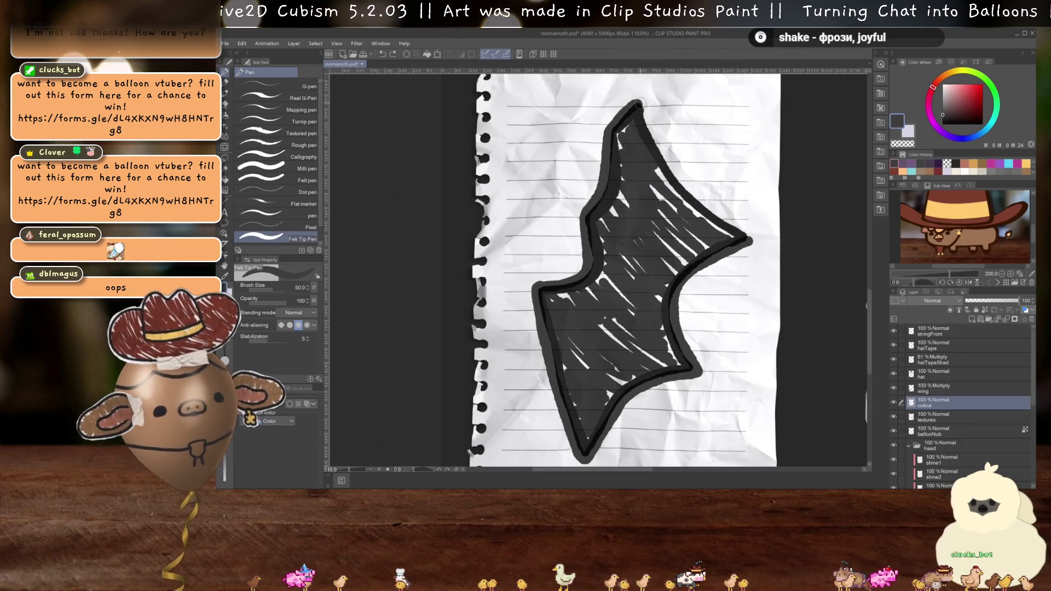
mouse_move(642, 115)
left_mouse_down()
mouse_move(684, 184)
mouse_move(749, 239)
left_mouse_up()
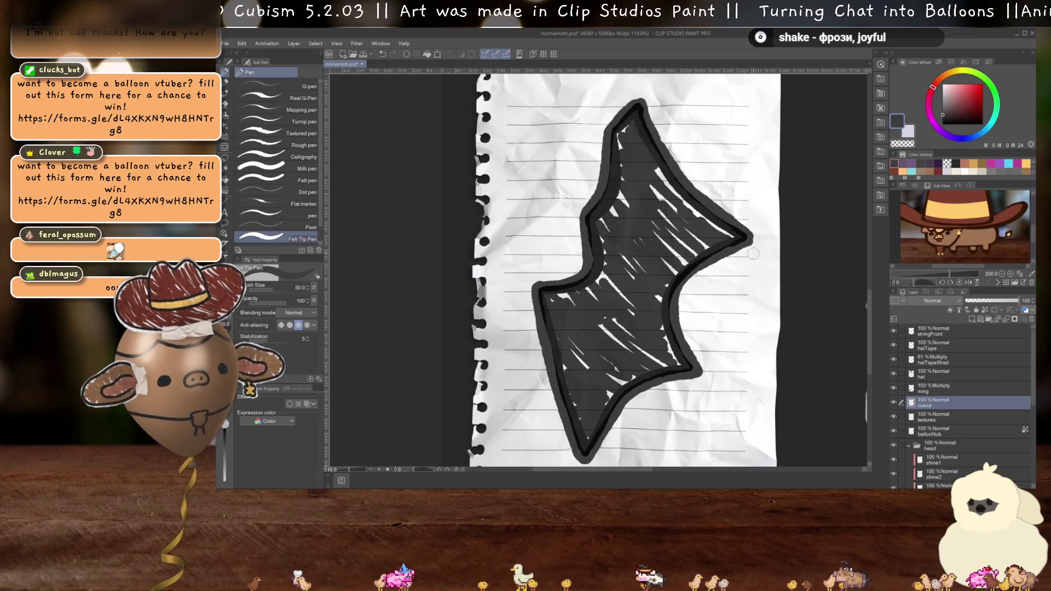
key("g")
left_click(665, 249)
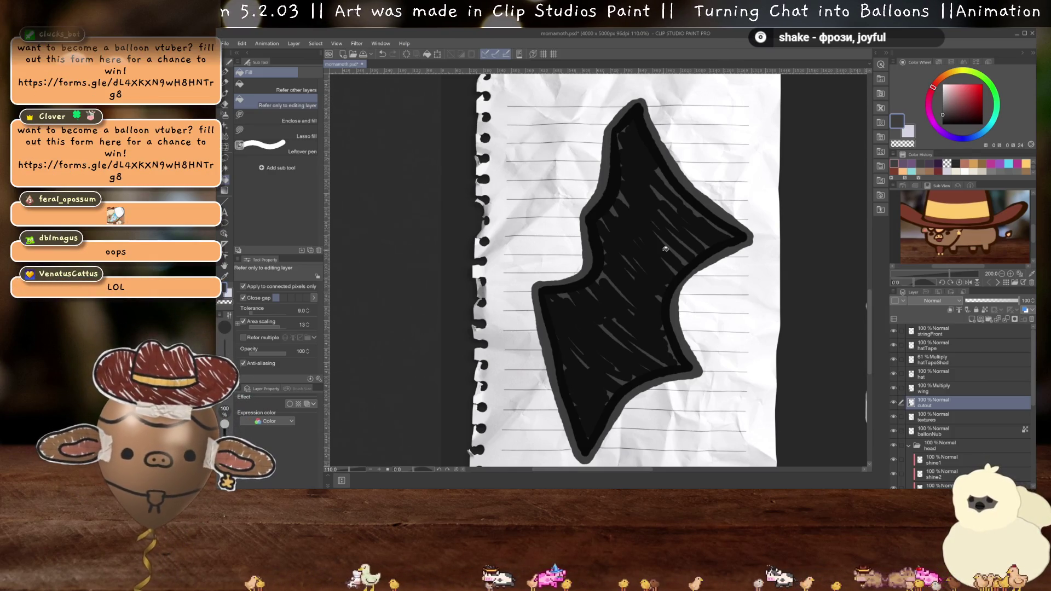
- Select the filled wing shape, then copy and paste that area of the textures layer
key("w")
left_click(687, 265)
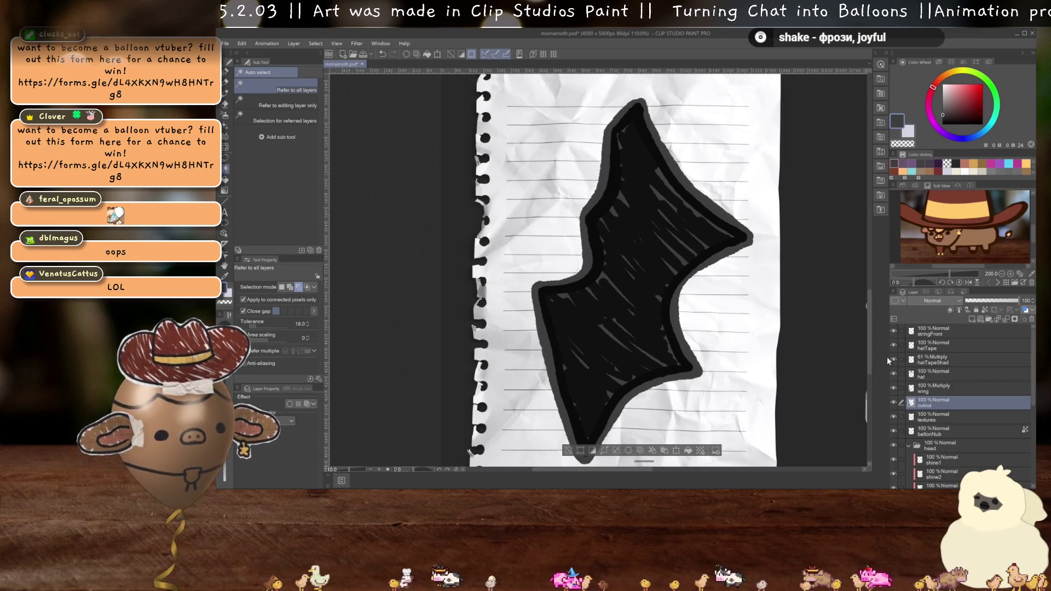
left_click(894, 404)
left_click(941, 415)
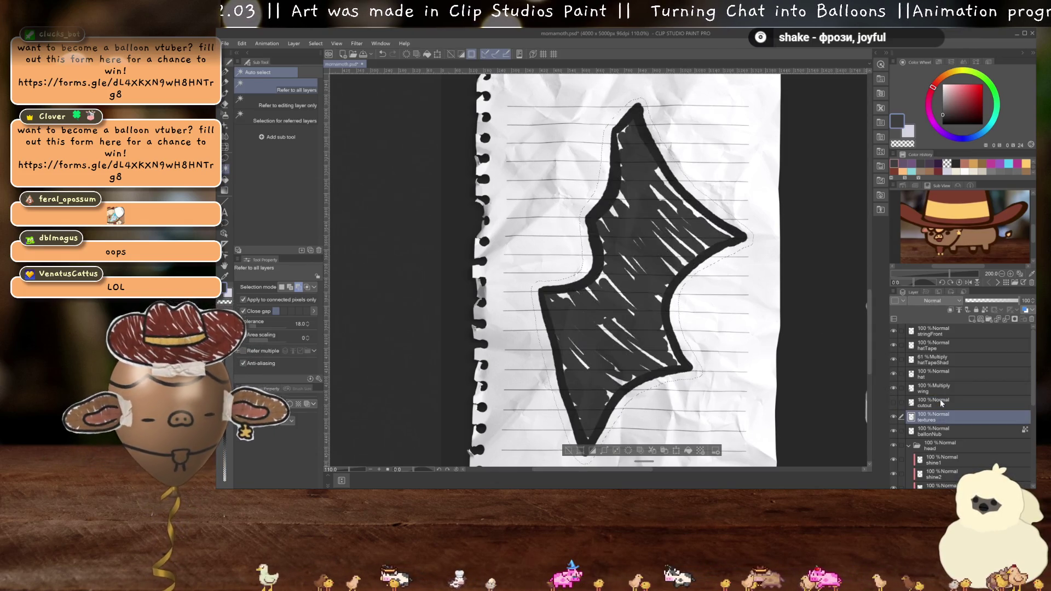
key("ctrl+c")
key("ctrl+v")
- Hide textures, deselect, move the pasted layer above cutout, and rename it 'wing'
left_click(894, 431)
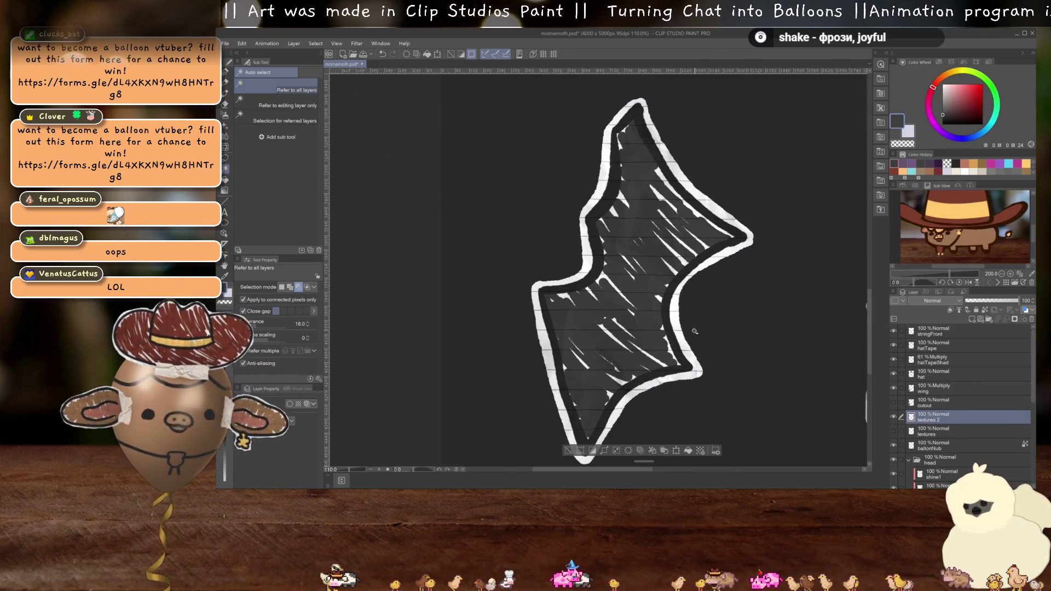
scroll(694, 297, "down", 2)
key("ctrl+d")
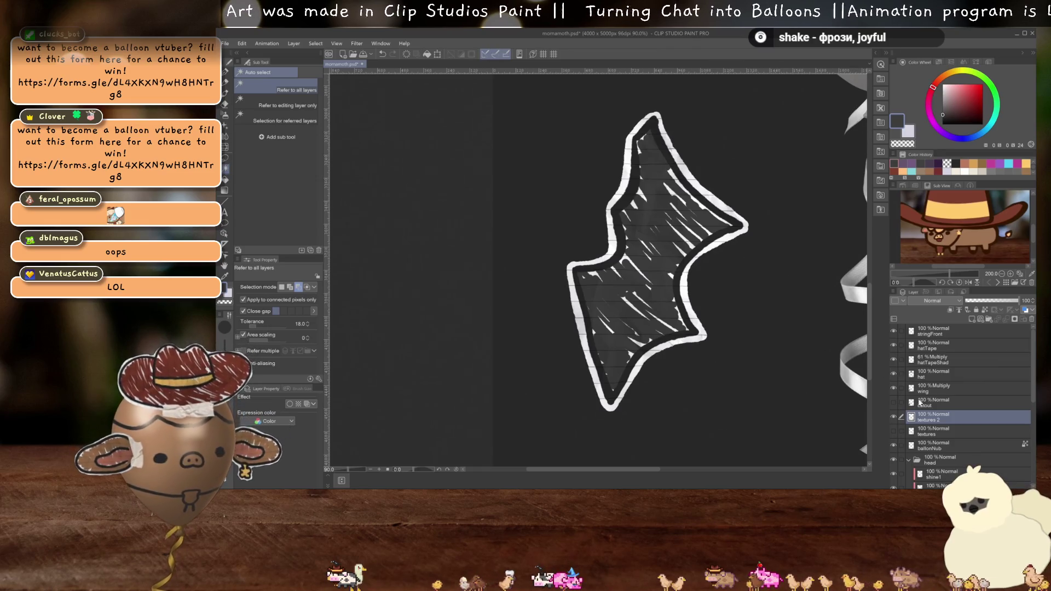
left_click_drag(935, 419, 934, 402)
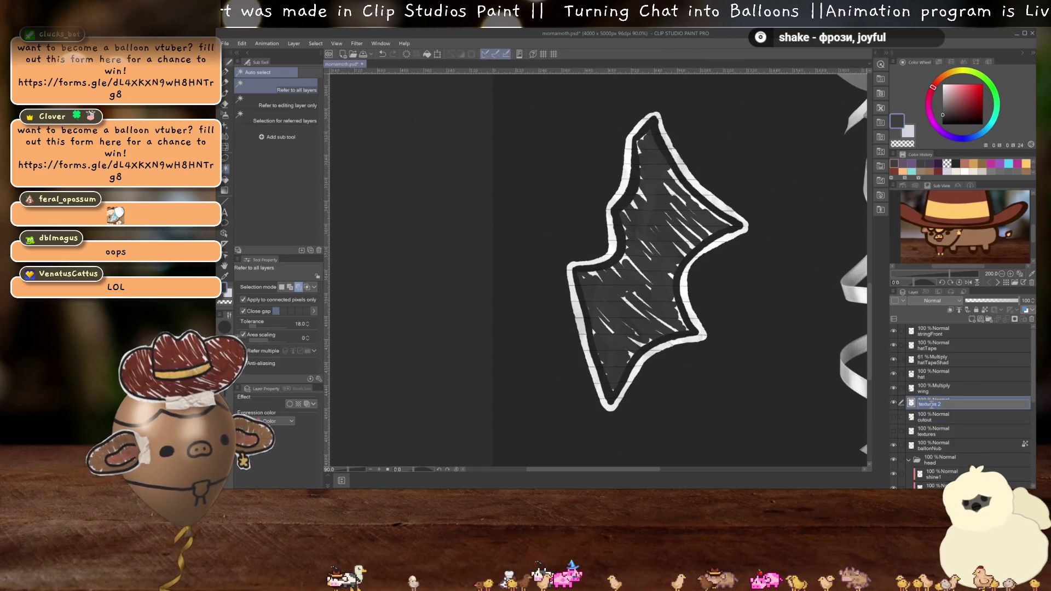
type("wing")
key("Return")
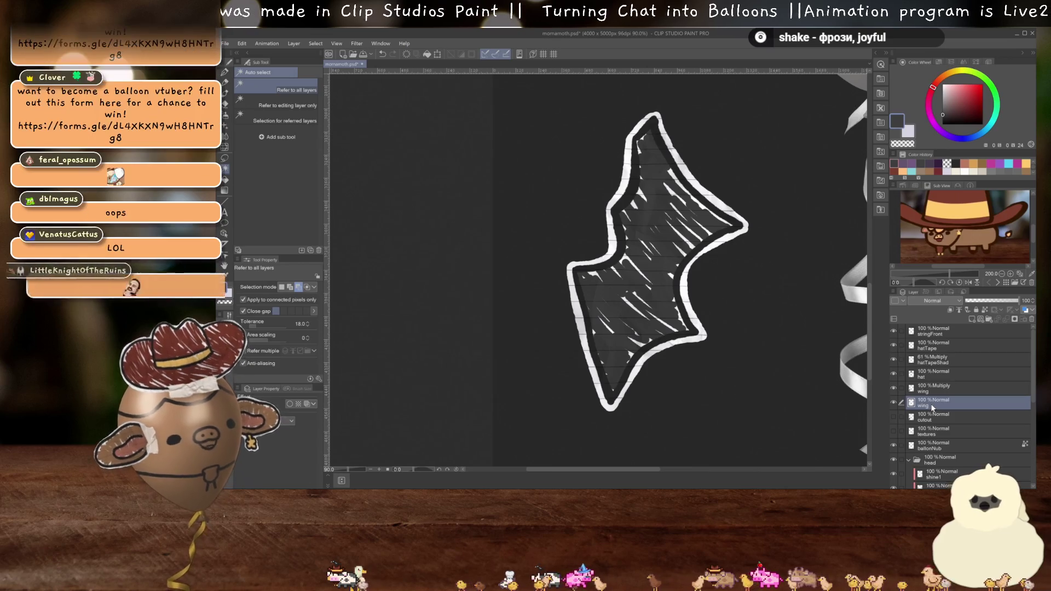